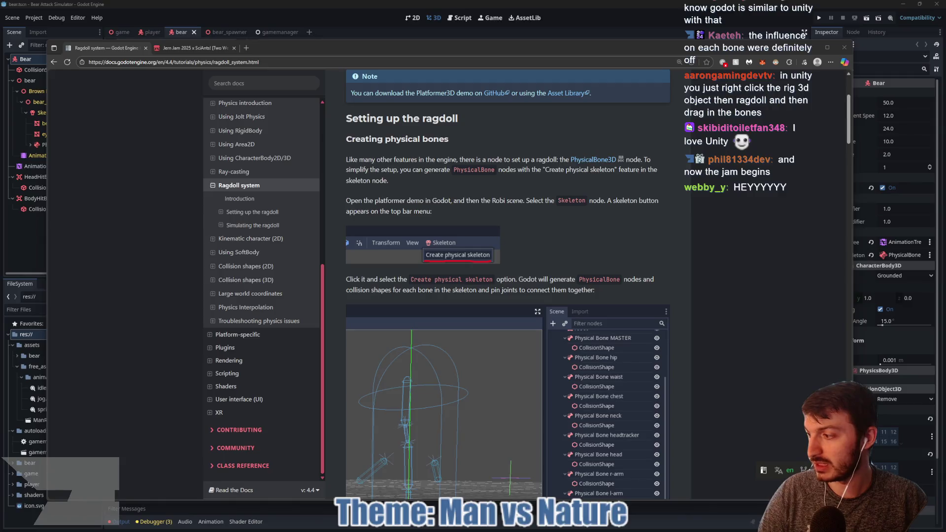
# Step: Switch from the Godot docs ragdoll page to the Excalidraw Bear Attack Simulator whiteboard
pyautogui.hotkey('ctrl', 'shift', 't')
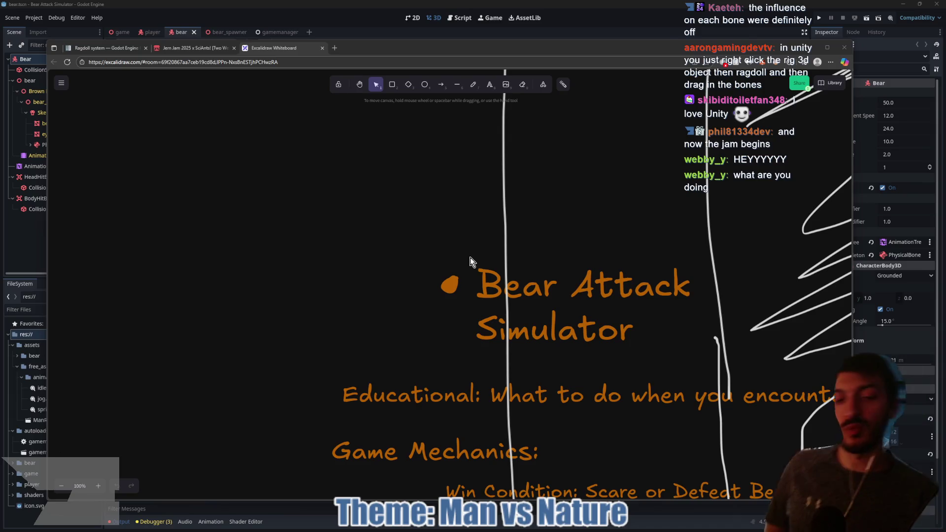
# Step: Read the Assets Needed and MVP notes, then return to the Godot bear.tscn scene
pyautogui.scroll(-3, 470, 257)
pyautogui.keyDown('ctrl'); pyautogui.scroll(-5, 427, 274); pyautogui.keyUp('ctrl')
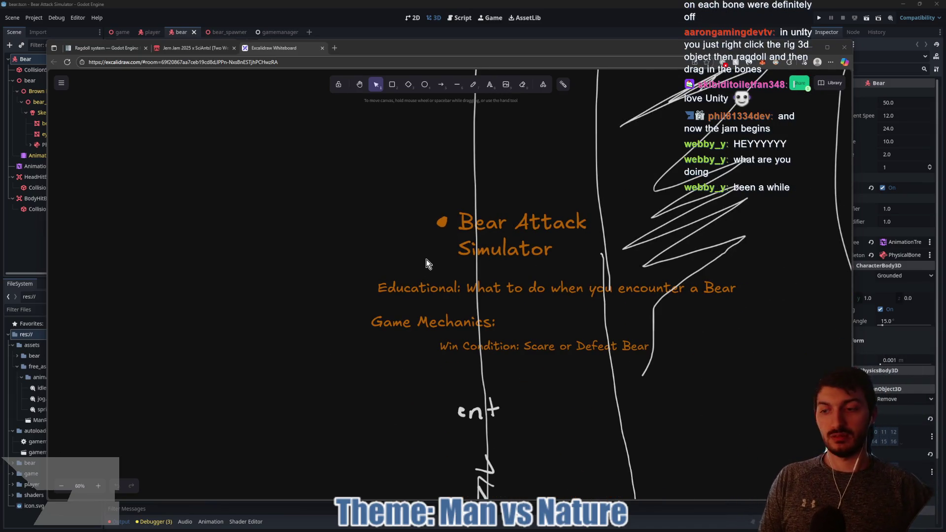
pyautogui.scroll(-2, 404, 271)
pyautogui.hscroll(-2, 404, 271)
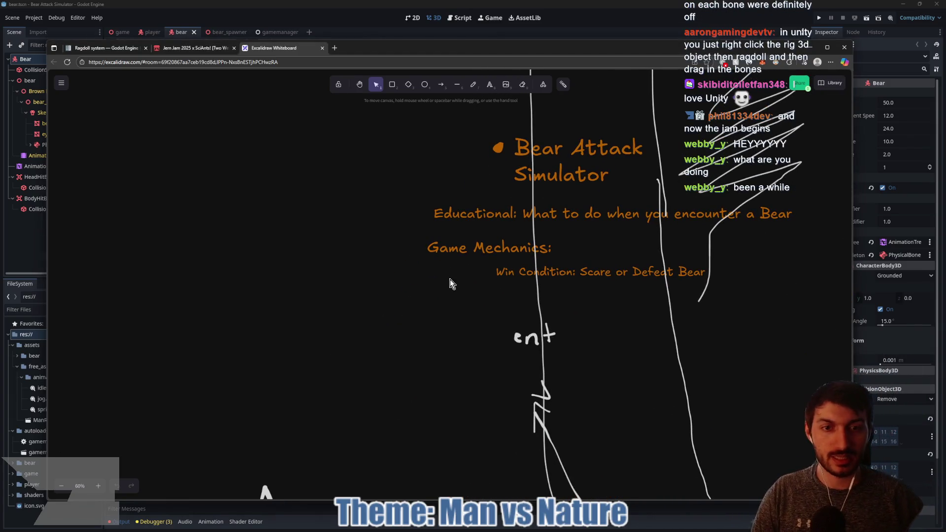
pyautogui.keyDown('ctrl'); pyautogui.scroll(-2, 450, 279); pyautogui.keyUp('ctrl')
pyautogui.hscroll(-5, 419, 287)
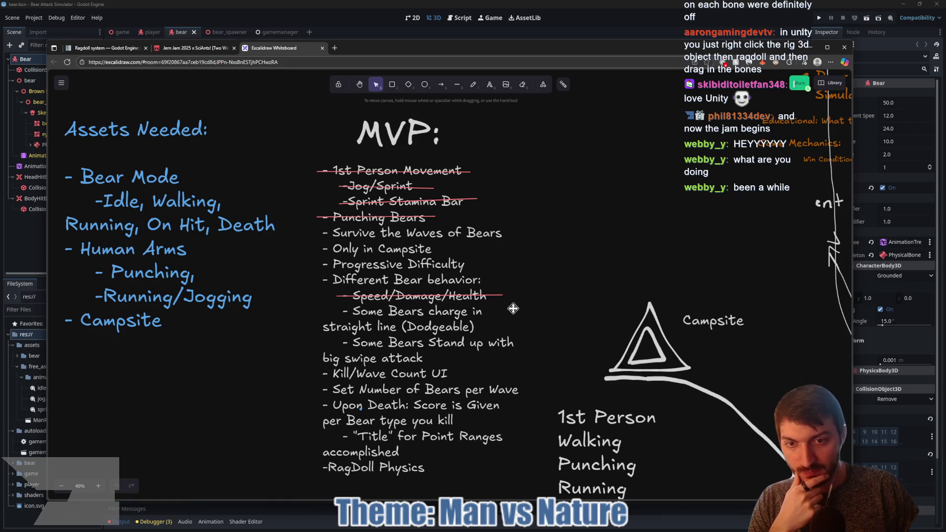
pyautogui.scroll(-2, 542, 328)
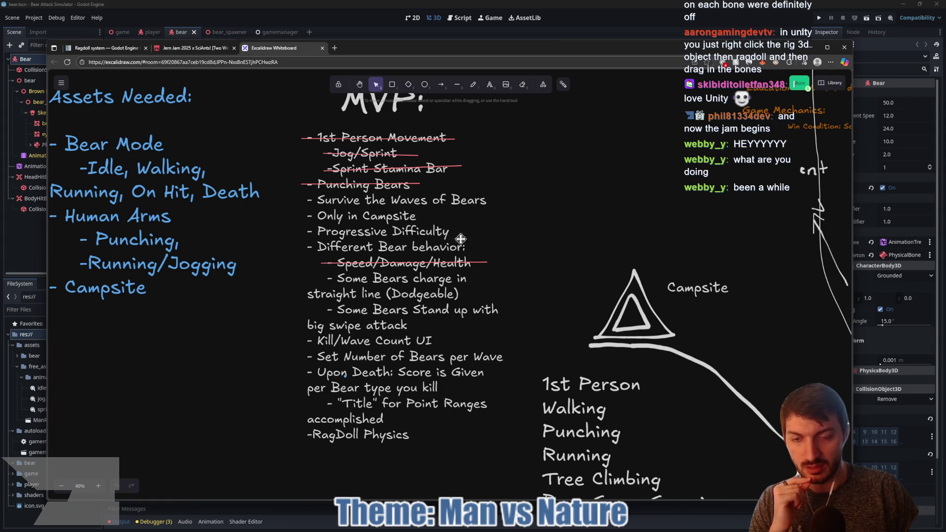
pyautogui.click(361, 34)
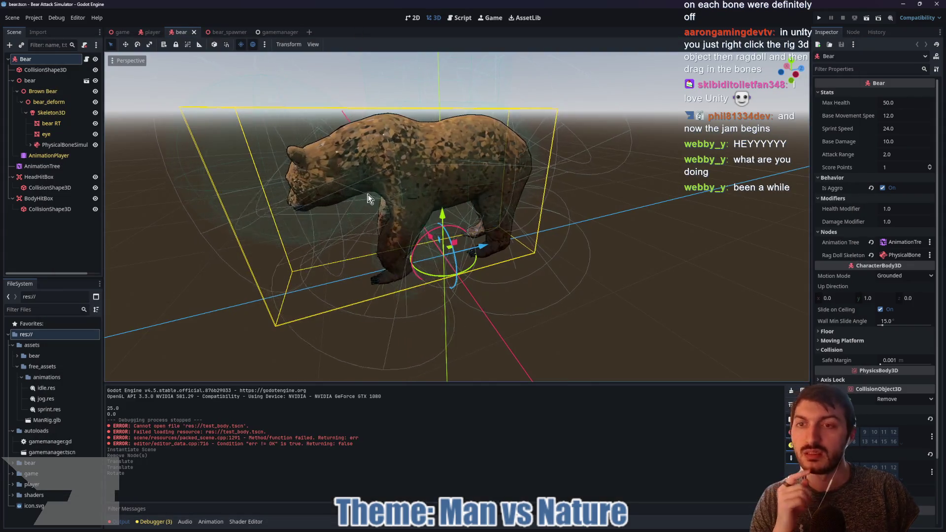
# Step: Review bear.gd's exported stats, shorten the output panel, and return to the bear's 3D view
pyautogui.click(87, 59)
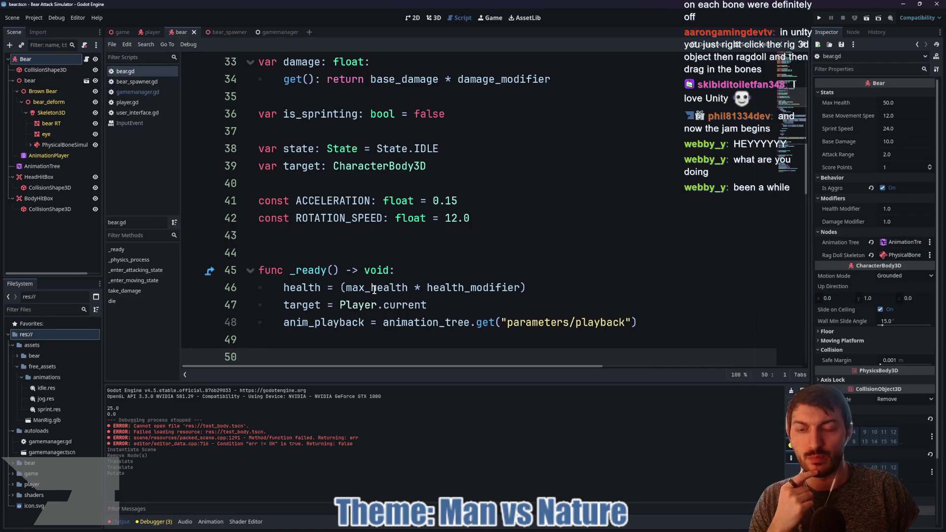
pyautogui.scroll(10, 372, 281)
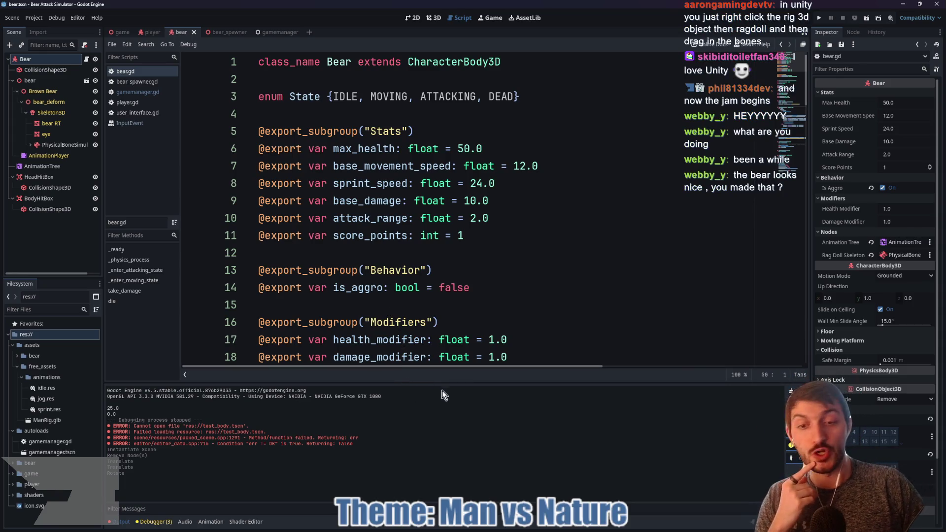
pyautogui.moveTo(449, 383); pyautogui.dragTo(454, 435)
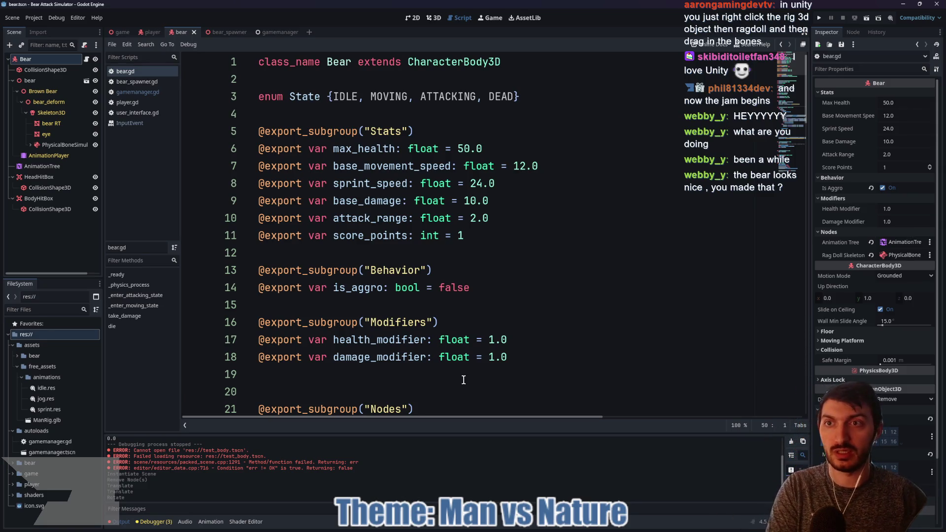
pyautogui.click(433, 18)
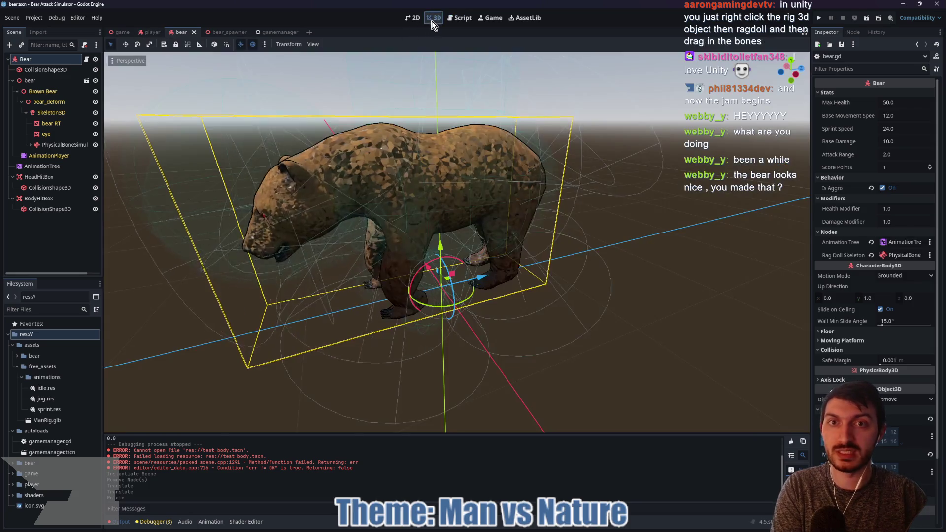
# Step: Look at the bear from the front, then browse the bear_spawner, player and bear scripts
pyautogui.moveTo(326, 305)
pyautogui.mouseDown()
pyautogui.moveTo(397, 288)
pyautogui.moveTo(391, 316)
pyautogui.moveTo(526, 327)
pyautogui.moveTo(451, 324)
pyautogui.moveTo(499, 204)
pyautogui.mouseUp()
pyautogui.scroll(-3, 391, 316)
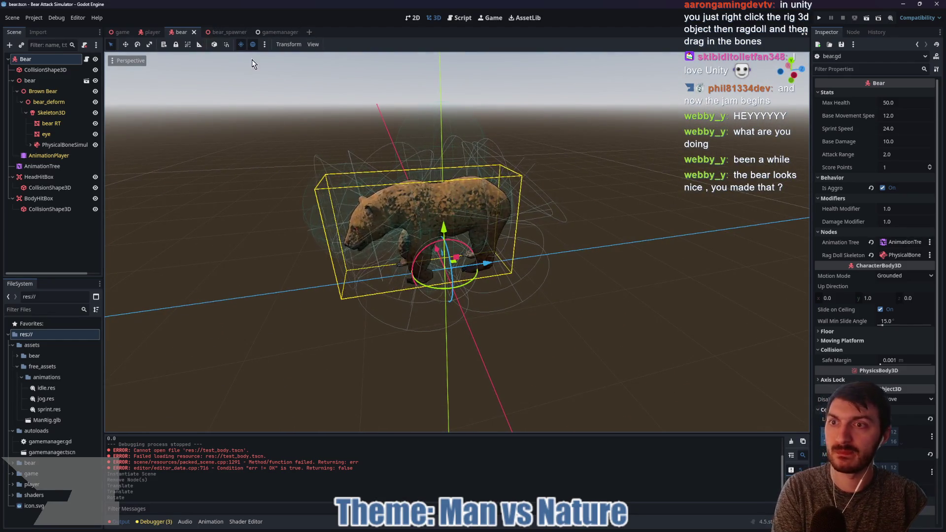
pyautogui.click(220, 32)
pyautogui.click(458, 19)
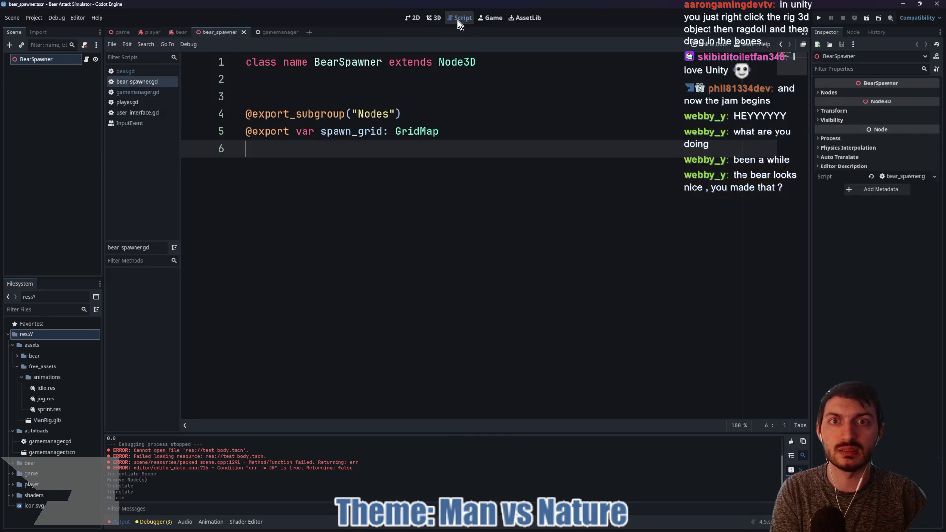
pyautogui.click(151, 32)
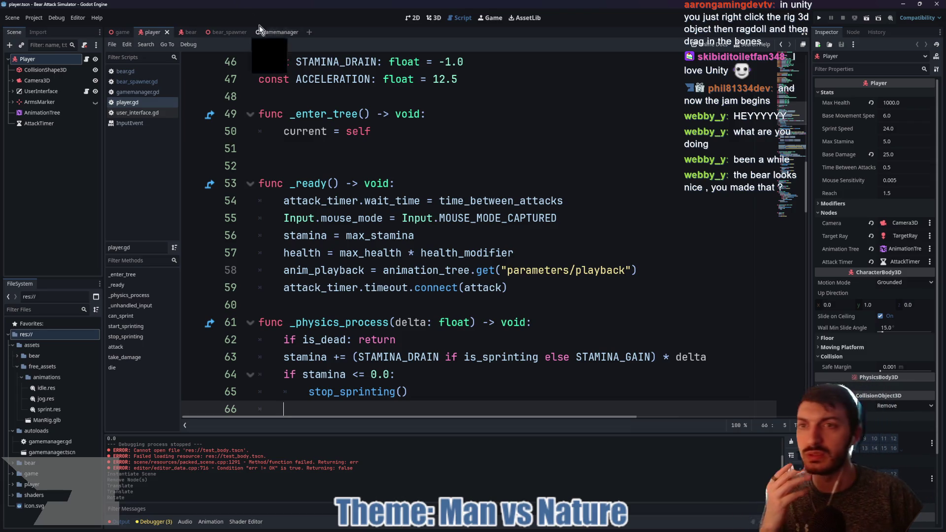
pyautogui.click(191, 32)
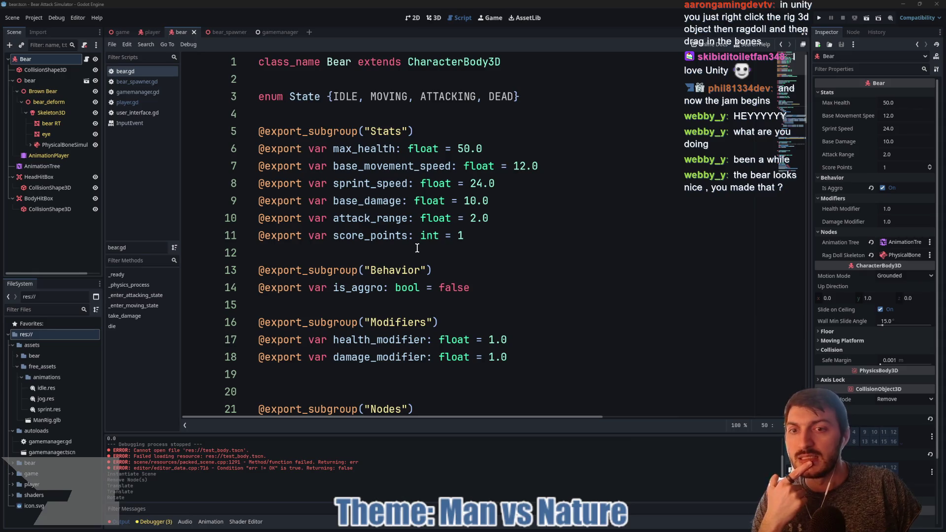
# Step: Bring the Excalidraw planning whiteboard back and pan to the other notes
pyautogui.scroll(-3, 416, 247)
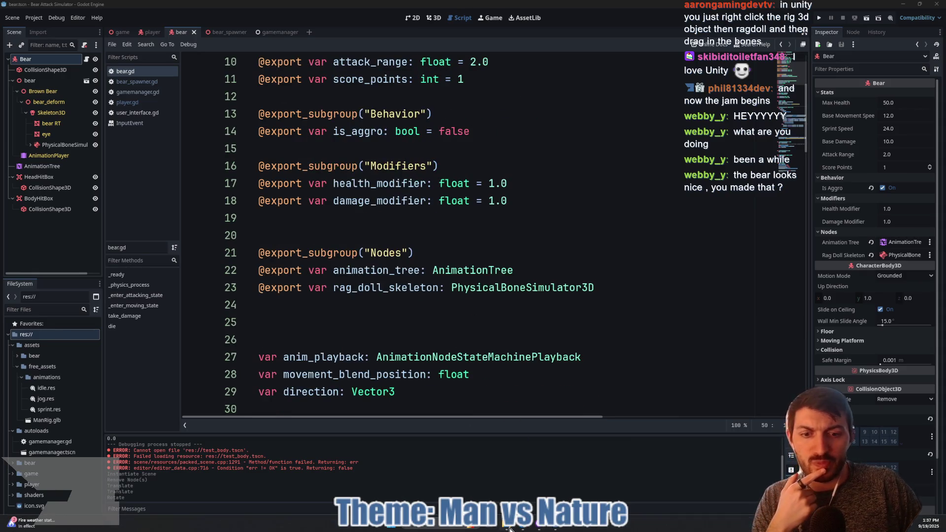
pyautogui.click(509, 530)
pyautogui.moveTo(359, 355); pyautogui.dragTo(309, 304)
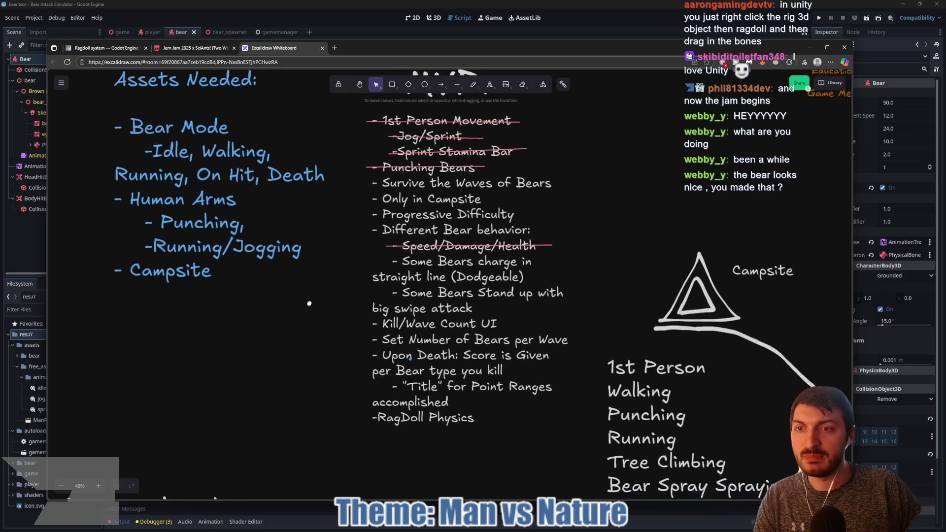
# Step: Scan the whiteboard's Additional Things list, then go back to bear.gd in Godot
pyautogui.scroll(-5, 277, 284)
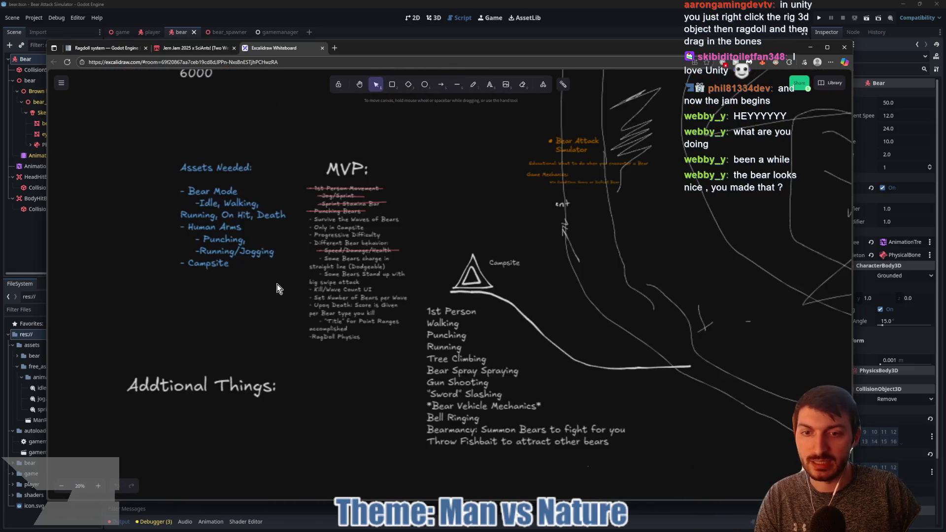
pyautogui.scroll(1, 402, 238)
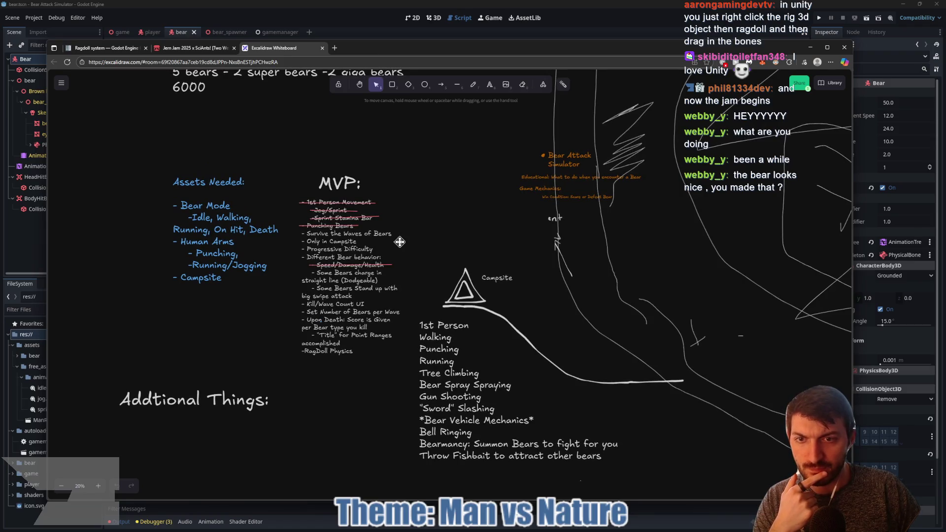
pyautogui.scroll(2, 390, 292)
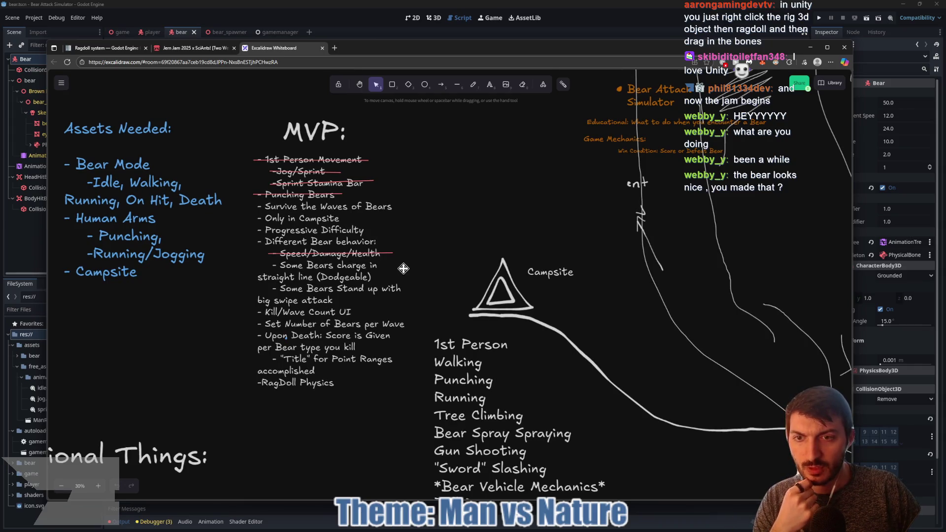
pyautogui.click(355, 22)
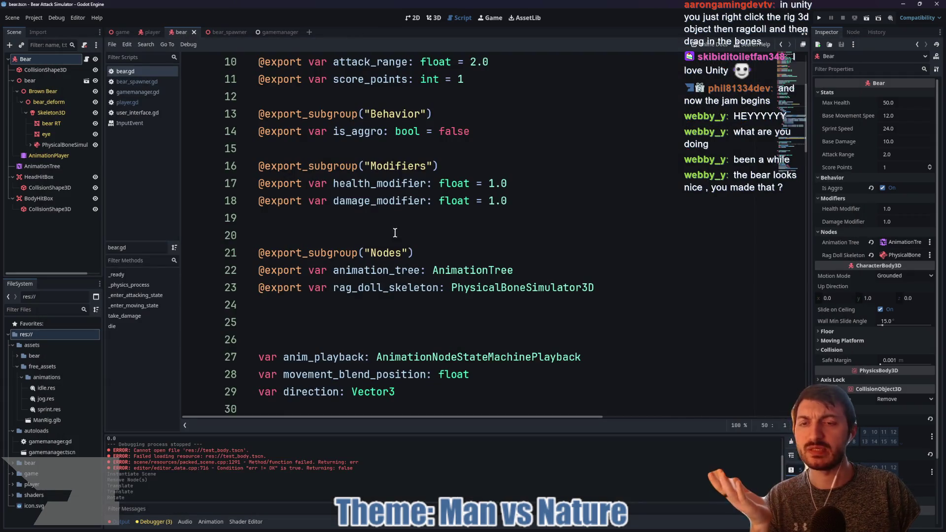
# Step: Select the bear's AnimationTree, enlarge its panel, and add a BlendTree node
pyautogui.scroll(-14, 395, 233)
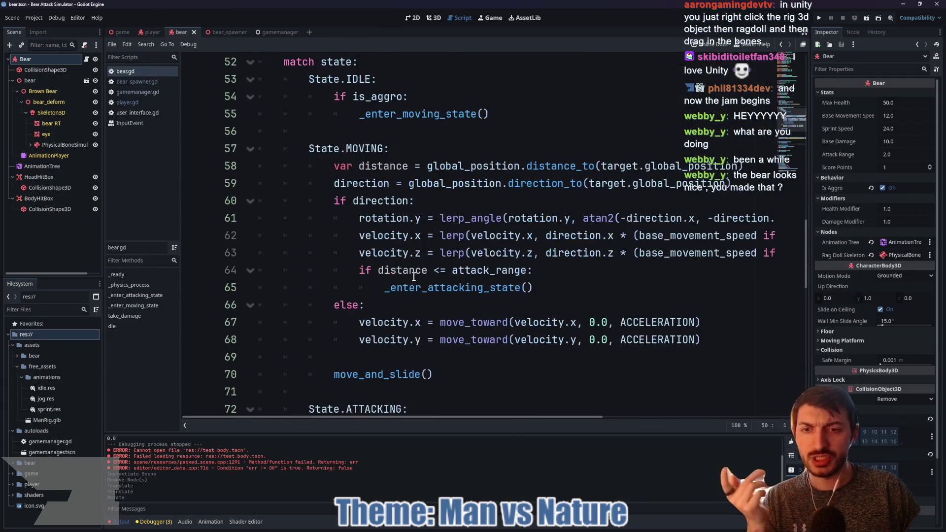
pyautogui.click(42, 166)
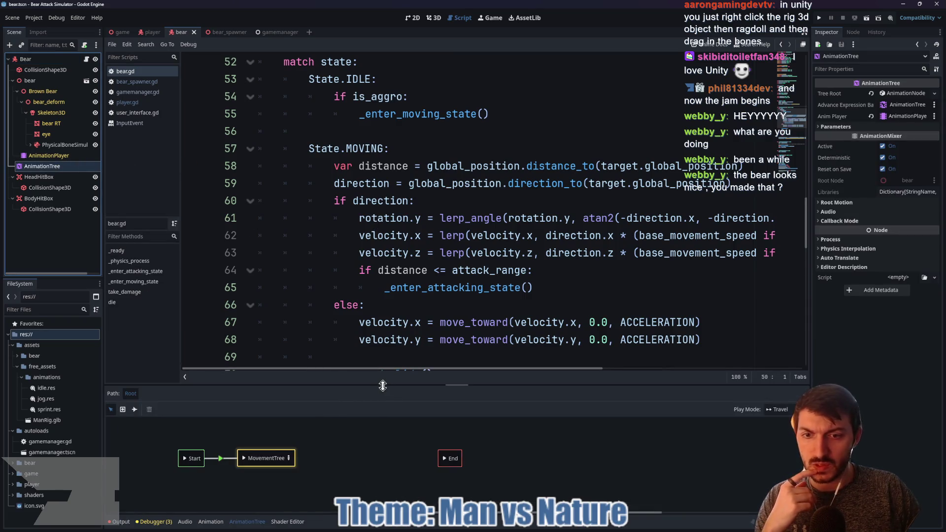
pyautogui.moveTo(382, 385); pyautogui.dragTo(379, 281)
pyautogui.rightClick(227, 399)
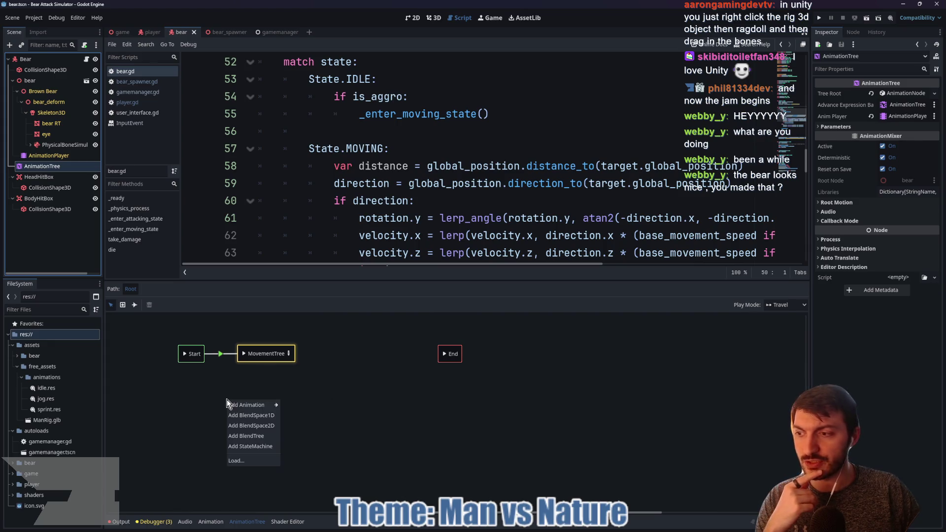
pyautogui.click(253, 439)
# Step: Rename the BlendTree to AttackTree and open it for editing
pyautogui.doubleClick(225, 400)
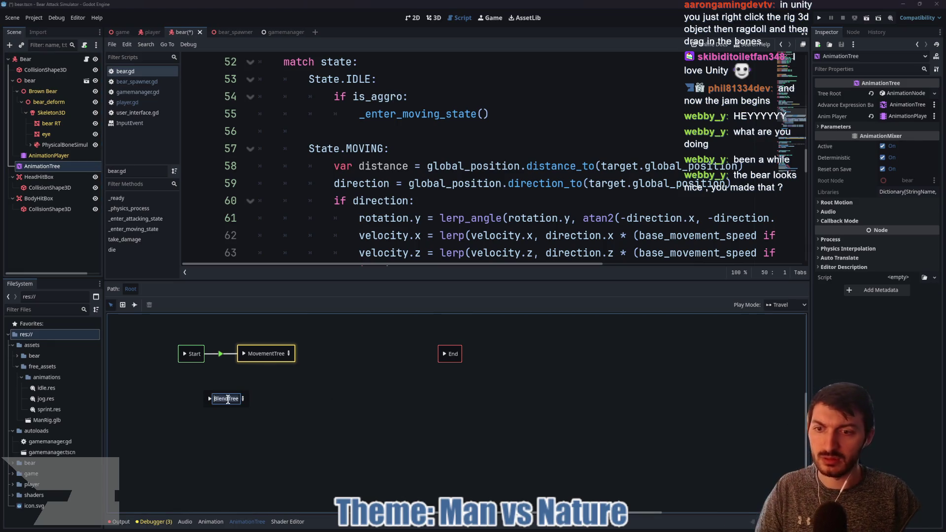
pyautogui.write('AttackTr')
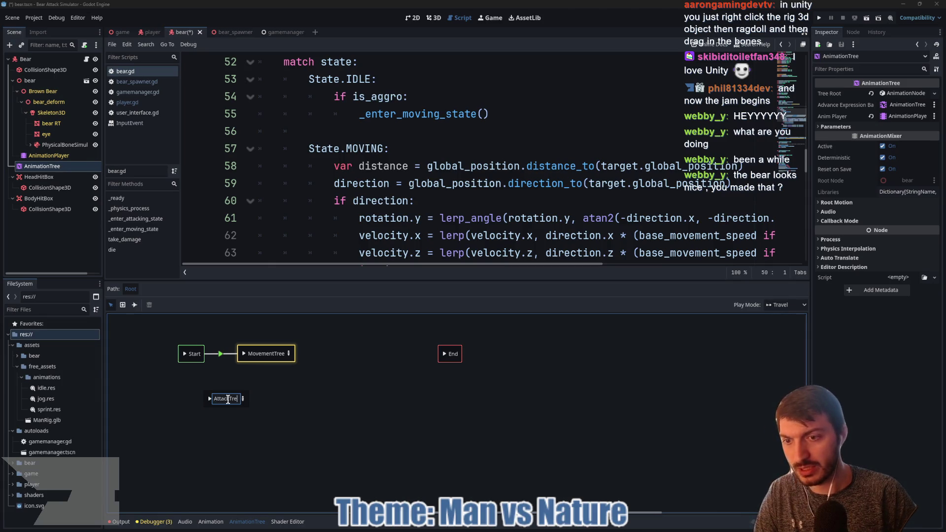
pyautogui.write('e')
pyautogui.press('Return')
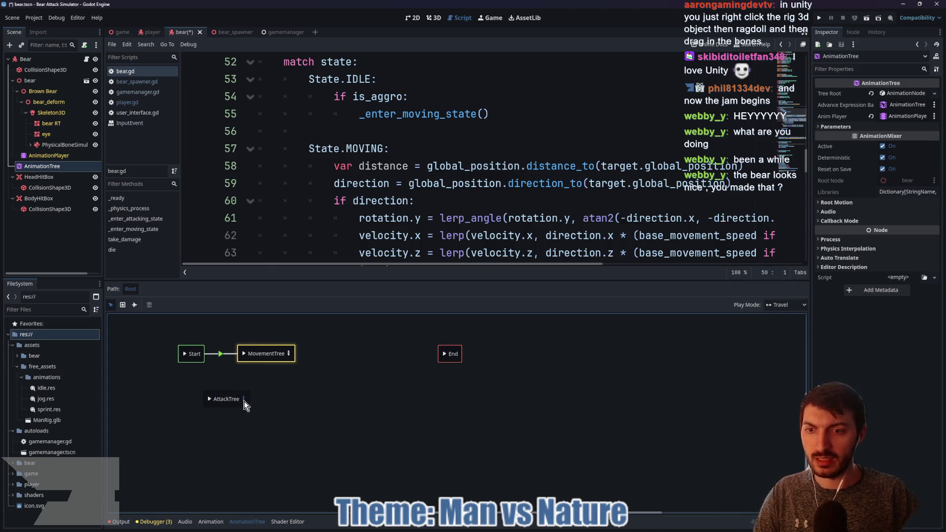
pyautogui.click(244, 400)
pyautogui.click(419, 366)
pyautogui.rightClick(167, 377)
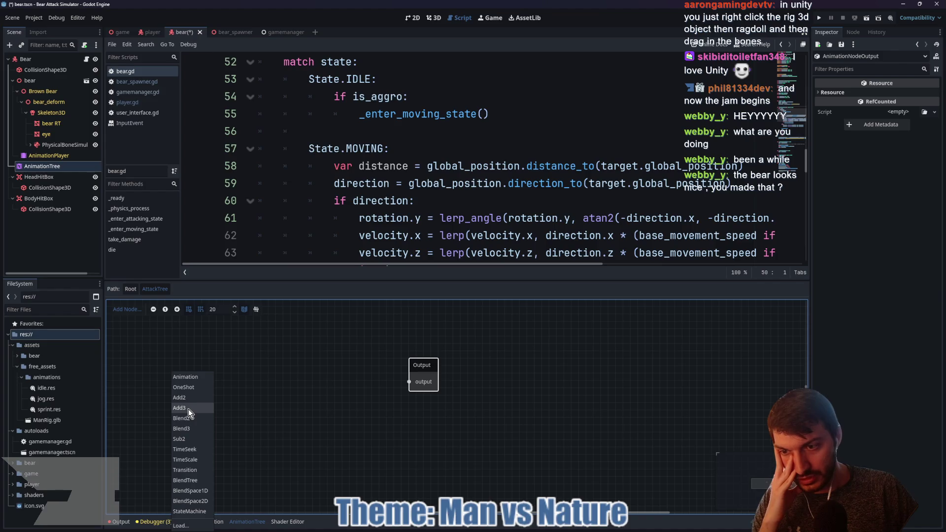
pyautogui.click(188, 408)
pyautogui.moveTo(188, 377); pyautogui.dragTo(257, 359)
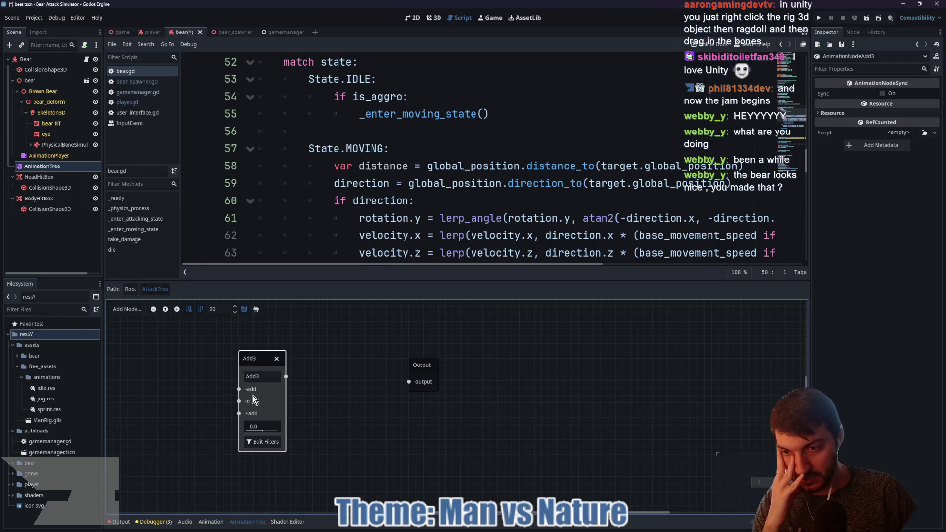
pyautogui.click(278, 359)
pyautogui.rightClick(278, 365)
pyautogui.click(300, 413)
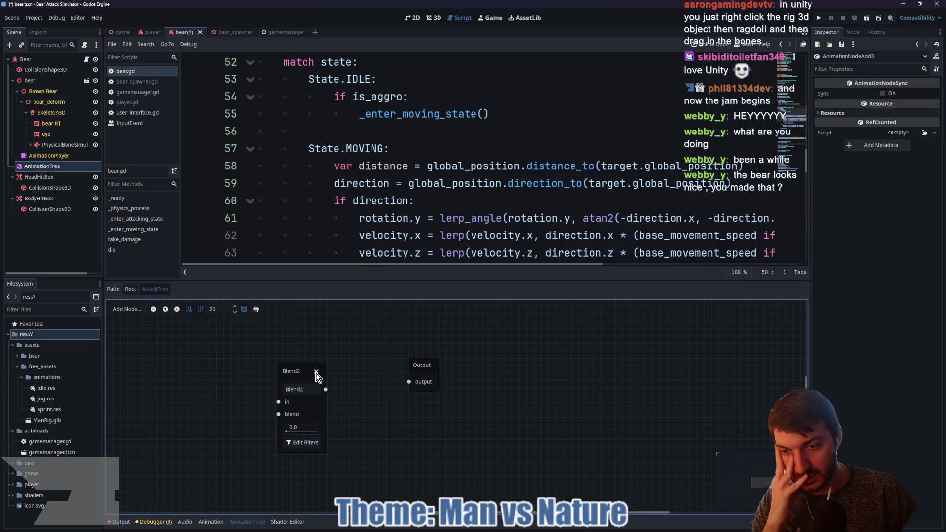
pyautogui.click(316, 373)
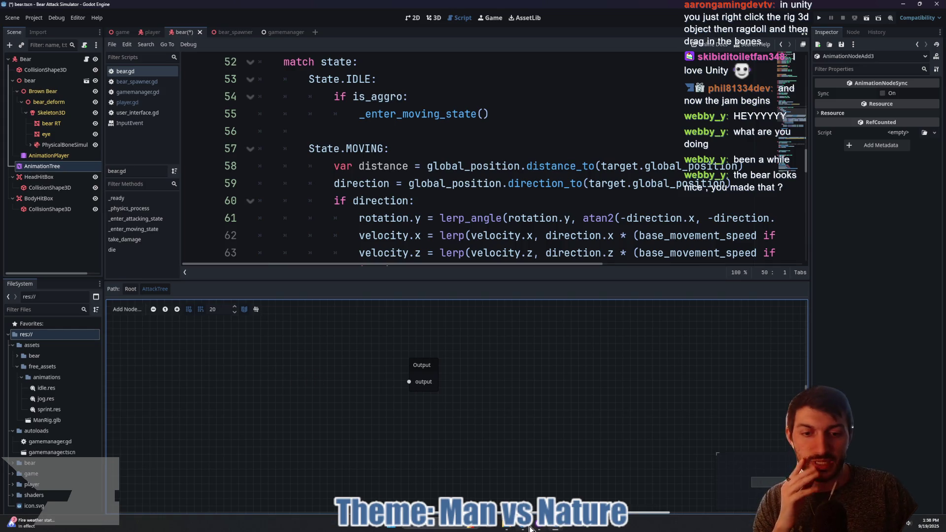
pyautogui.moveTo(538, 527)
pyautogui.click(610, 493)
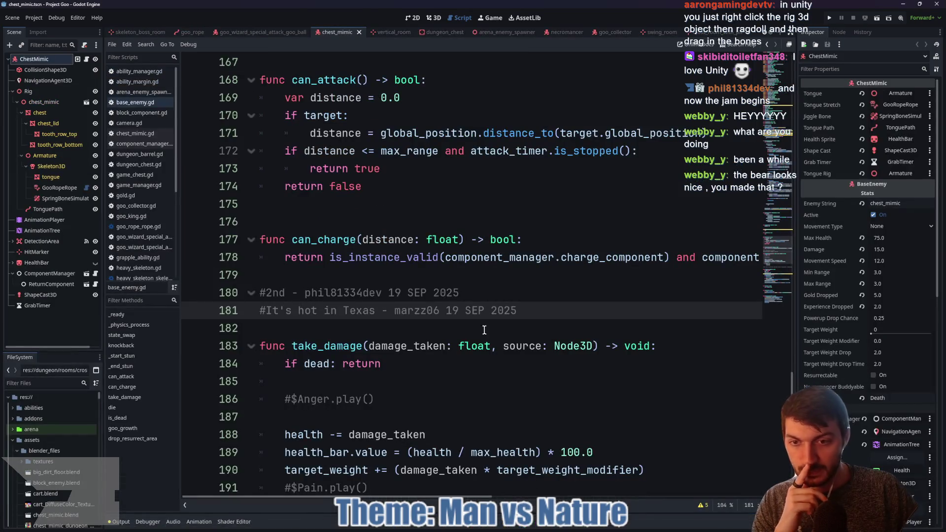
# Step: Select the bear's AnimationTree to bring up its AttackTree graph
pyautogui.click(60, 231)
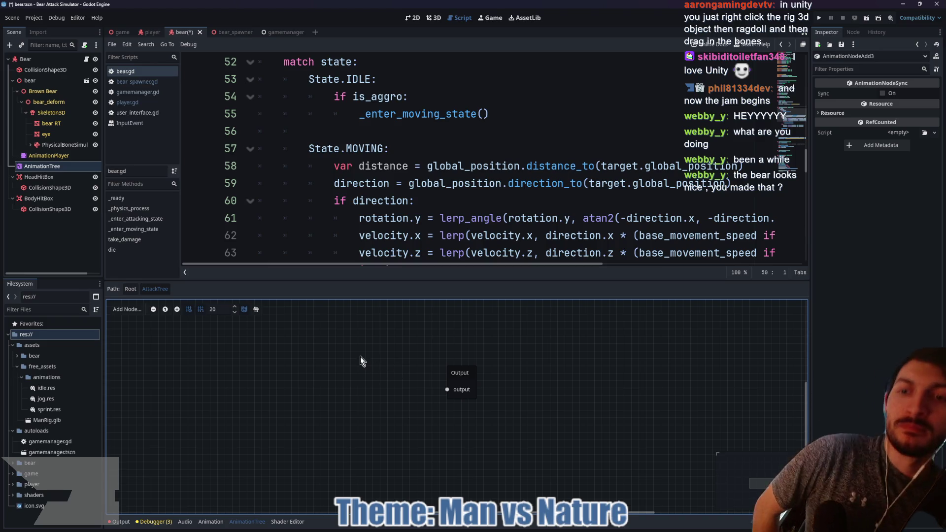
# Step: Add a Bear Attack Right(1_30)_001 Animation node to AttackTree and wire it to Output
pyautogui.click(131, 289)
pyautogui.click(244, 398)
pyautogui.rightClick(297, 383)
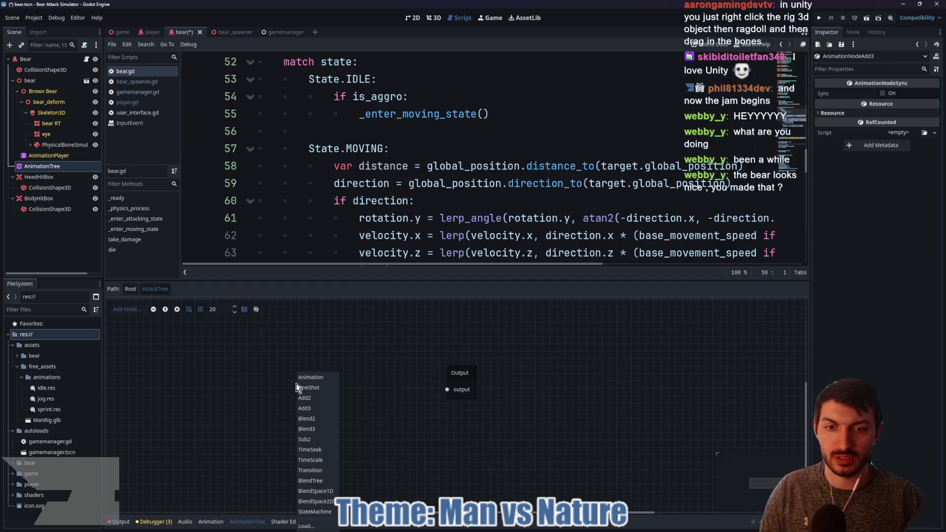
pyautogui.click(303, 377)
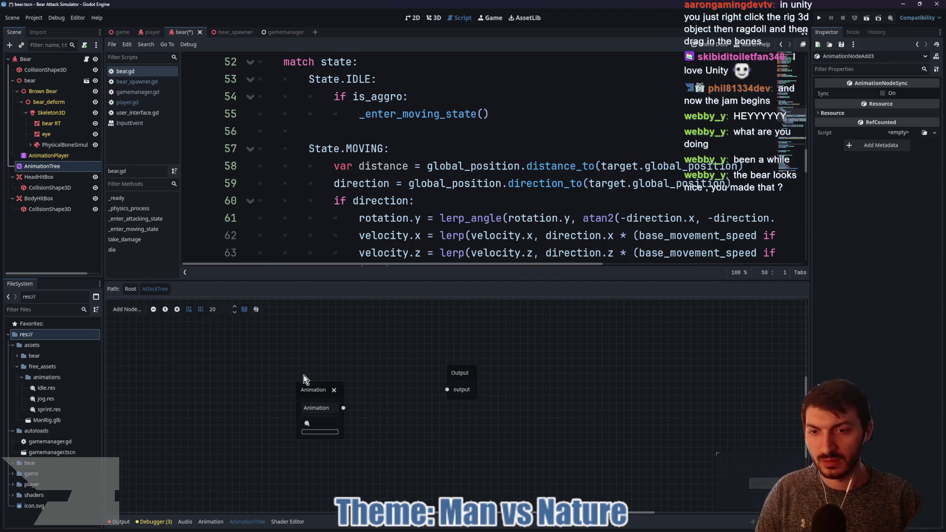
pyautogui.click(321, 418)
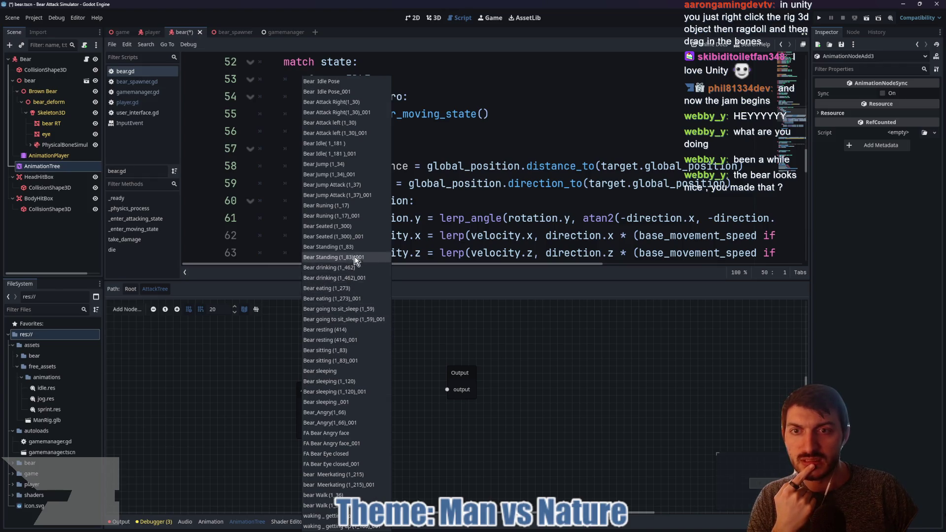
pyautogui.click(355, 113)
pyautogui.moveTo(386, 407); pyautogui.dragTo(446, 389)
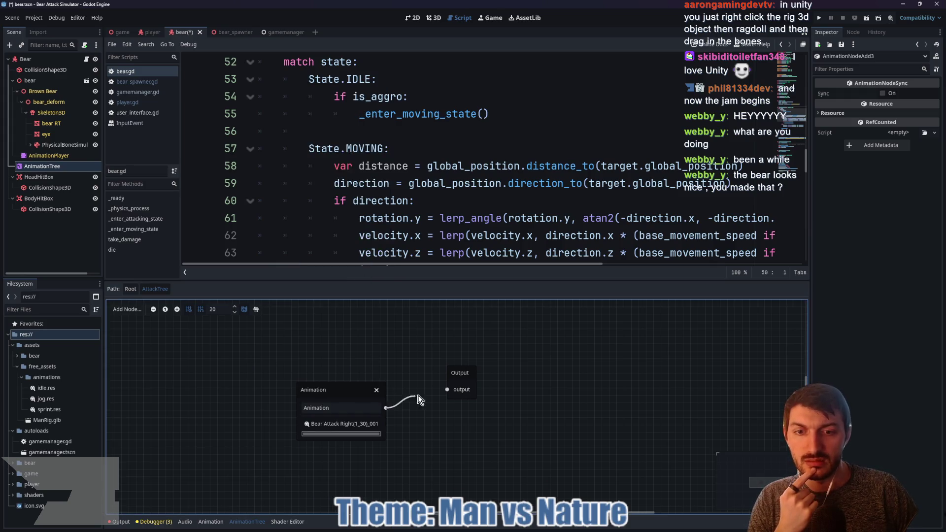
pyautogui.click(130, 289)
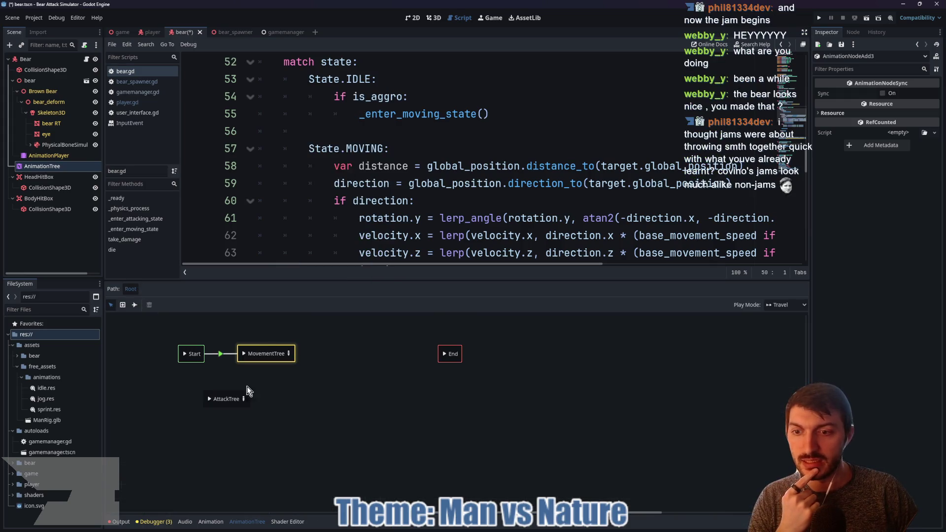
# Step: Place AttackTree under MovementTree and connect the two states with transitions both ways
pyautogui.moveTo(226, 394)
pyautogui.mouseDown()
pyautogui.moveTo(251, 392)
pyautogui.moveTo(245, 396)
pyautogui.moveTo(263, 352)
pyautogui.mouseUp()
pyautogui.click(133, 304)
pyautogui.click(110, 305)
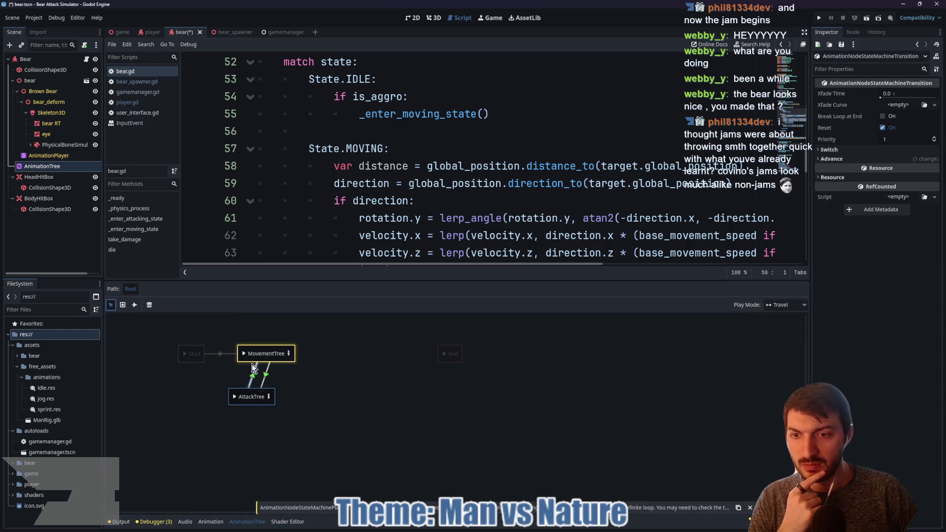
# Step: Set the return transition to Auto advance with At End switch mode, and save the scene
pyautogui.click(252, 380)
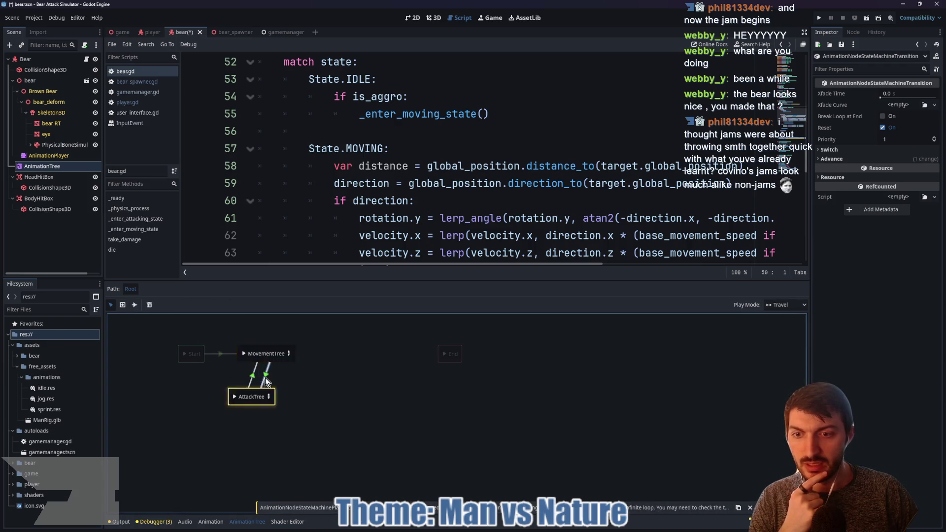
pyautogui.click(854, 158)
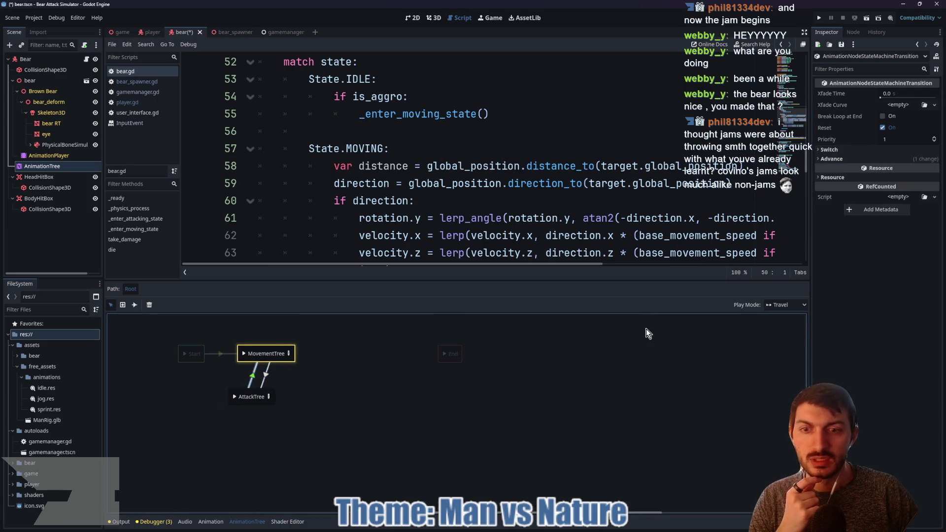
pyautogui.click(908, 169)
pyautogui.click(853, 159)
pyautogui.click(840, 153)
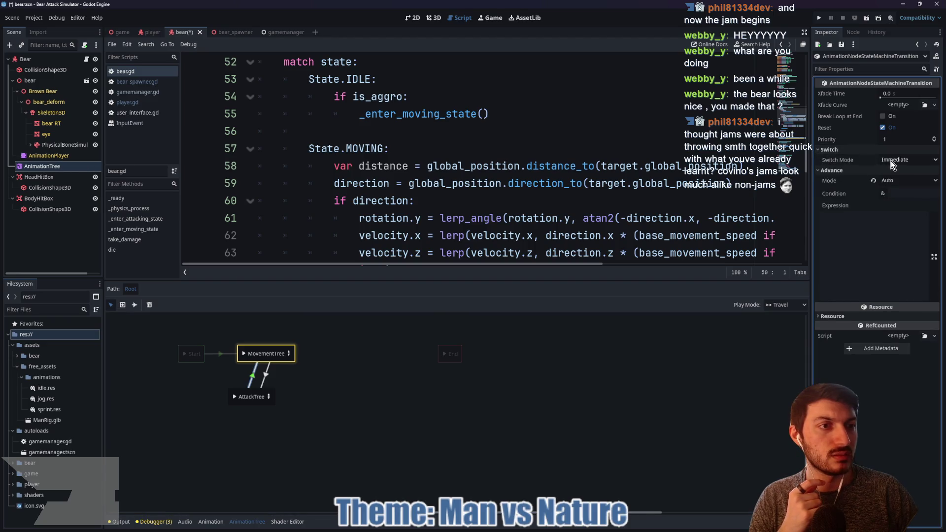
pyautogui.click(890, 161)
pyautogui.click(901, 192)
pyautogui.click(411, 384)
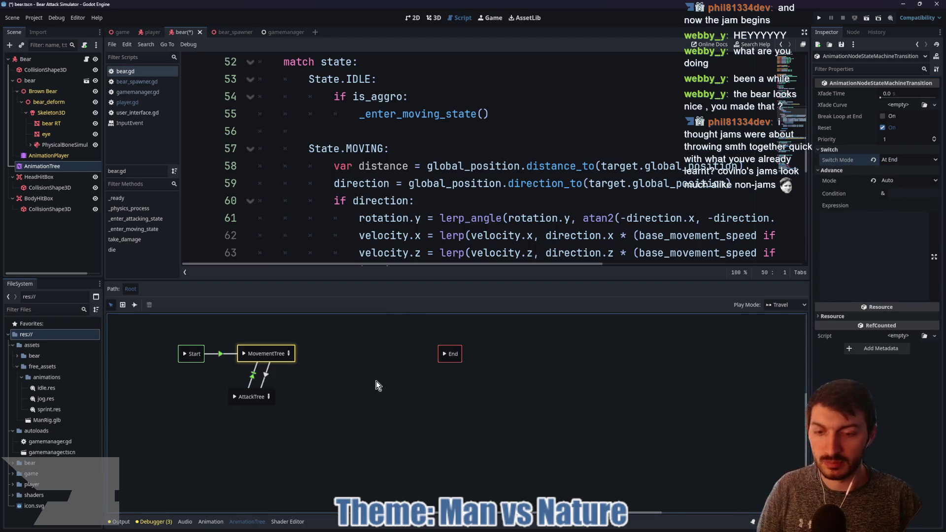
pyautogui.hotkey('ctrl', 's')
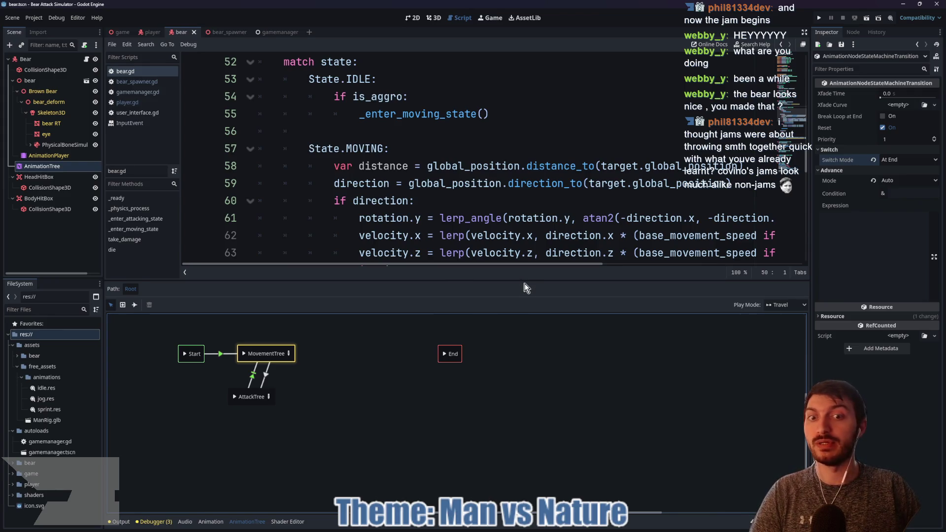
pyautogui.moveTo(523, 280); pyautogui.dragTo(533, 366)
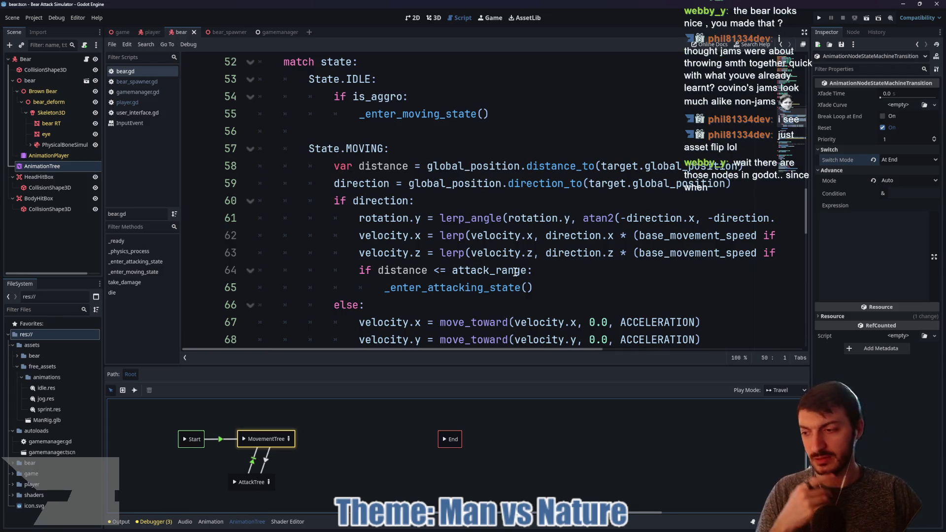
# Step: Shrink the animation panel to show bear.gd's State.ATTACKING and State.DEAD branches
pyautogui.scroll(-1, 512, 268)
pyautogui.moveTo(495, 290)
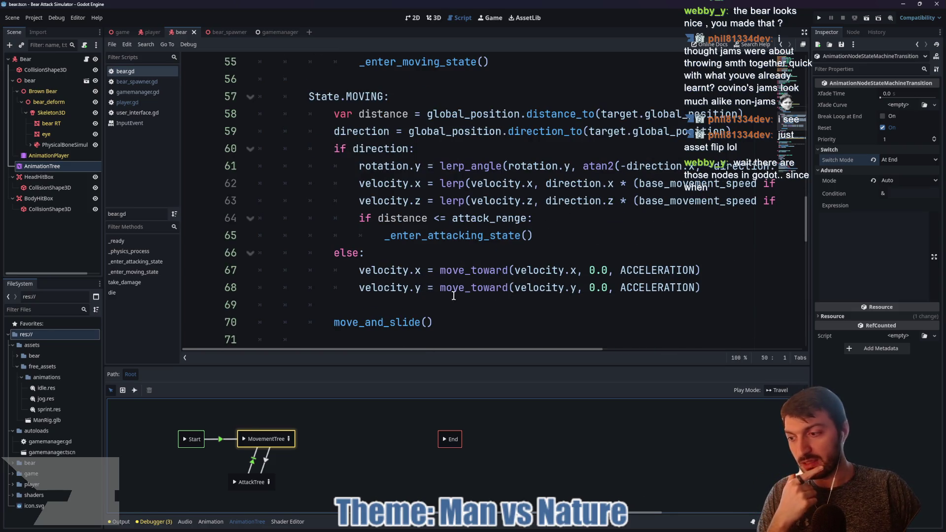
pyautogui.moveTo(459, 295)
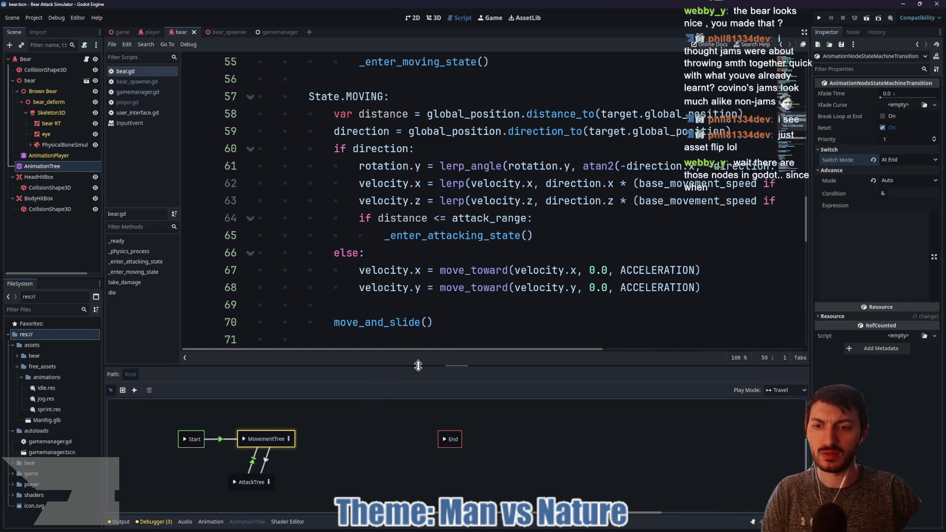
pyautogui.moveTo(403, 367)
pyautogui.mouseDown()
pyautogui.moveTo(408, 265)
pyautogui.moveTo(407, 325)
pyautogui.mouseUp()
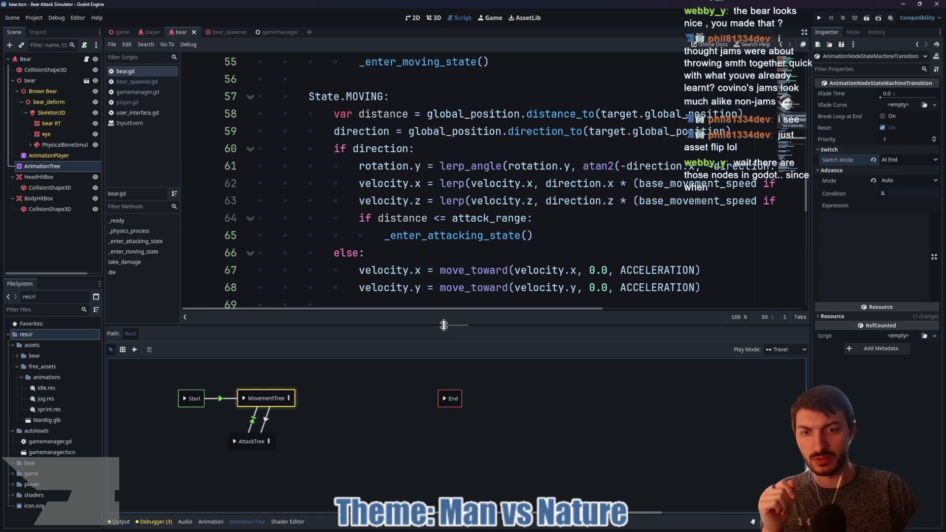
pyautogui.moveTo(446, 326); pyautogui.dragTo(453, 370)
pyautogui.scroll(-3, 459, 288)
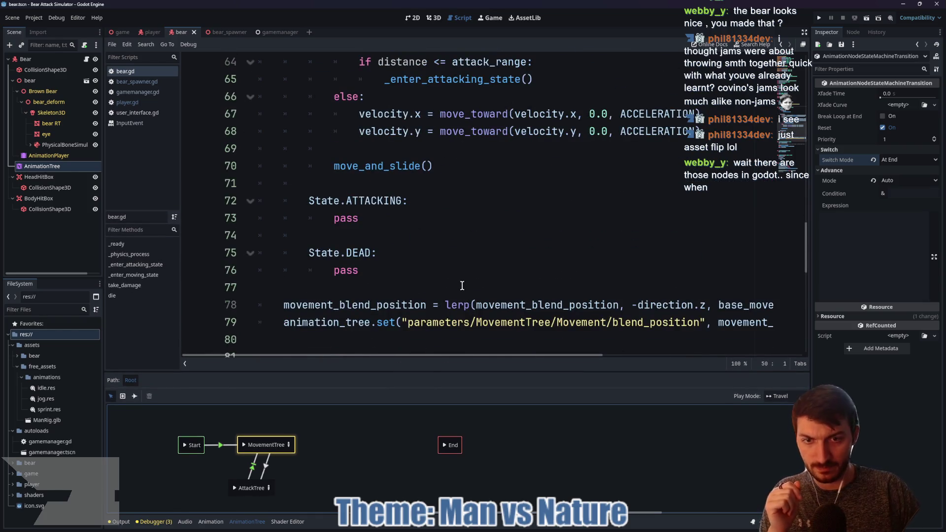
pyautogui.scroll(-1, 460, 285)
pyautogui.scroll(-5, 423, 288)
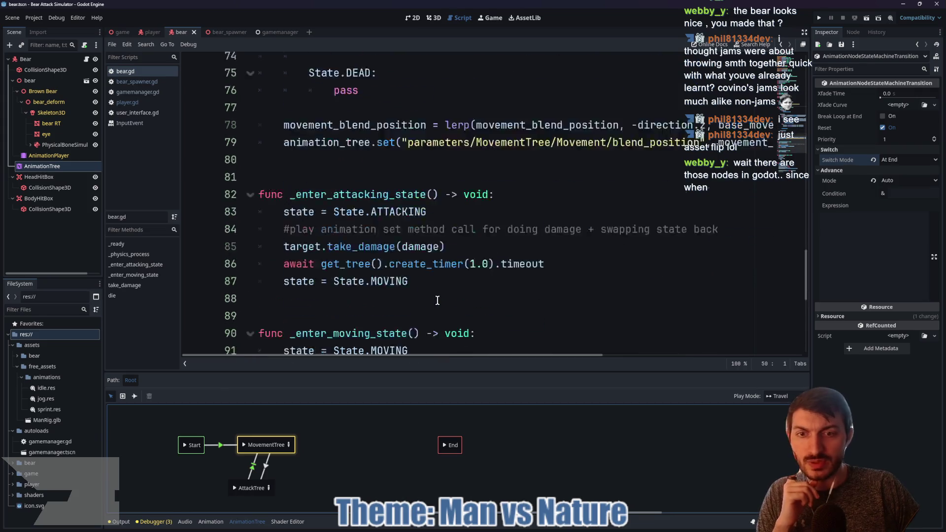
pyautogui.scroll(1, 428, 287)
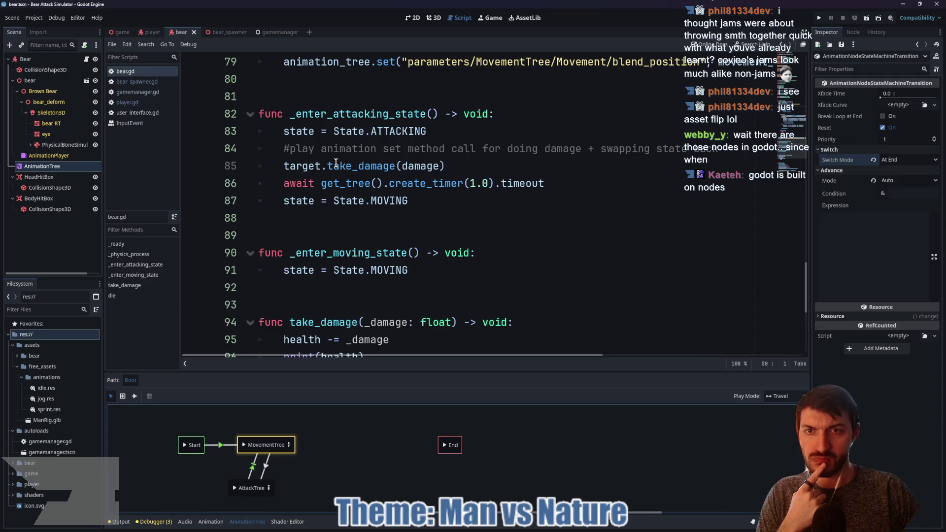
pyautogui.scroll(-5, 339, 167)
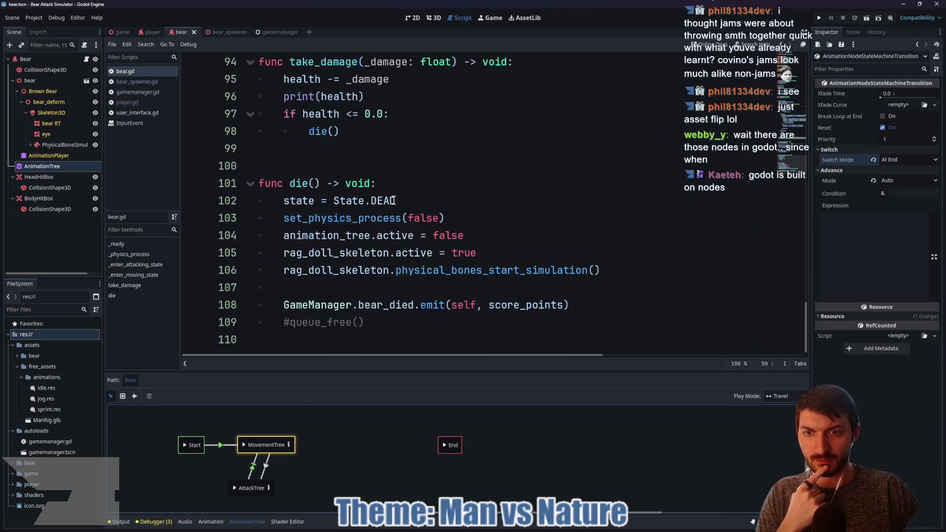
pyautogui.scroll(5, 392, 202)
pyautogui.scroll(4, 392, 202)
pyautogui.scroll(-4, 394, 207)
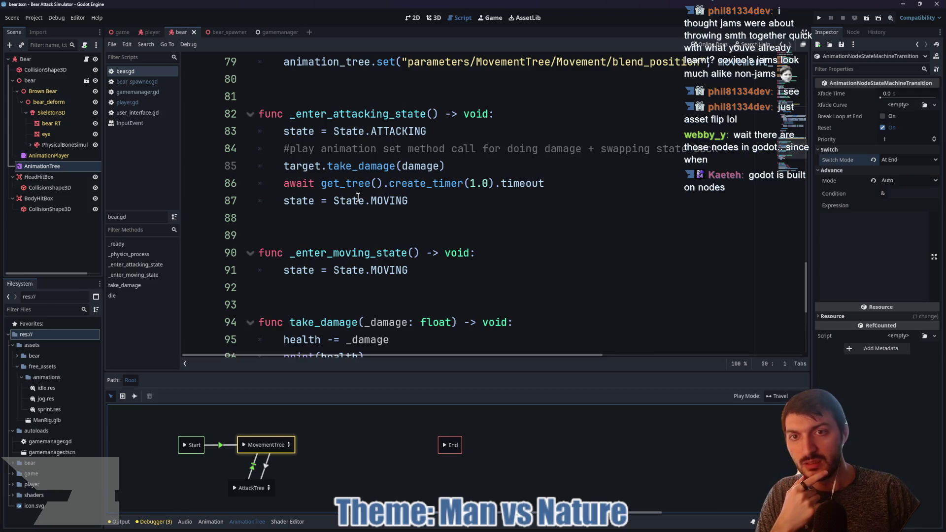
pyautogui.moveTo(369, 182)
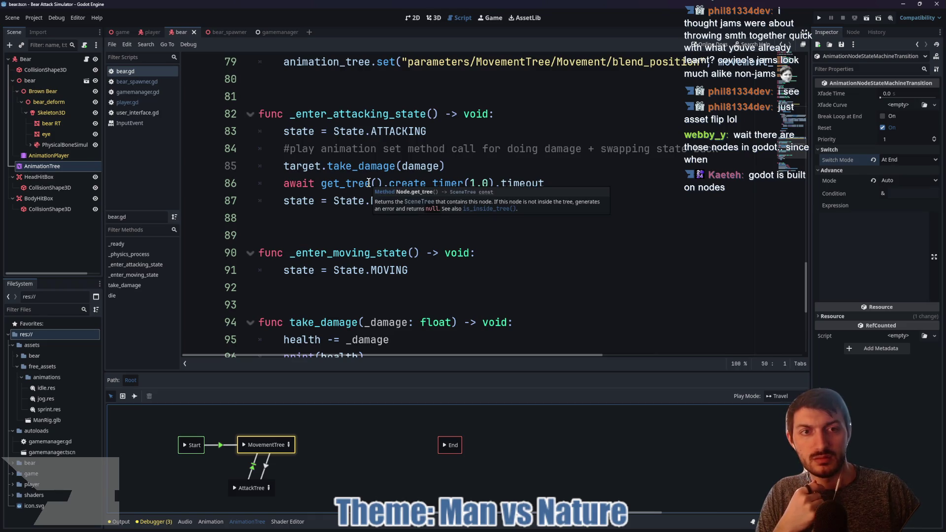
pyautogui.click(325, 222)
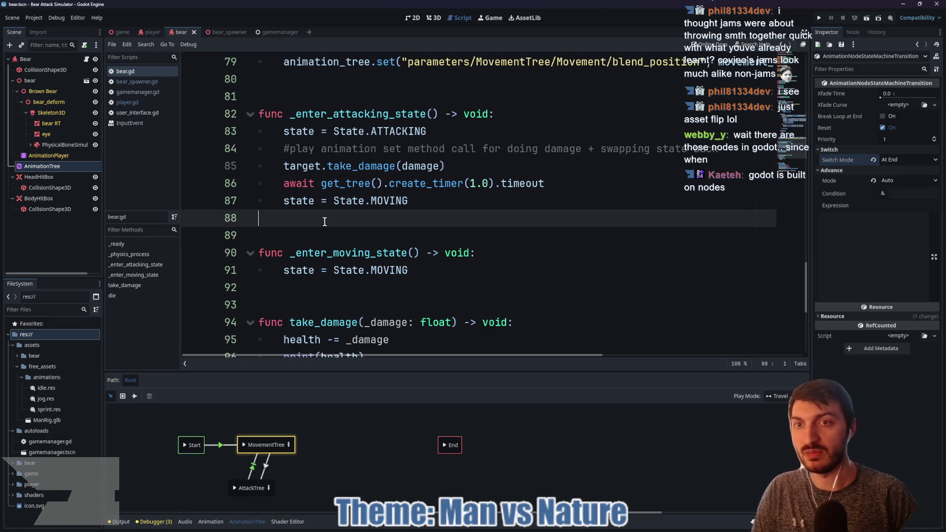
pyautogui.press('Return')
# Step: Add func attack() -> void: calling target.take_damage(damage) to bear.gd
pyautogui.write('fy')
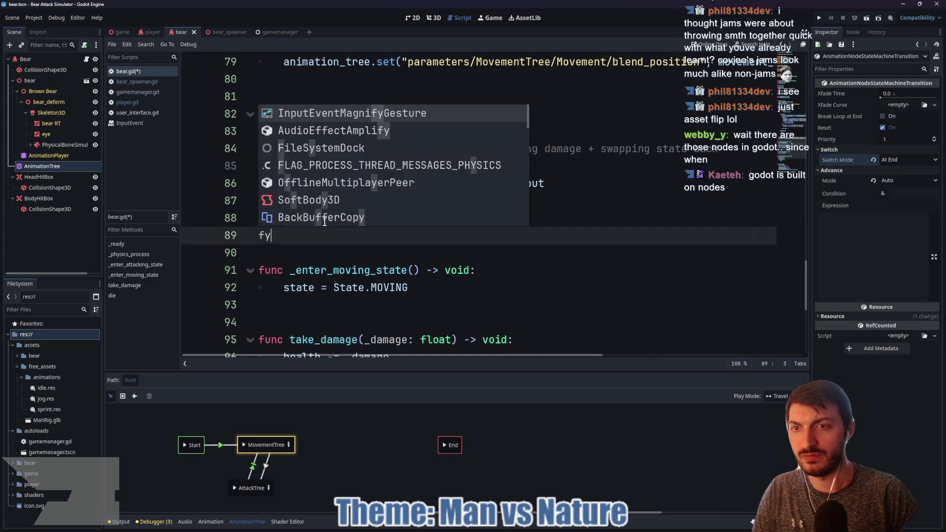
pyautogui.press('BackSpace')
pyautogui.write('unc attack() -')
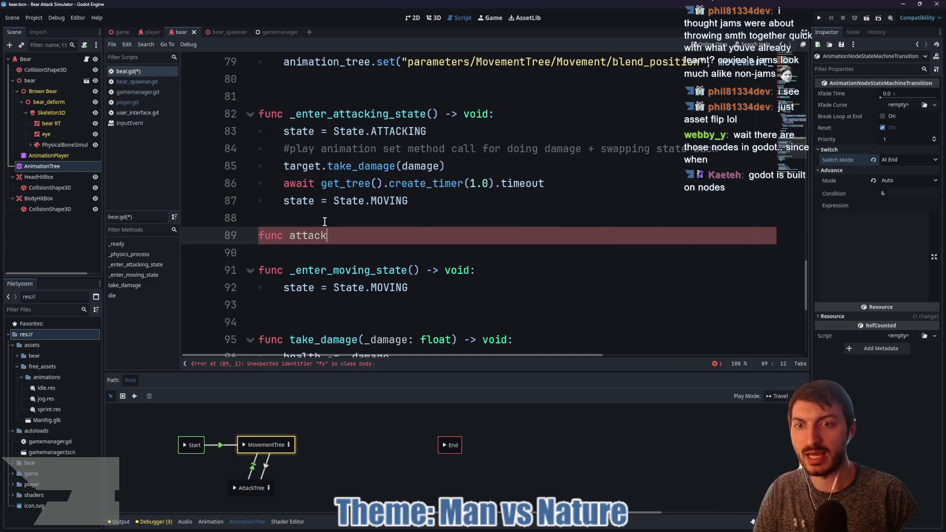
pyautogui.write('> void:')
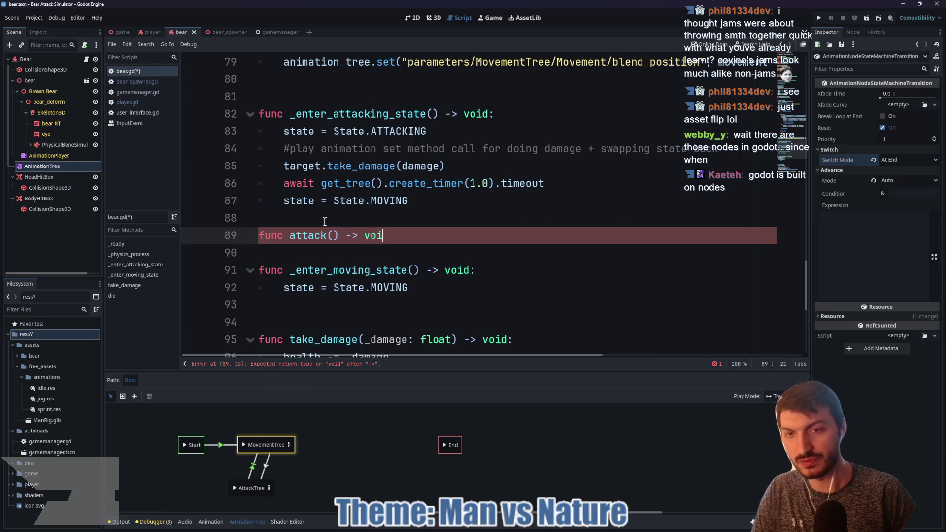
pyautogui.press('Return')
pyautogui.write('target.take_')
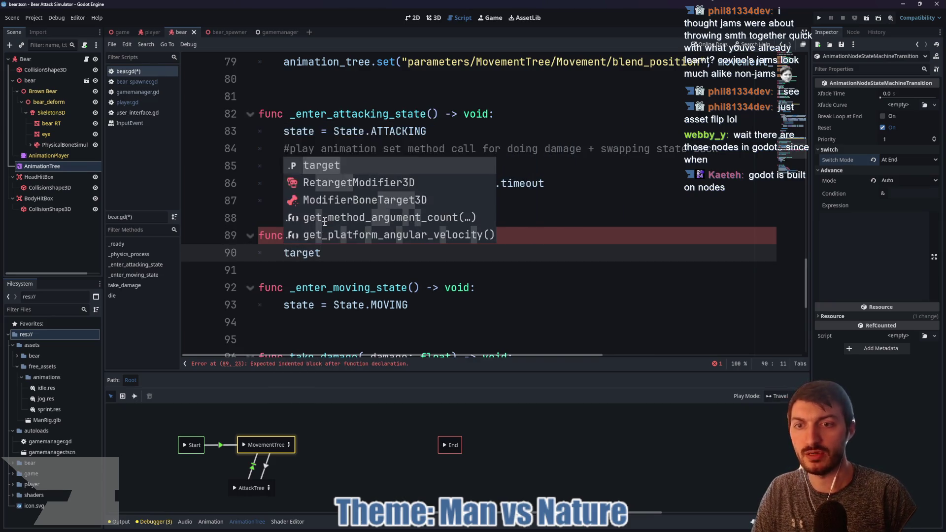
pyautogui.write('damage(damage')
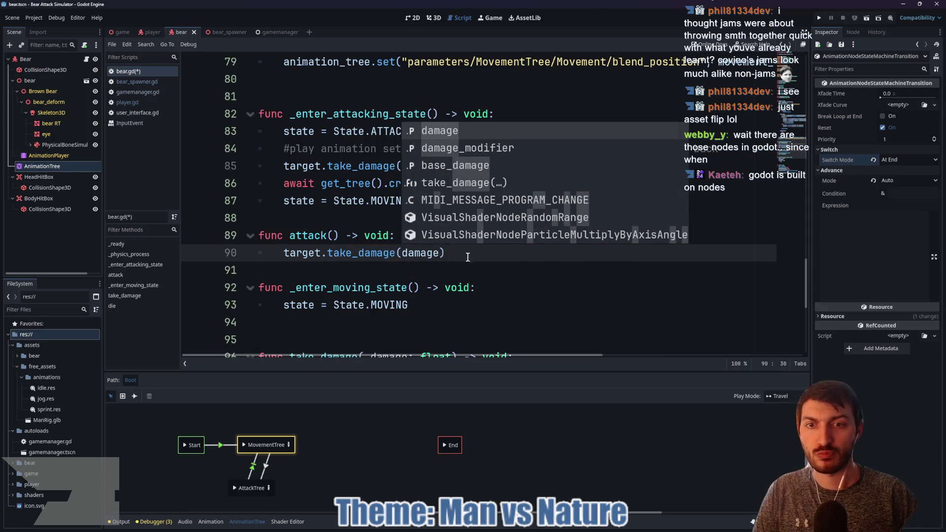
pyautogui.write(')')
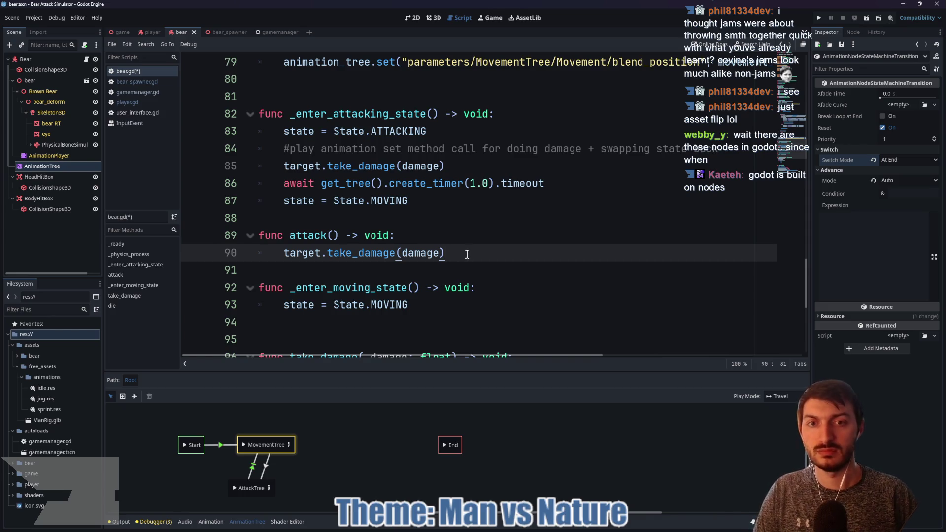
# Step: Delete the await timer line from _enter_attacking_state and select the AnimationPlayer node
pyautogui.moveTo(562, 184); pyautogui.dragTo(269, 181)
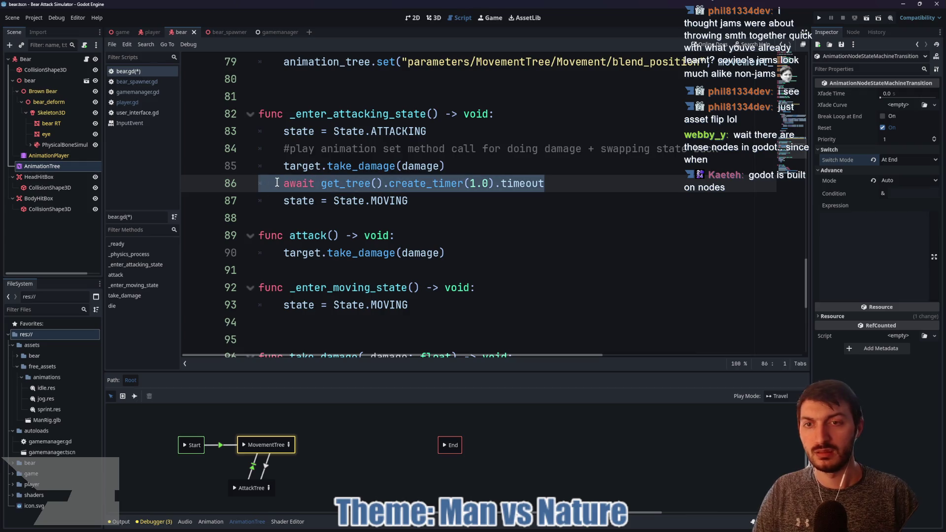
pyautogui.press('BackSpace')
pyautogui.press('BackSpace')
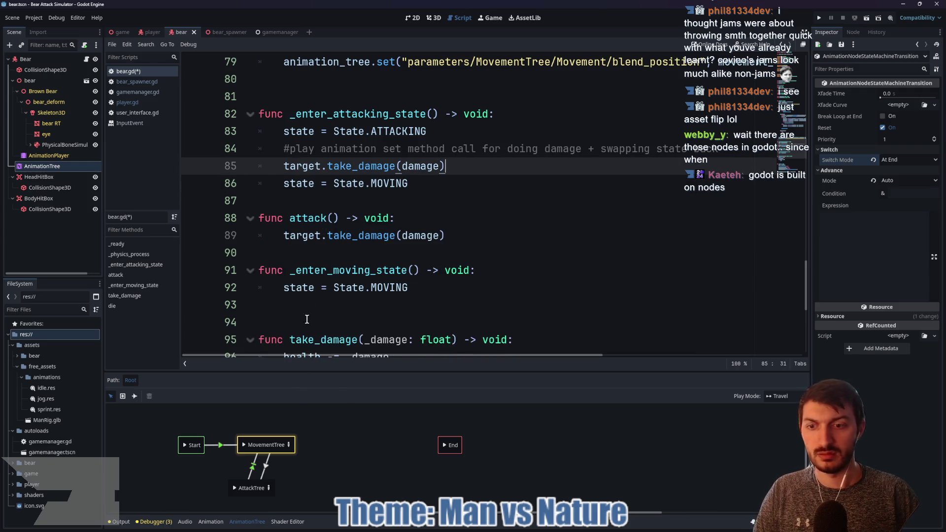
pyautogui.click(60, 155)
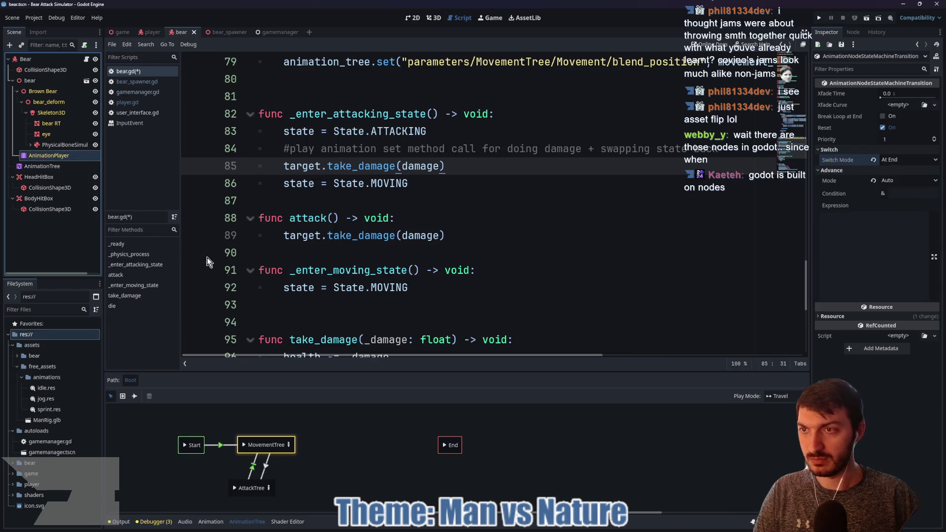
# Step: Preview Bear Attack Right(1_30)_001 in a taller track area, then open bear.glb's import settings
pyautogui.click(279, 380)
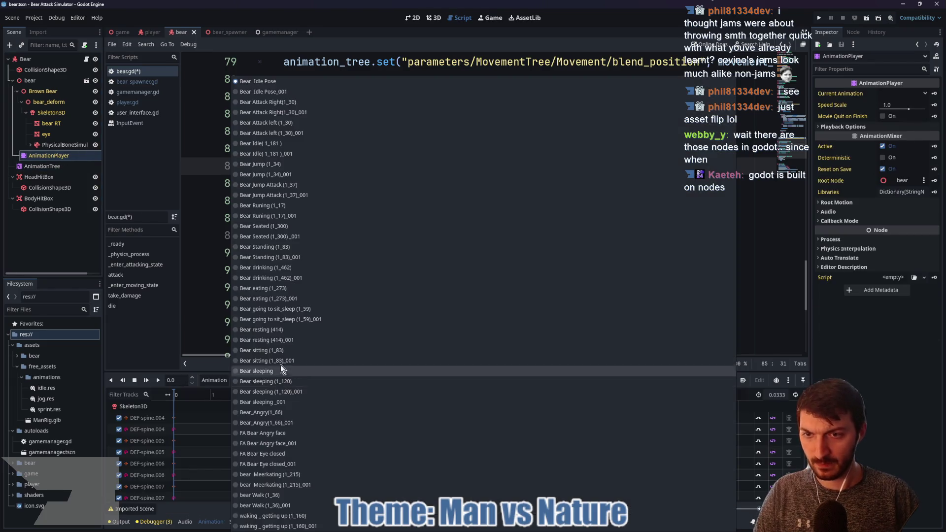
pyautogui.click(301, 111)
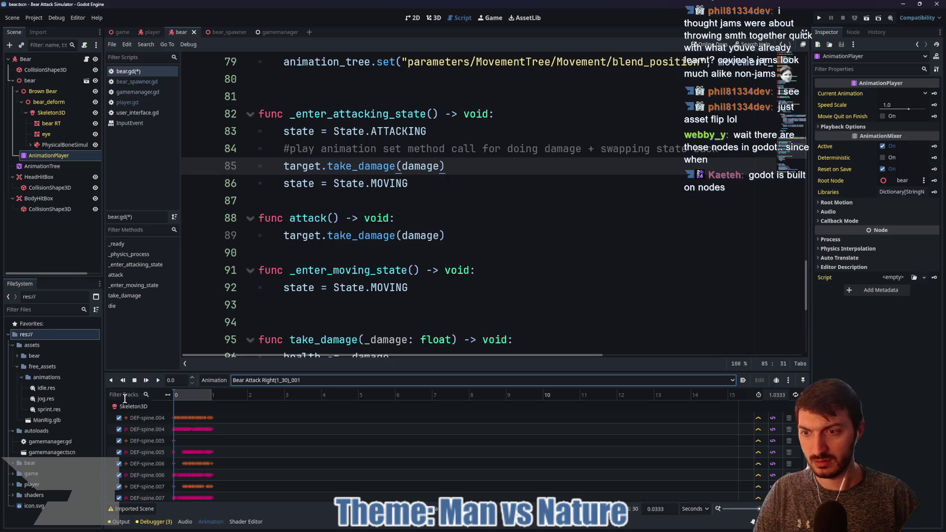
pyautogui.moveTo(326, 369); pyautogui.dragTo(323, 282)
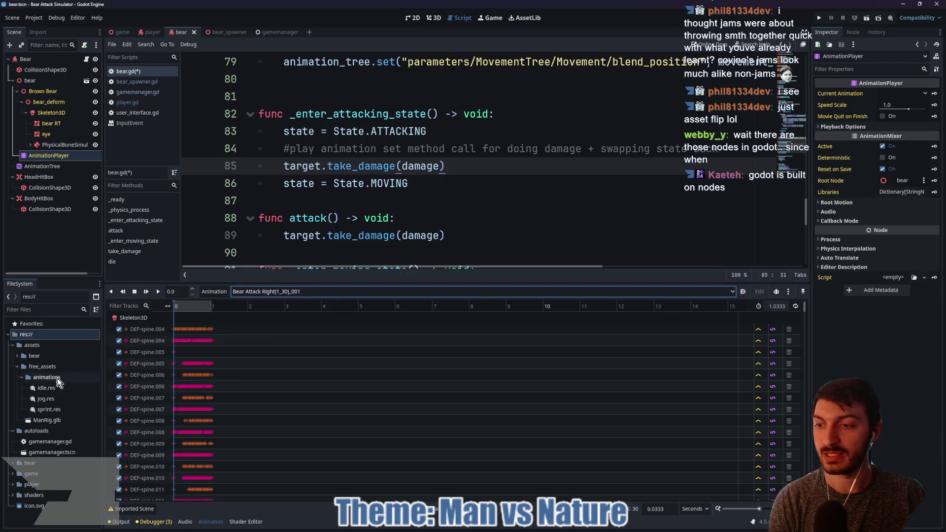
pyautogui.click(17, 356)
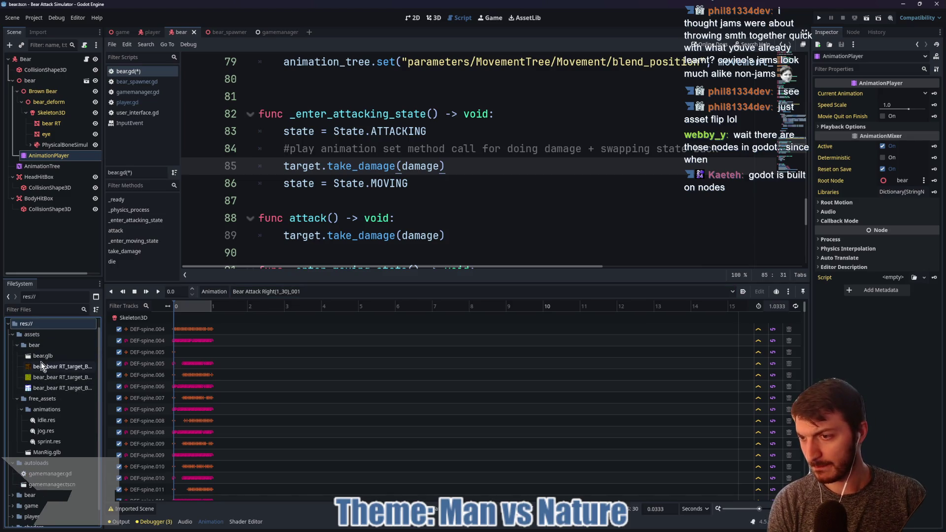
pyautogui.doubleClick(39, 356)
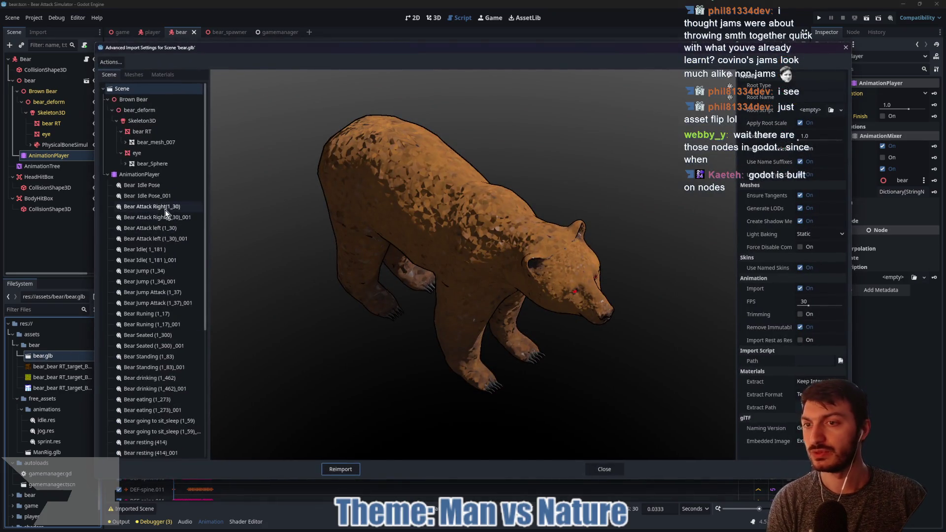
# Step: Enable Save to File for Bear Attack Right(1_30) and create an 'animations' folder in res://assets/bear
pyautogui.click(165, 207)
pyautogui.click(800, 106)
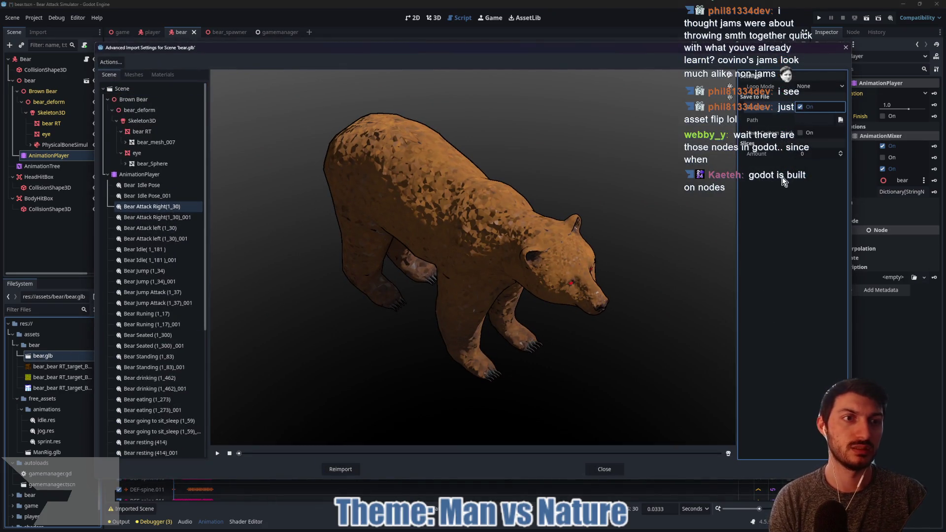
pyautogui.click(840, 120)
pyautogui.doubleClick(364, 196)
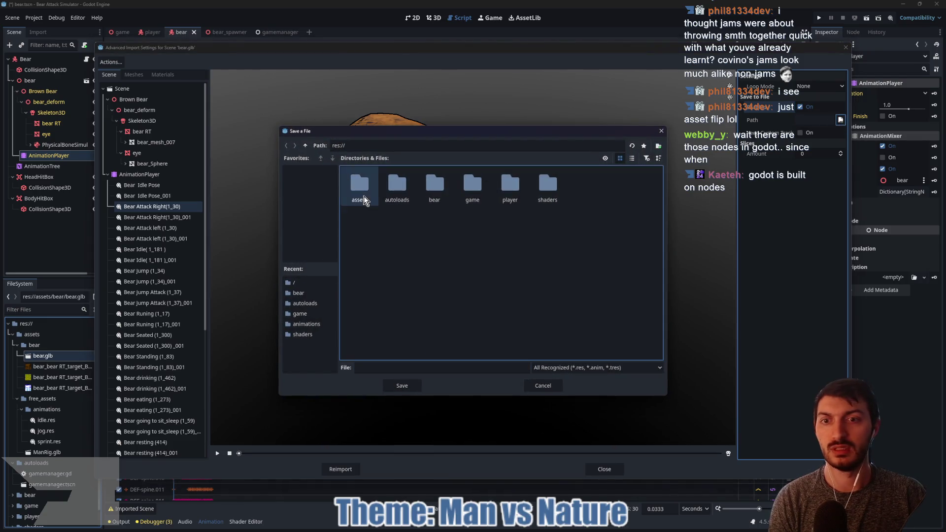
pyautogui.doubleClick(365, 192)
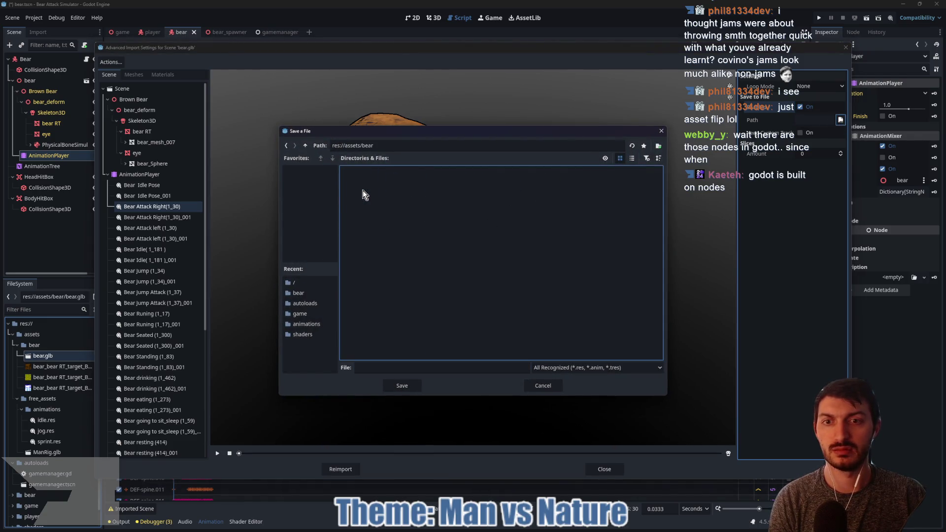
pyautogui.rightClick(395, 208)
pyautogui.click(409, 213)
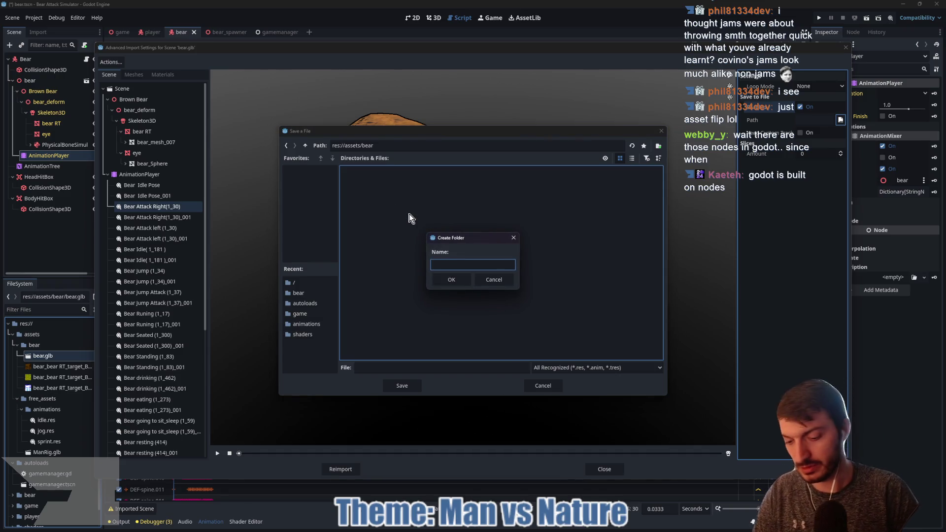
pyautogui.write('anima')
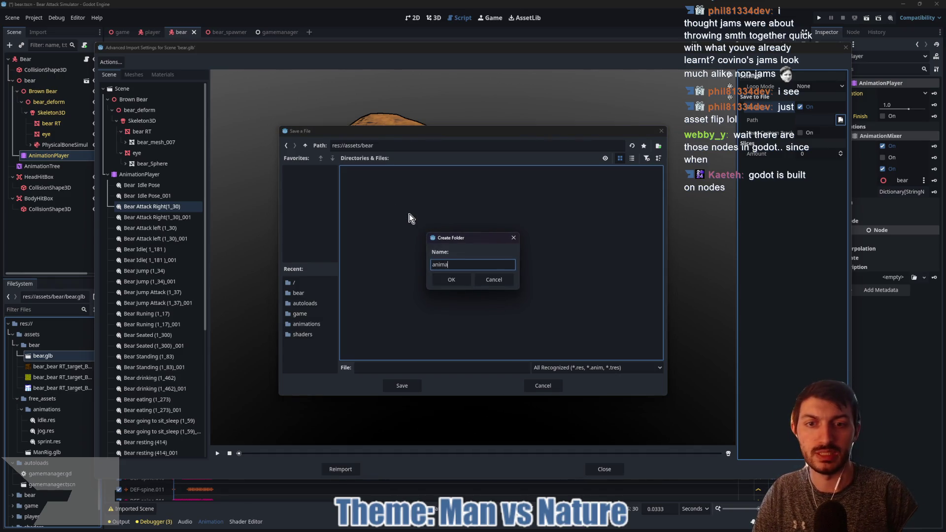
pyautogui.write('tions')
pyautogui.click(459, 282)
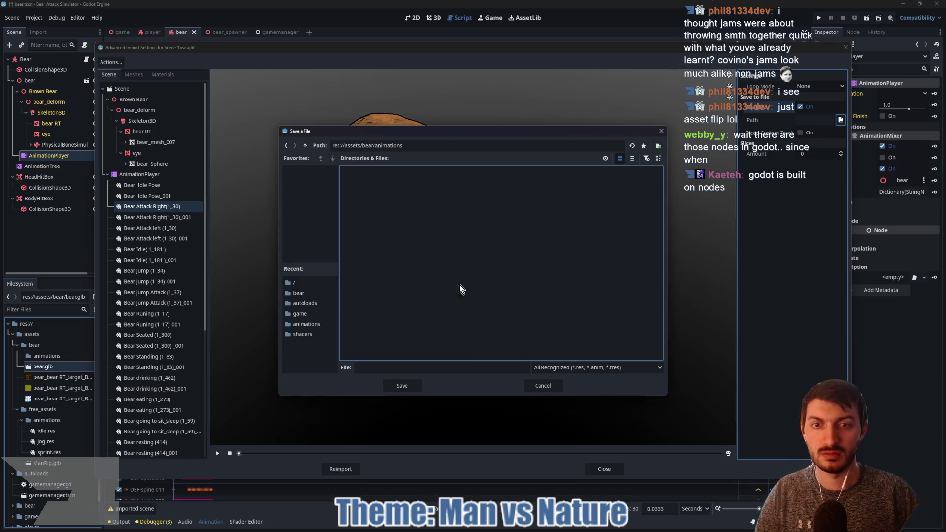
# Step: Save the animation as 'attack_right' in that folder and reimport bear.glb
pyautogui.click(374, 363)
pyautogui.write('attack_right')
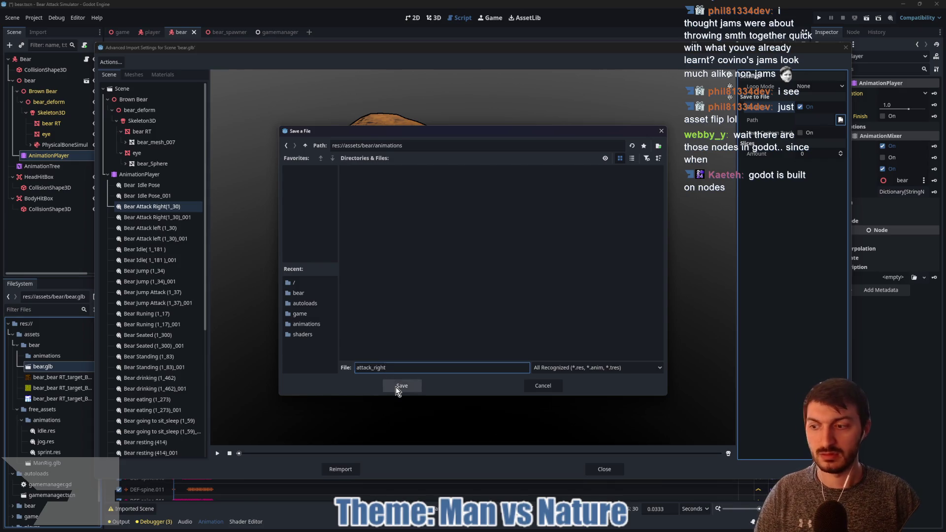
pyautogui.click(395, 386)
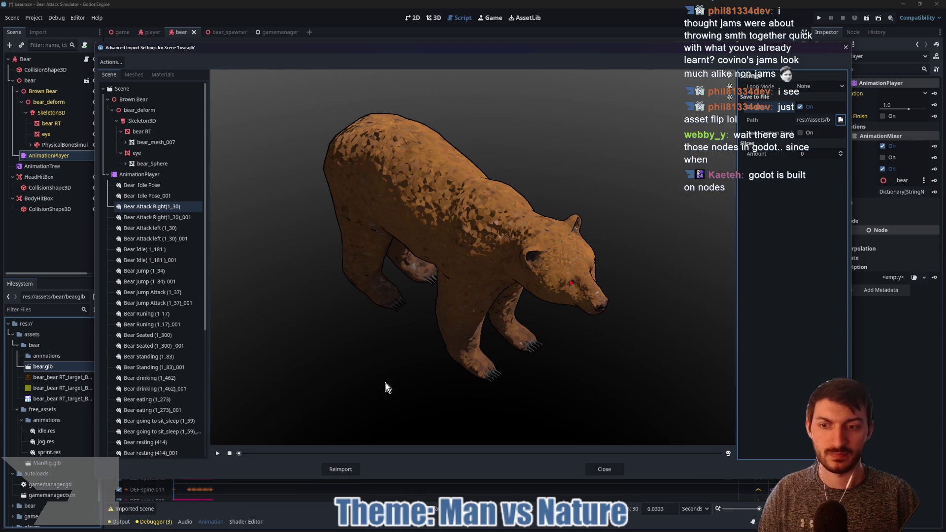
pyautogui.click(351, 470)
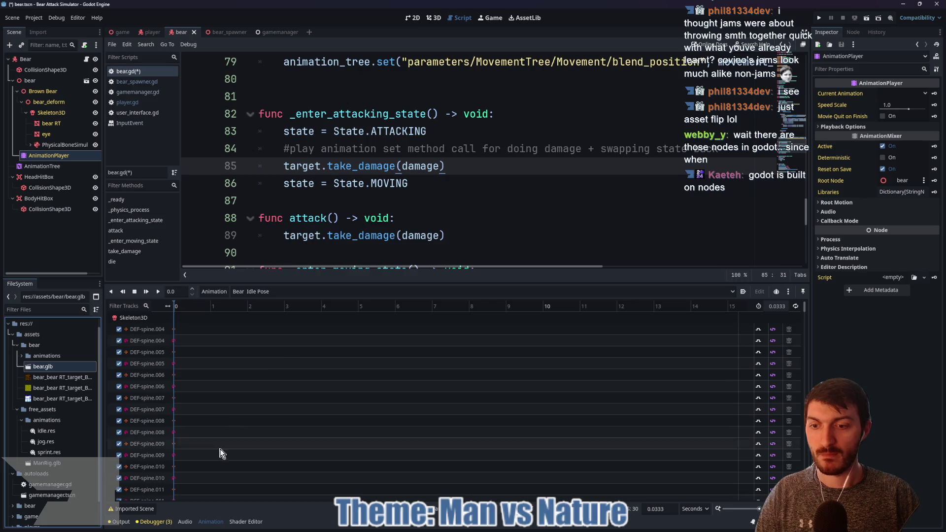
# Step: Inspect the AnimationTree's Animation node choices without changing anything
pyautogui.click(56, 168)
pyautogui.click(56, 168)
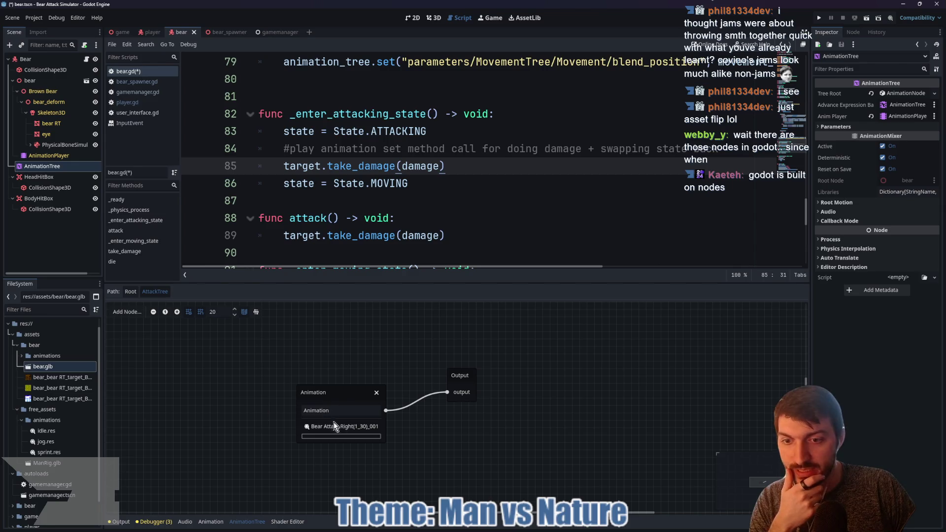
pyautogui.click(333, 425)
pyautogui.click(244, 394)
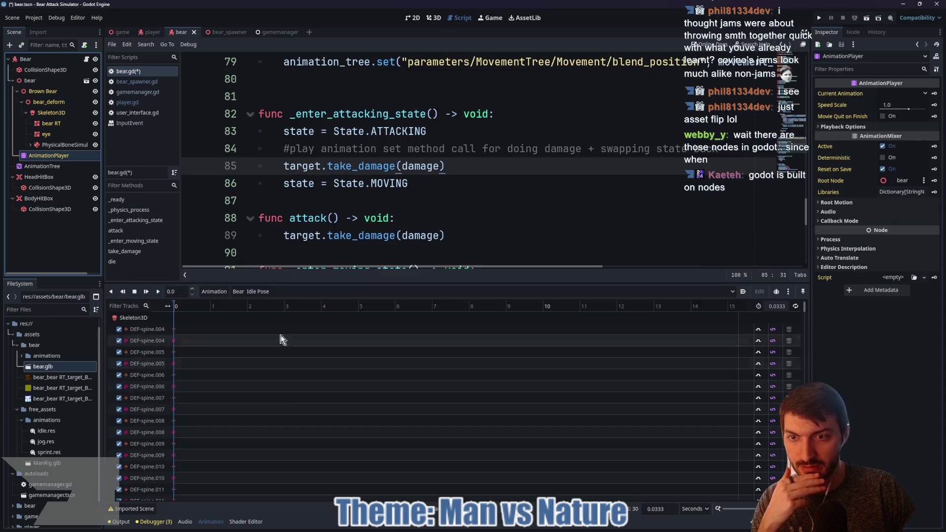
# Step: Create a new animation library named bear on the AnimationPlayer
pyautogui.click(213, 291)
pyautogui.click(237, 315)
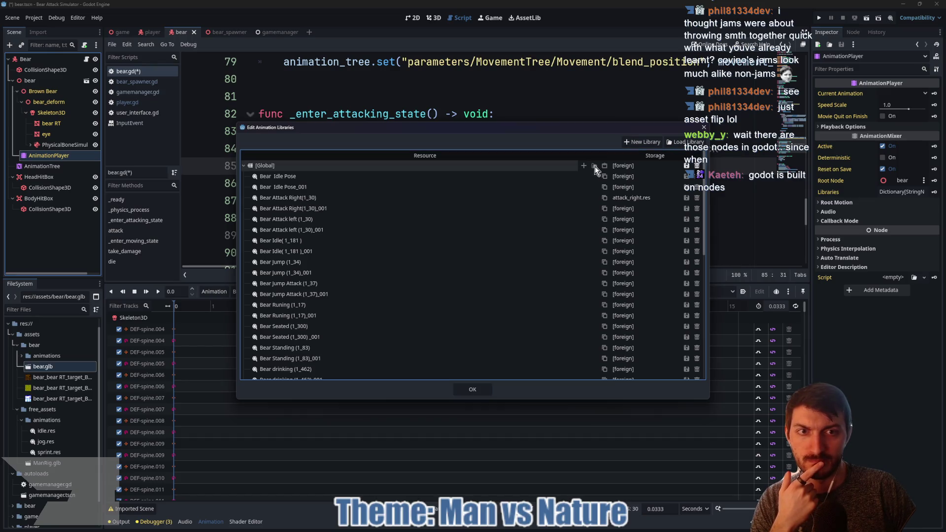
pyautogui.click(244, 165)
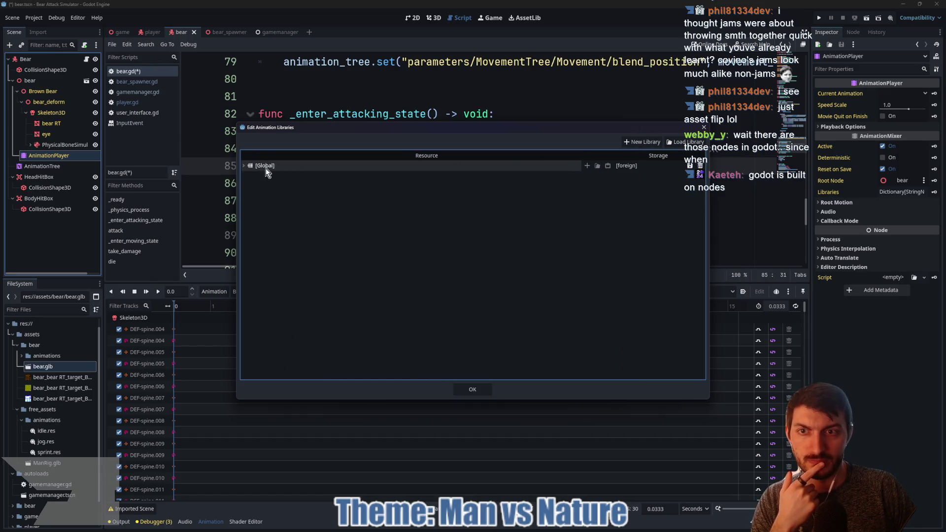
pyautogui.click(635, 143)
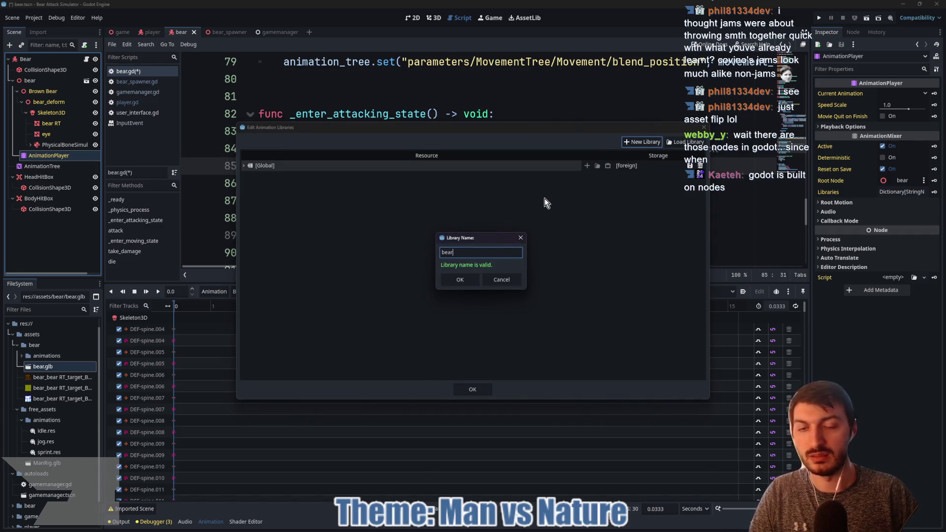
pyautogui.click(458, 279)
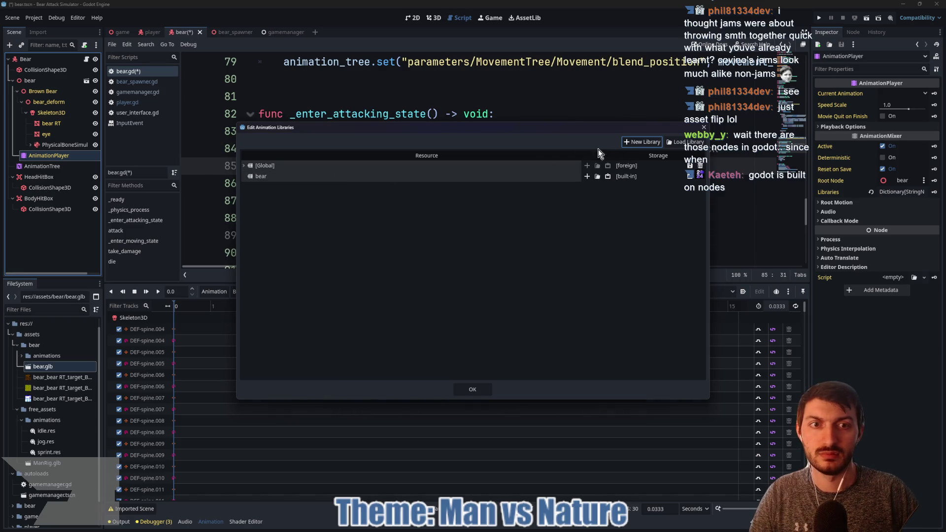
# Step: Load res://assets/bear/animations/attack_right.res into the bear library and close the dialog
pyautogui.click(596, 177)
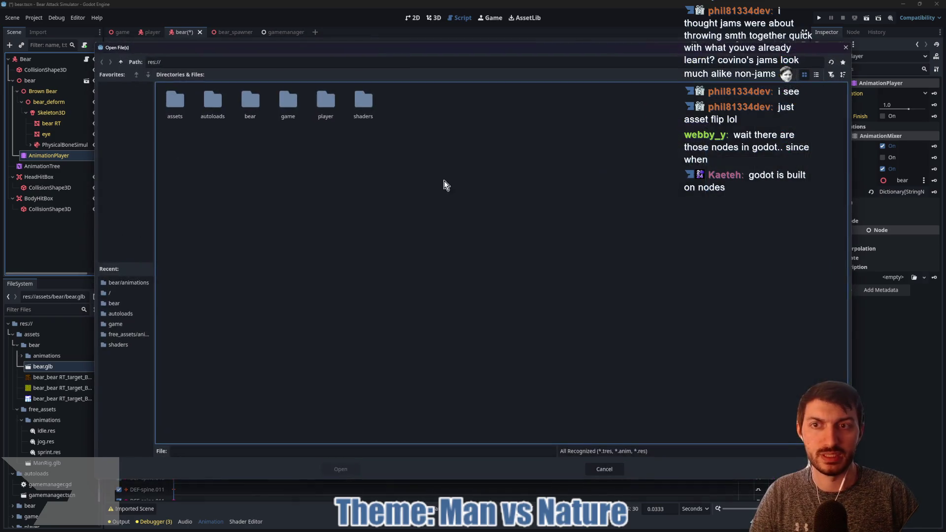
pyautogui.doubleClick(173, 105)
pyautogui.doubleClick(179, 108)
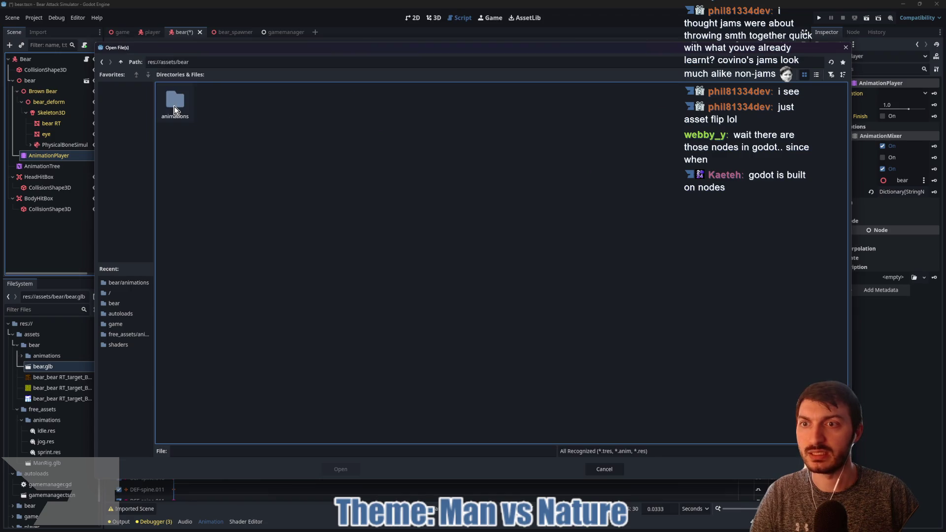
pyautogui.doubleClick(176, 113)
pyautogui.click(175, 104)
pyautogui.click(340, 468)
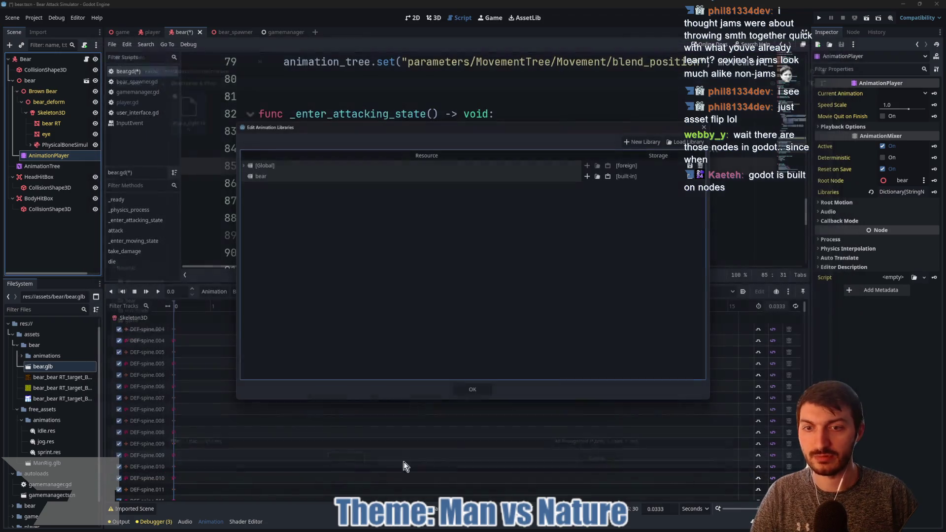
pyautogui.click(471, 390)
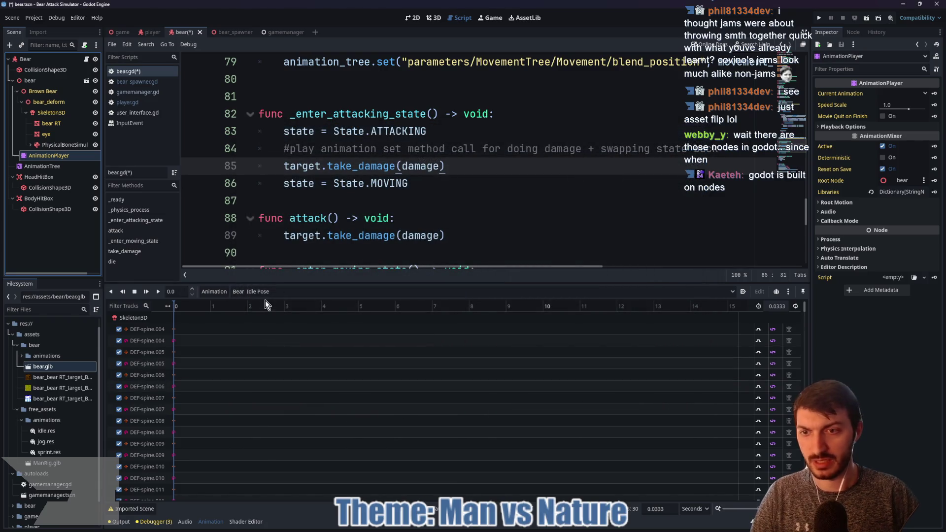
# Step: Choose bear/attack_right and scrub through it while watching the bear in the 3D view
pyautogui.click(266, 292)
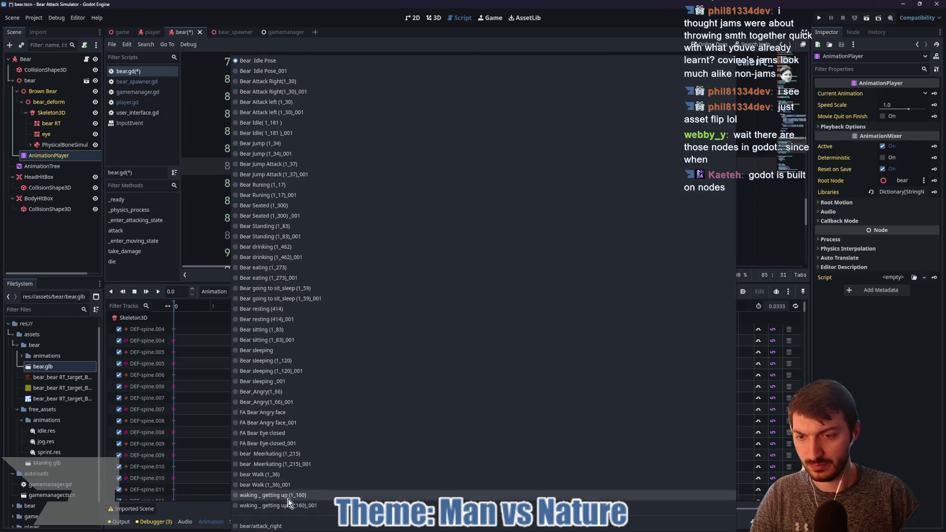
pyautogui.click(274, 526)
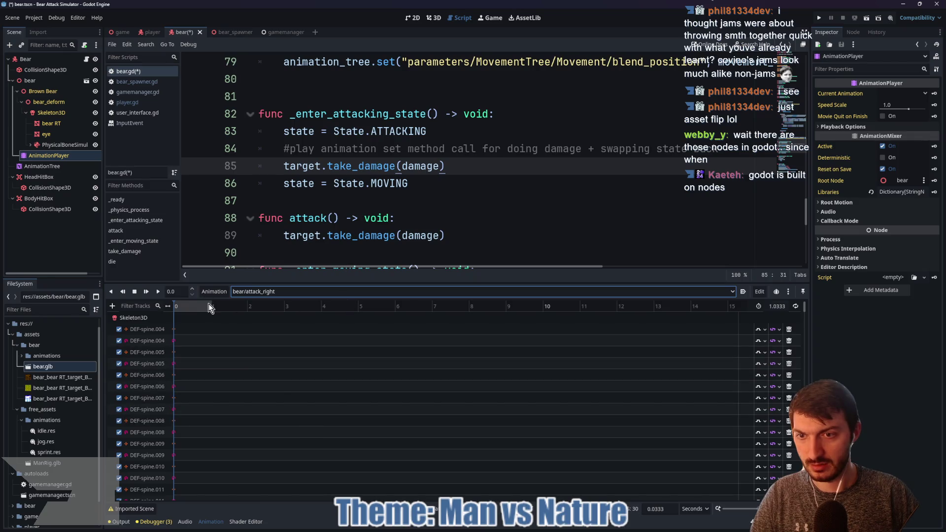
pyautogui.moveTo(177, 308)
pyautogui.mouseDown()
pyautogui.moveTo(223, 309)
pyautogui.moveTo(176, 305)
pyautogui.mouseUp()
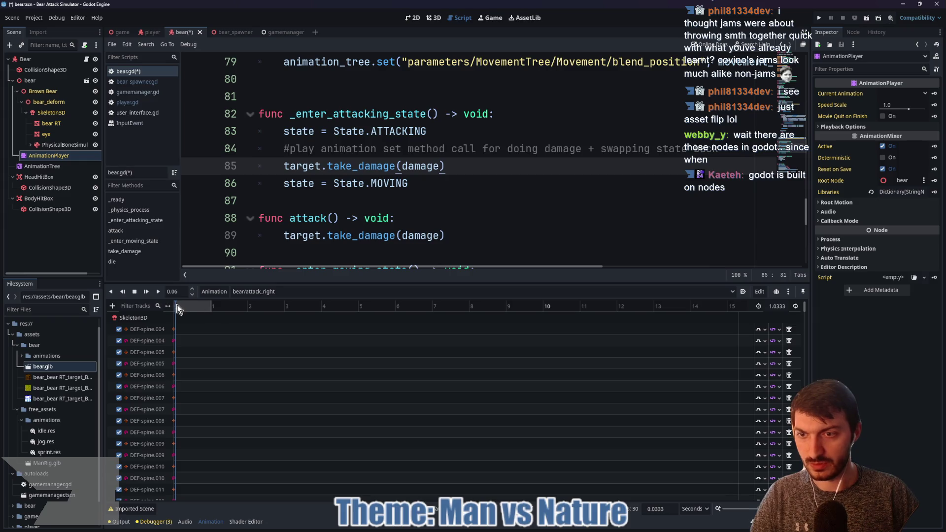
pyautogui.click(434, 18)
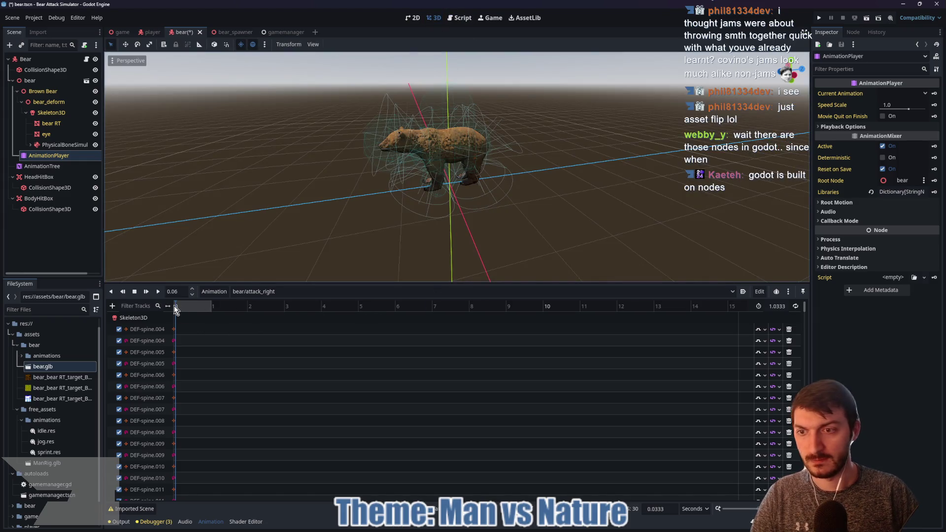
pyautogui.moveTo(173, 305); pyautogui.dragTo(188, 306)
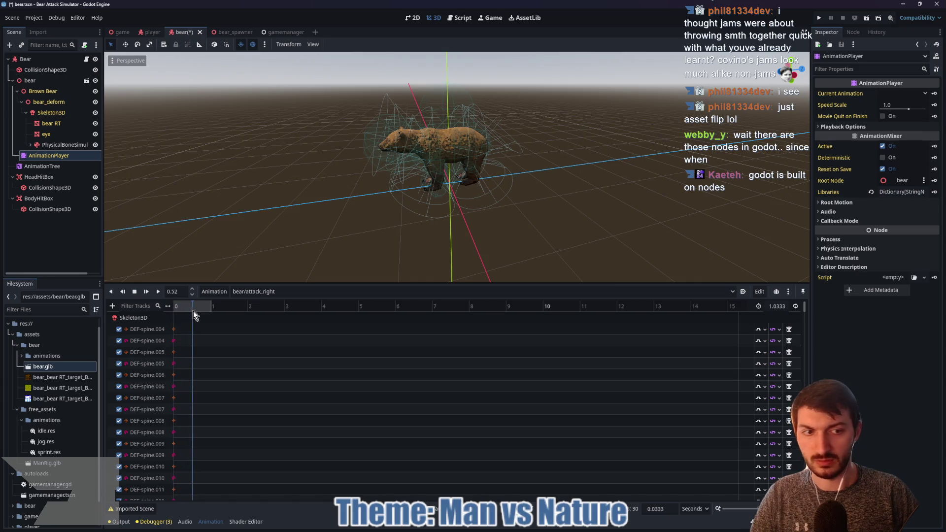
pyautogui.scroll(-15, 244, 349)
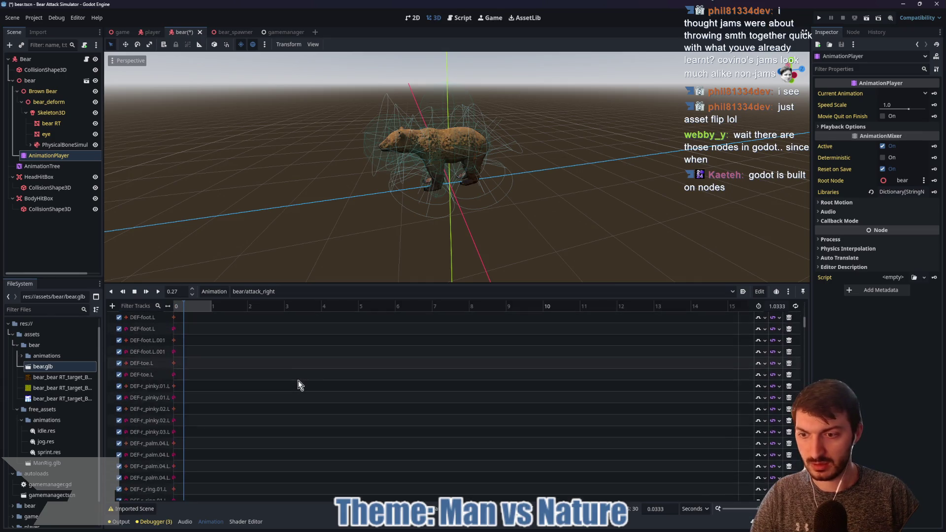
pyautogui.scroll(-10, 286, 386)
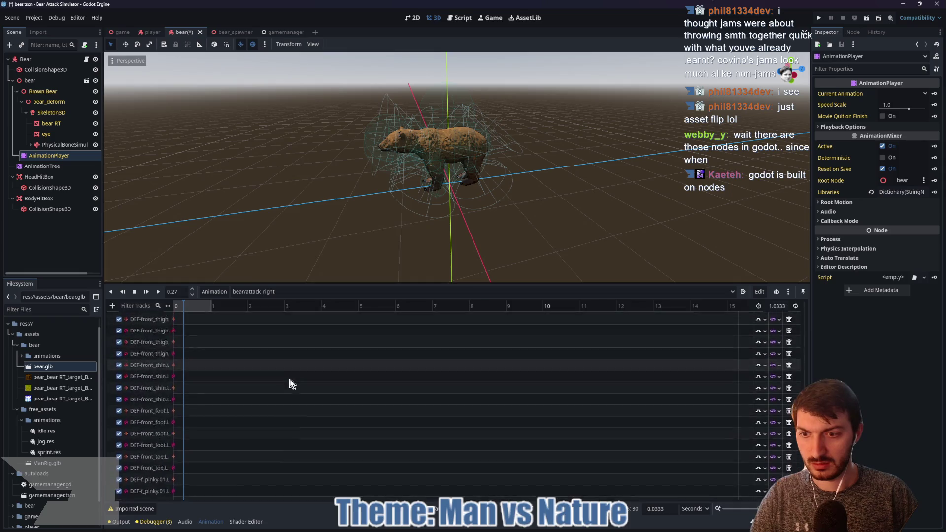
pyautogui.scroll(-10, 290, 380)
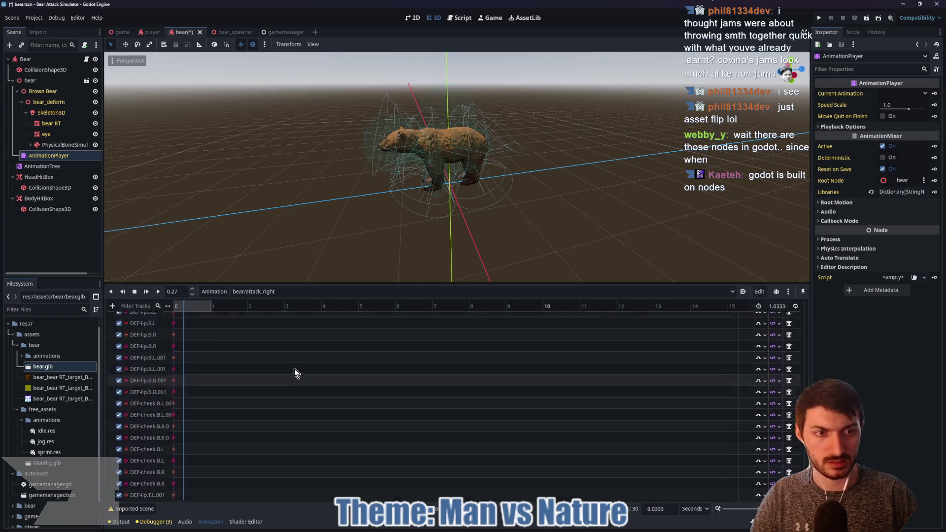
pyautogui.scroll(20, 291, 370)
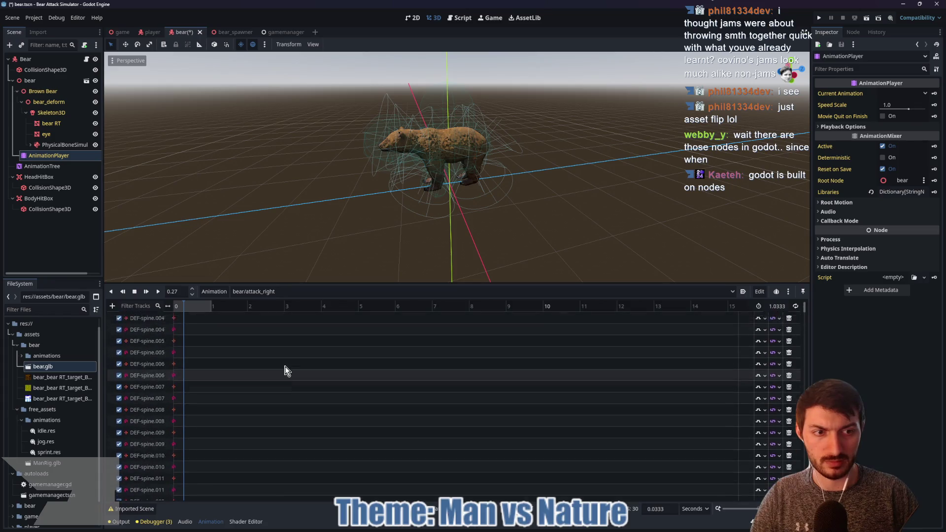
pyautogui.moveTo(183, 306); pyautogui.dragTo(172, 305)
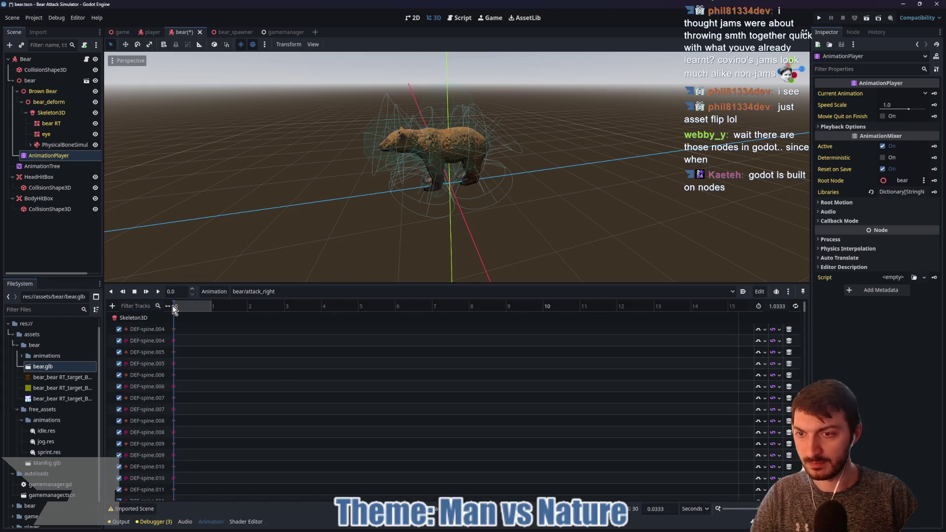
# Step: Deactivate the AnimationTree, then play and stop bear/attack_right from the AnimationPlayer
pyautogui.click(52, 167)
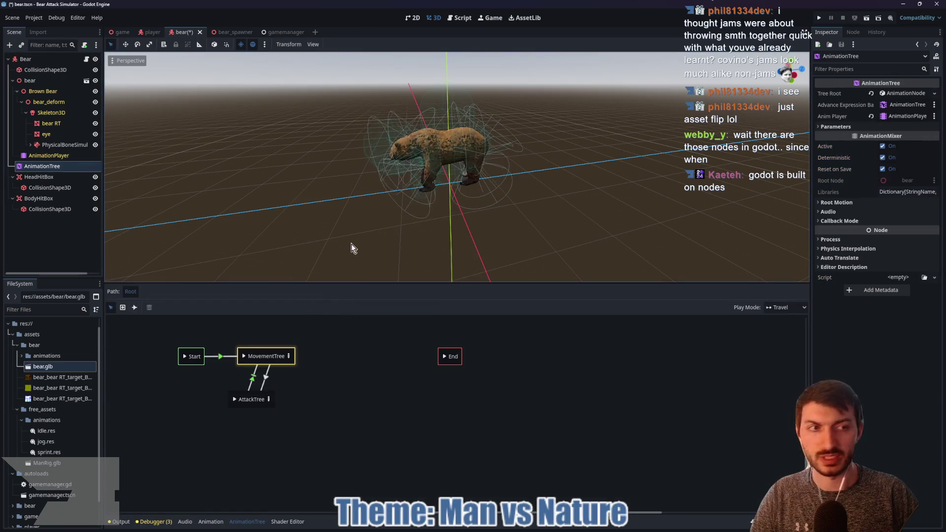
pyautogui.click(882, 148)
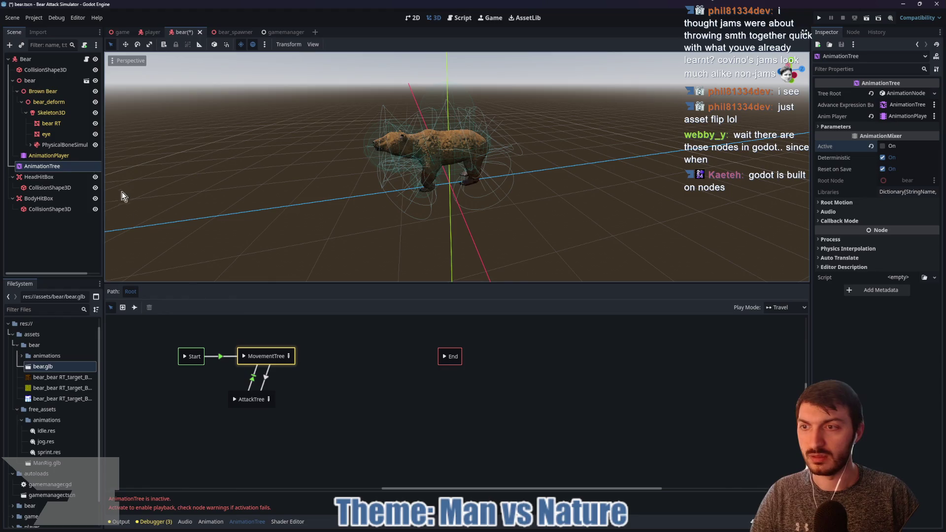
pyautogui.click(58, 156)
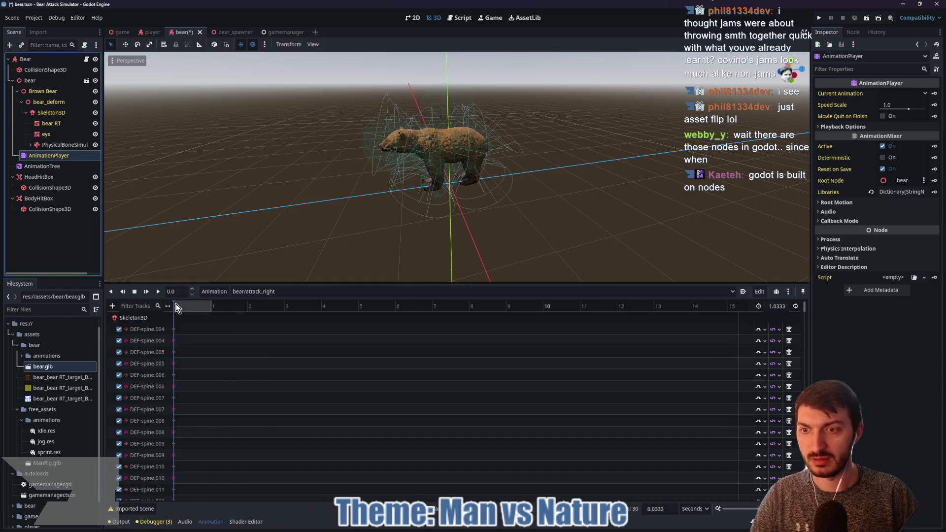
pyautogui.moveTo(176, 306)
pyautogui.mouseDown()
pyautogui.moveTo(203, 306)
pyautogui.moveTo(173, 310)
pyautogui.mouseUp()
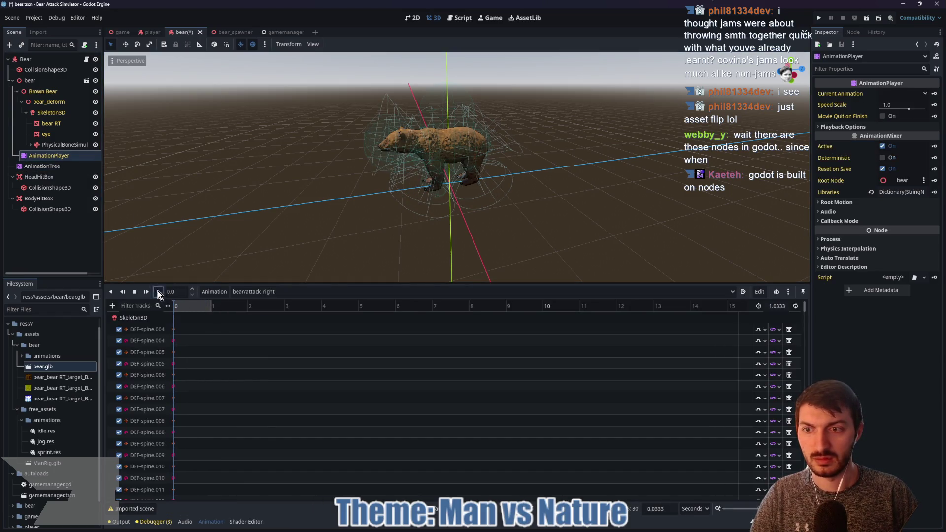
pyautogui.click(158, 291)
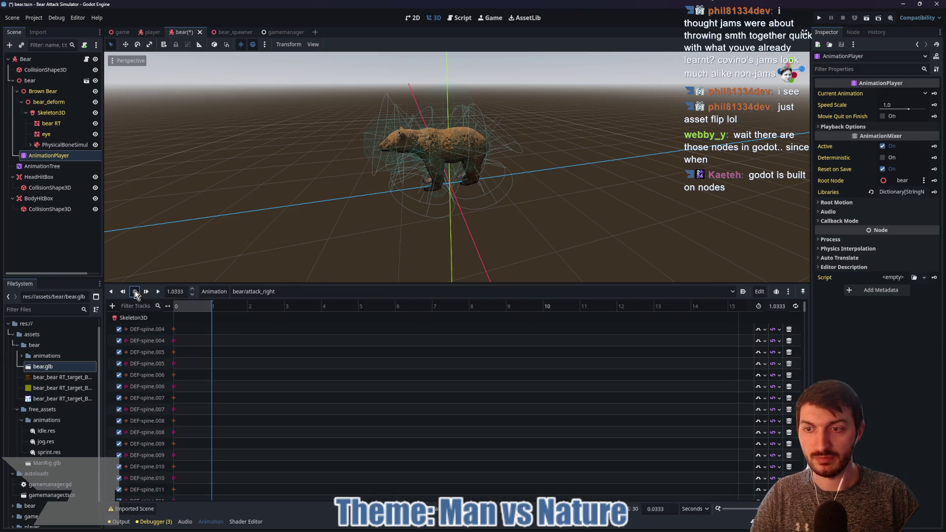
pyautogui.click(135, 291)
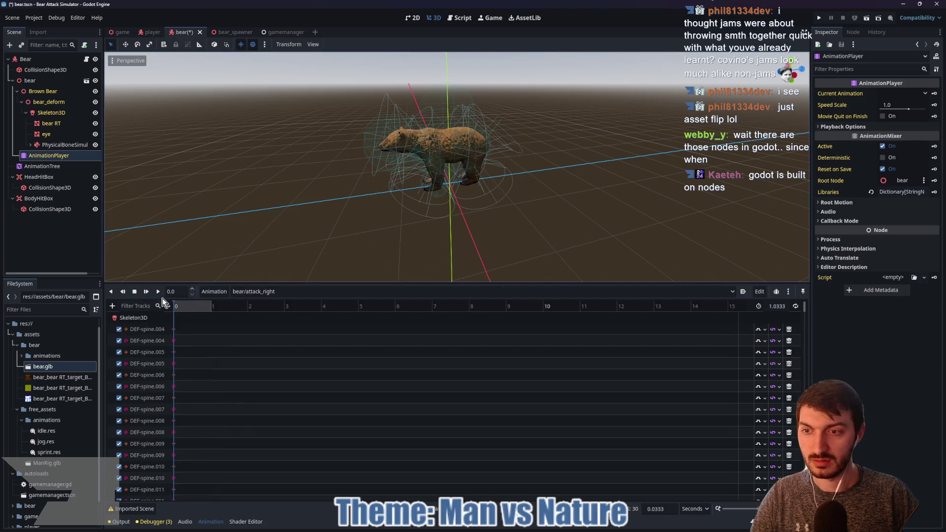
pyautogui.click(158, 291)
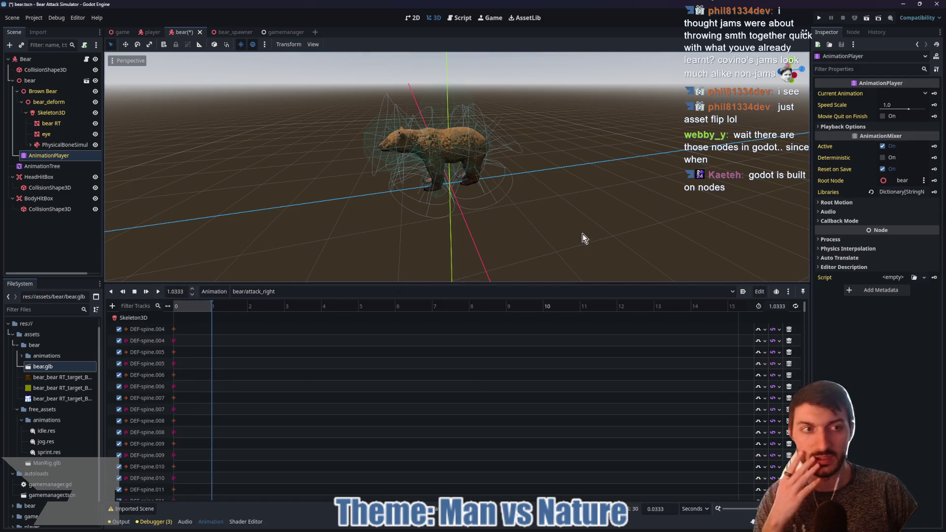
pyautogui.click(42, 166)
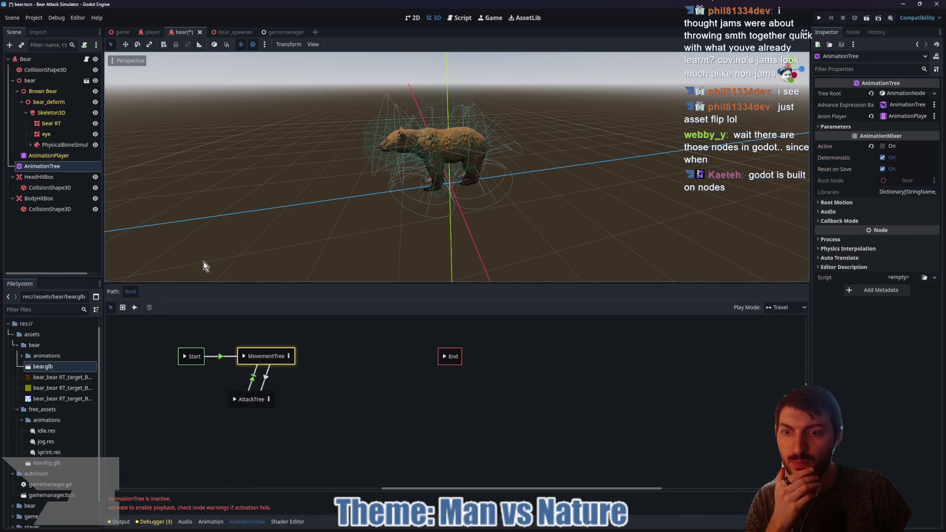
pyautogui.click(61, 155)
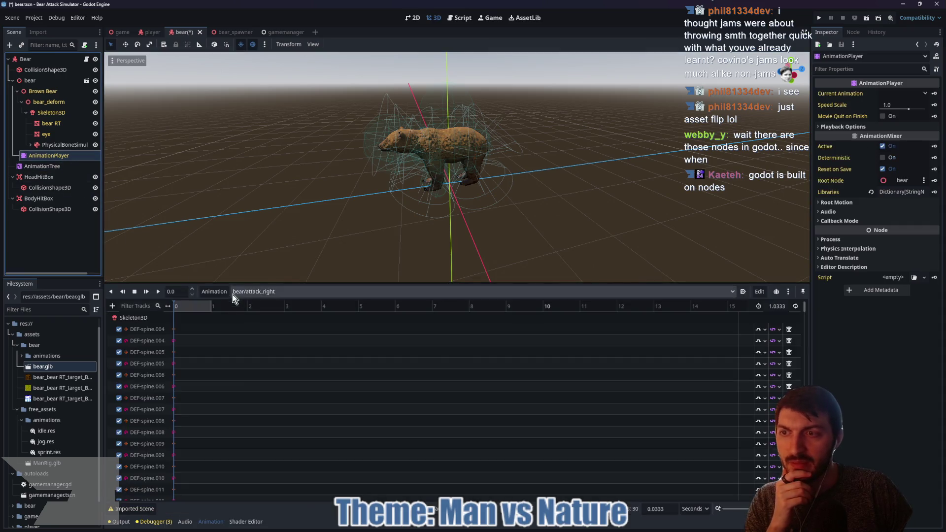
# Step: Compare Bear Attack Right(1_30)_001 with bear/attack_right, then play bear/attack_right
pyautogui.click(276, 291)
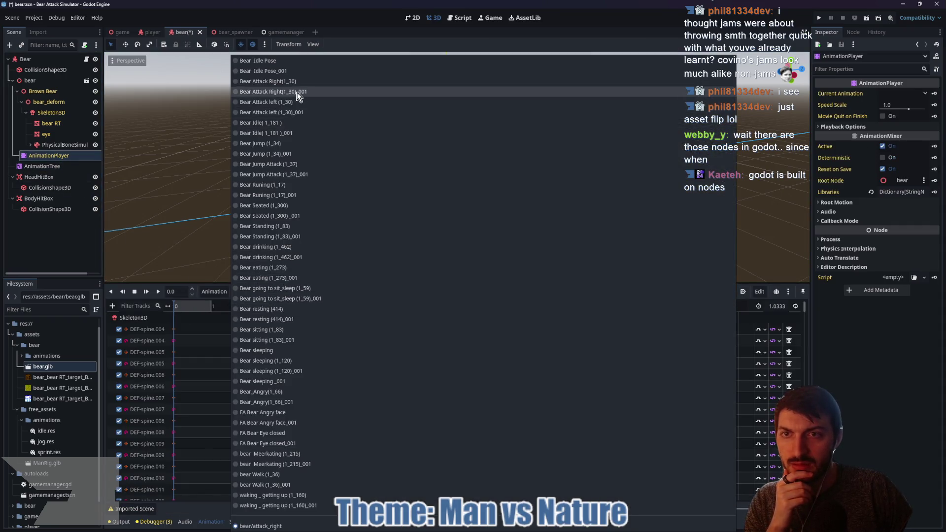
pyautogui.click(296, 92)
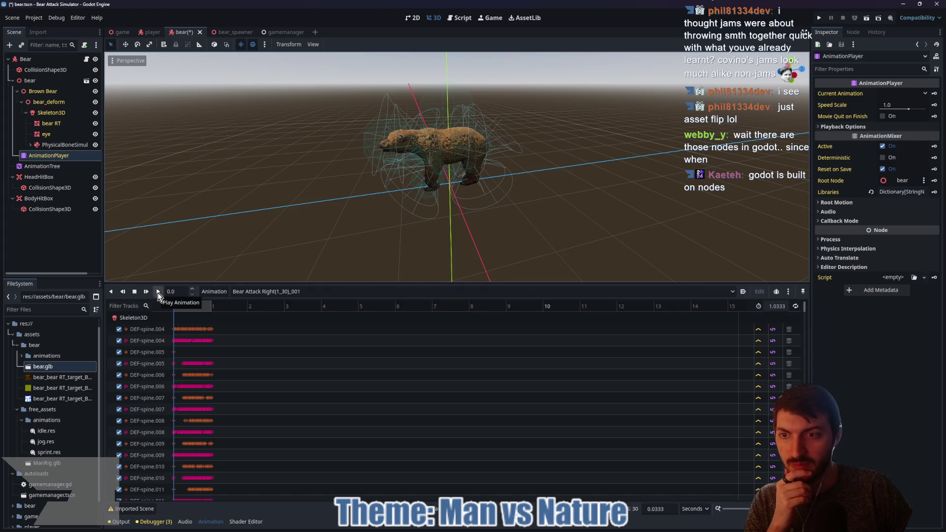
pyautogui.click(258, 290)
pyautogui.click(263, 525)
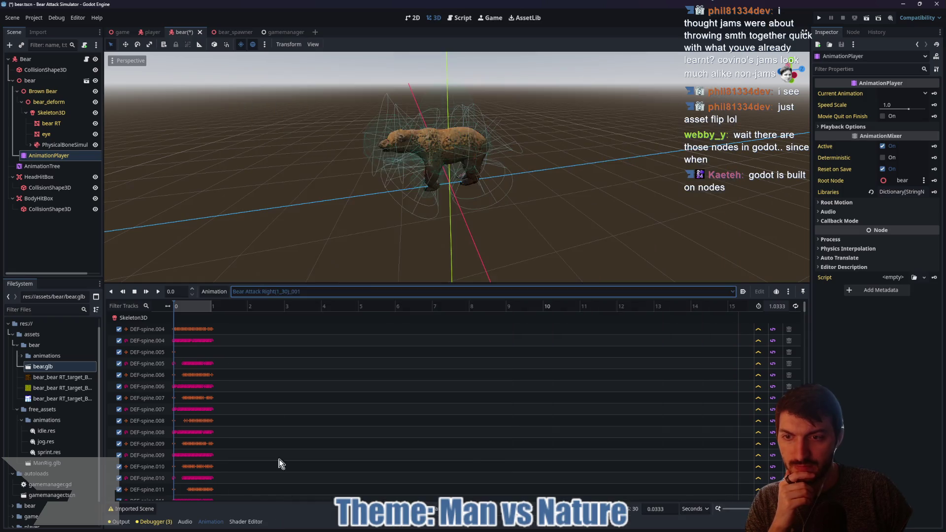
pyautogui.click(157, 292)
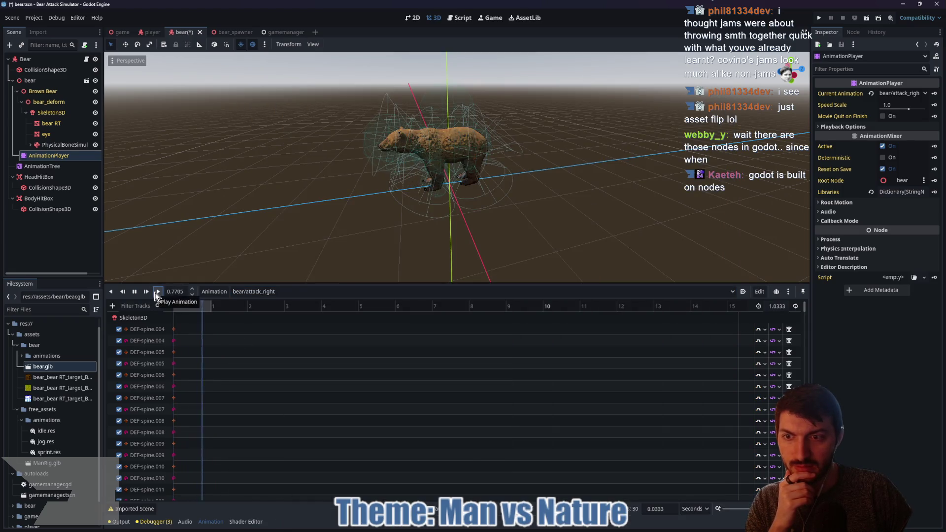
pyautogui.click(860, 127)
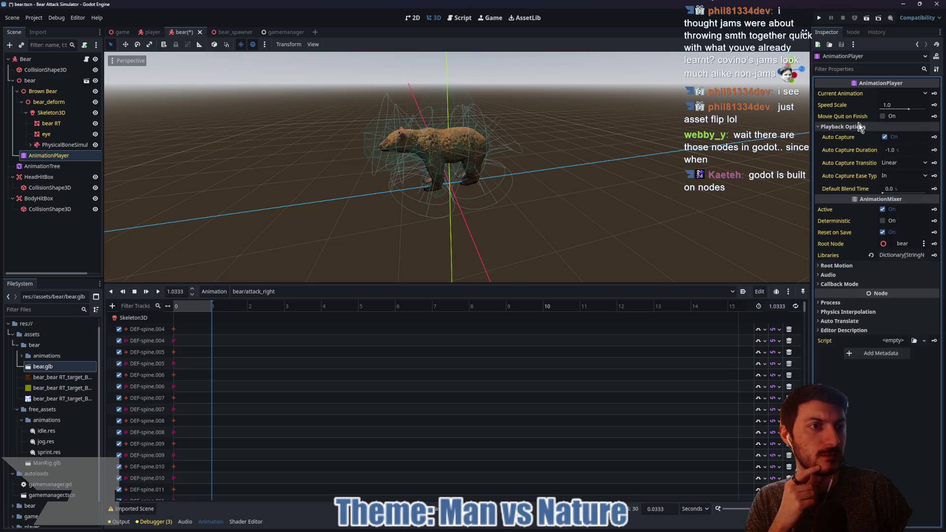
pyautogui.click(843, 127)
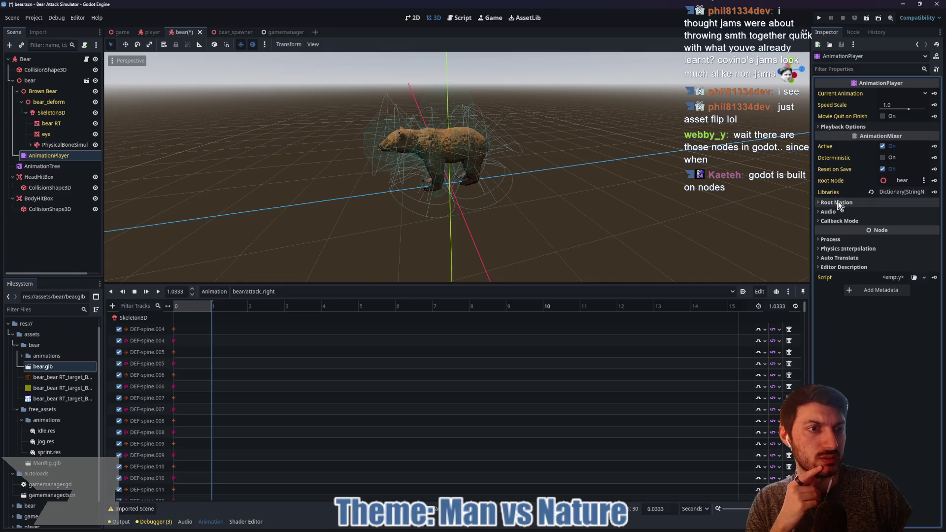
# Step: Set the AnimationPlayer's Root Node to Skeleton3D
pyautogui.click(895, 181)
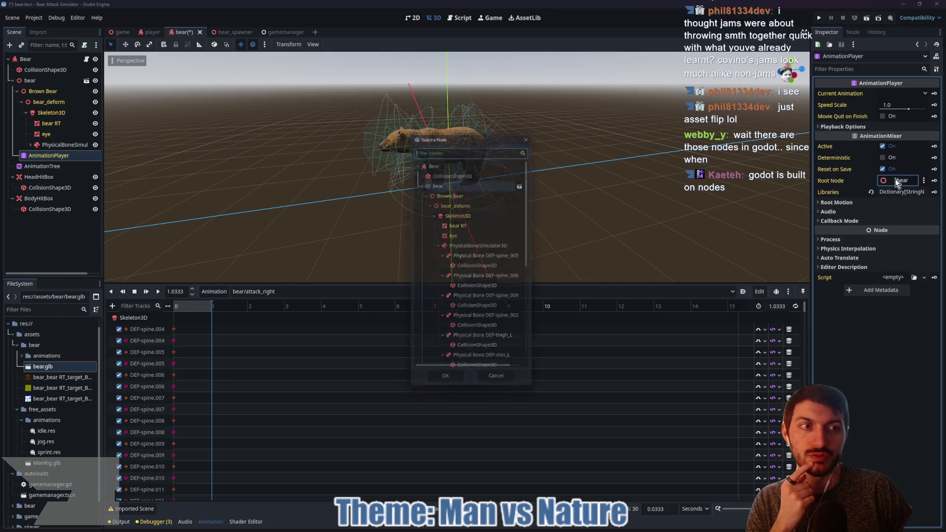
pyautogui.click(470, 212)
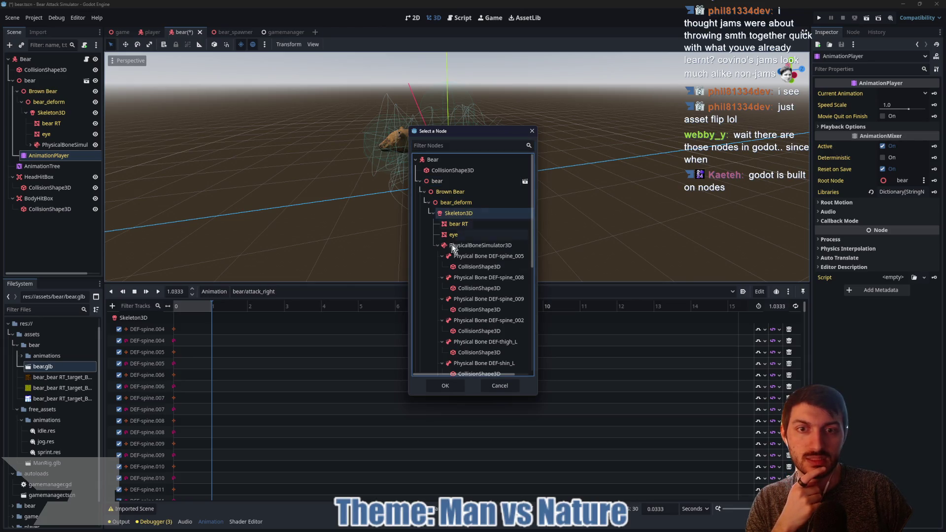
pyautogui.click(445, 385)
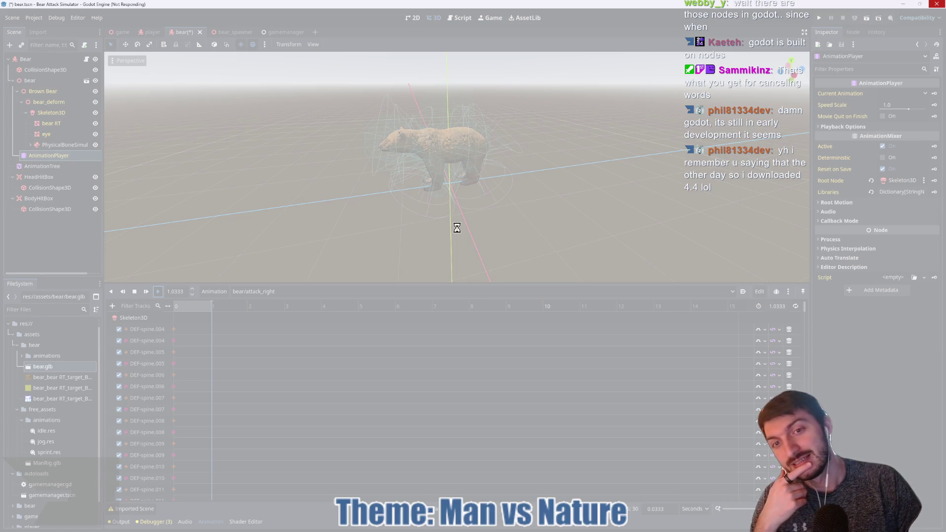
pyautogui.moveTo(560, 528)
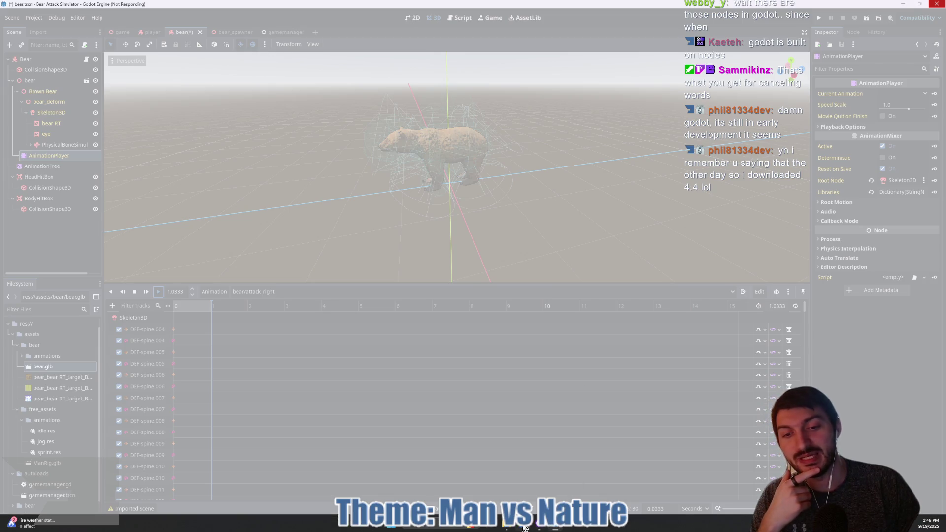
pyautogui.click(523, 528)
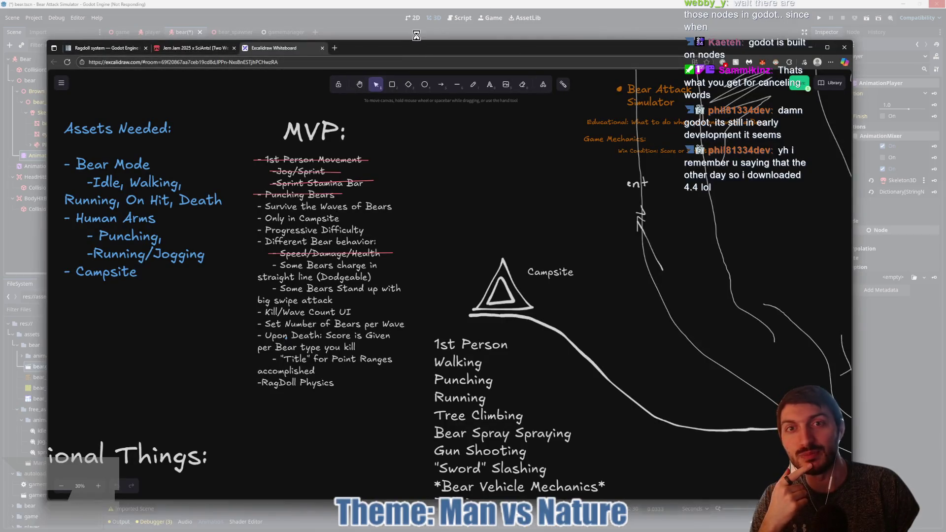
pyautogui.click(416, 36)
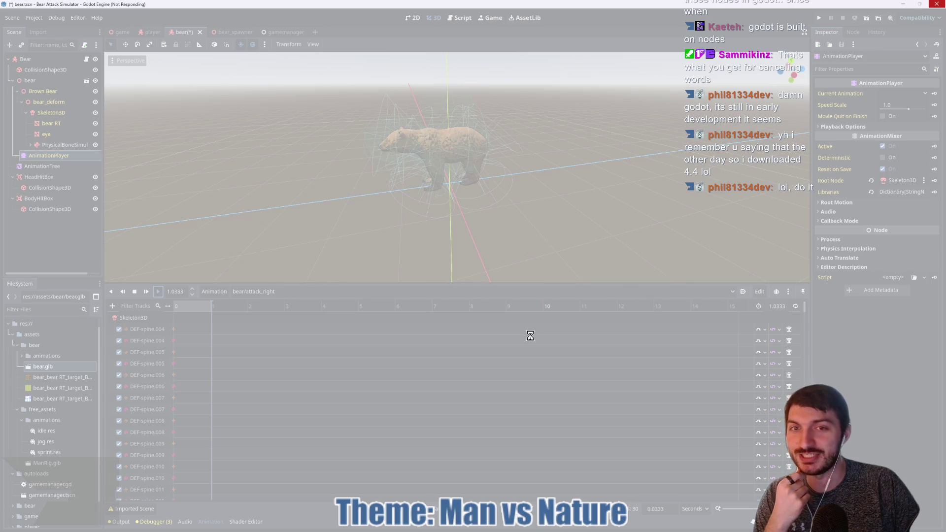
pyautogui.moveTo(506, 527)
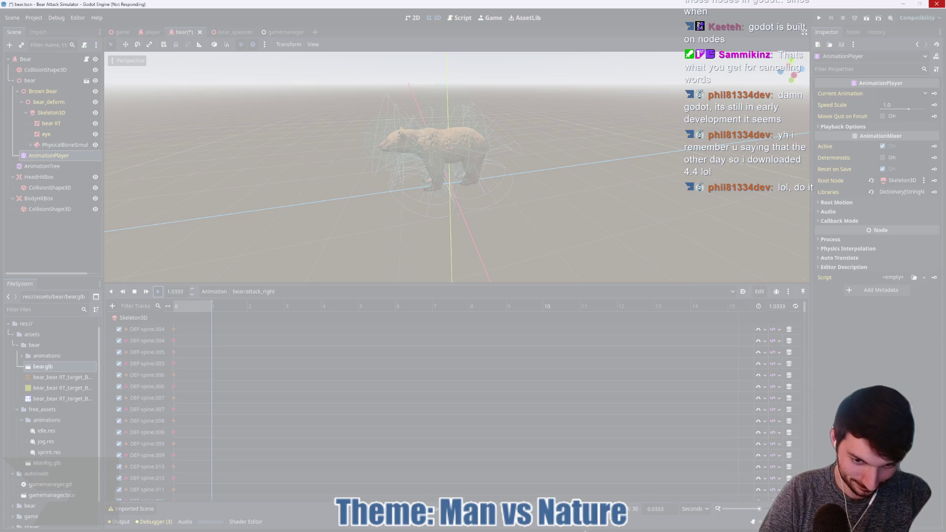
pyautogui.click(524, 526)
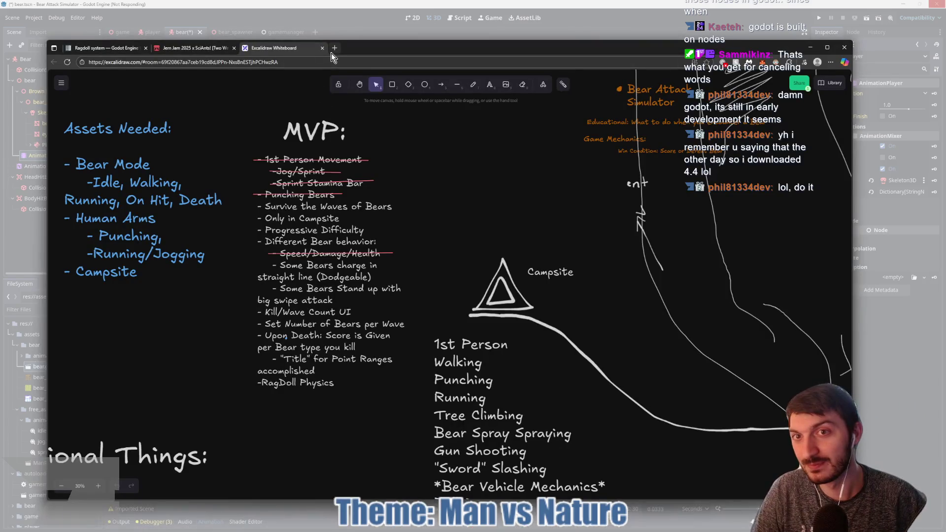
# Step: Open the X site in a new tab and go to the account's profile
pyautogui.click(333, 48)
pyautogui.write('x')
pyautogui.press('Return')
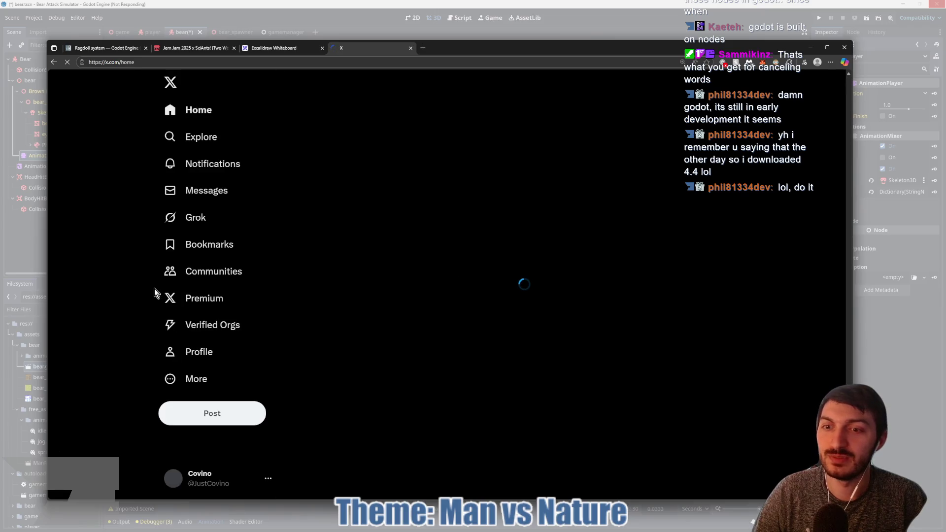
pyautogui.click(196, 361)
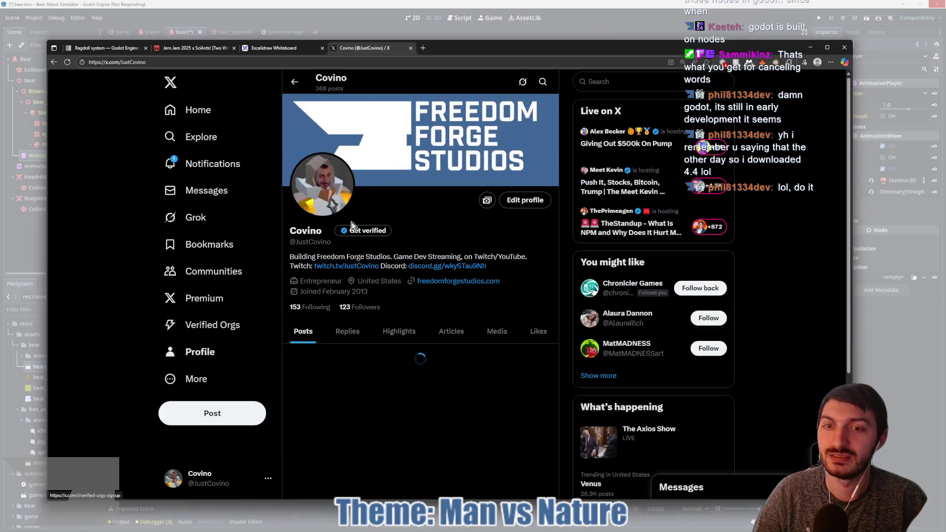
# Step: Search the web for bluesky in another tab and open the Bluesky site
pyautogui.click(423, 47)
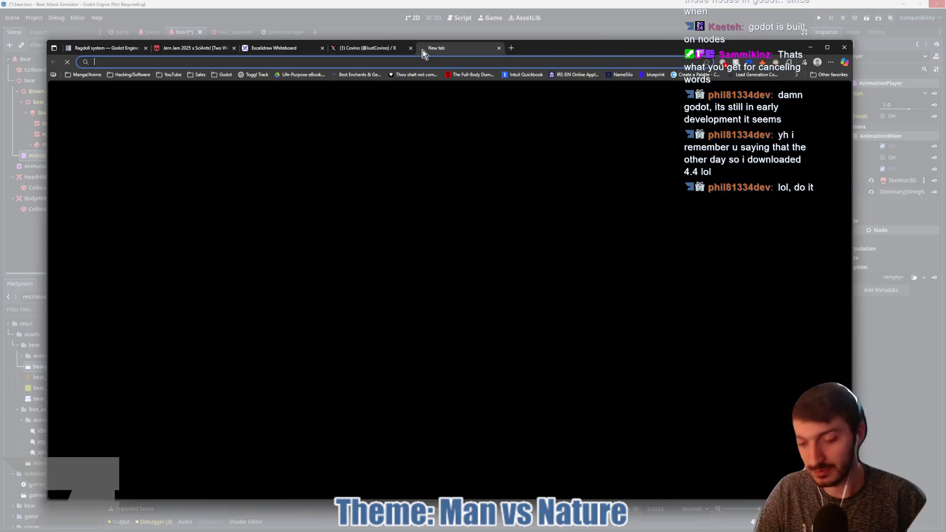
pyautogui.write('bluesky')
pyautogui.press('Return')
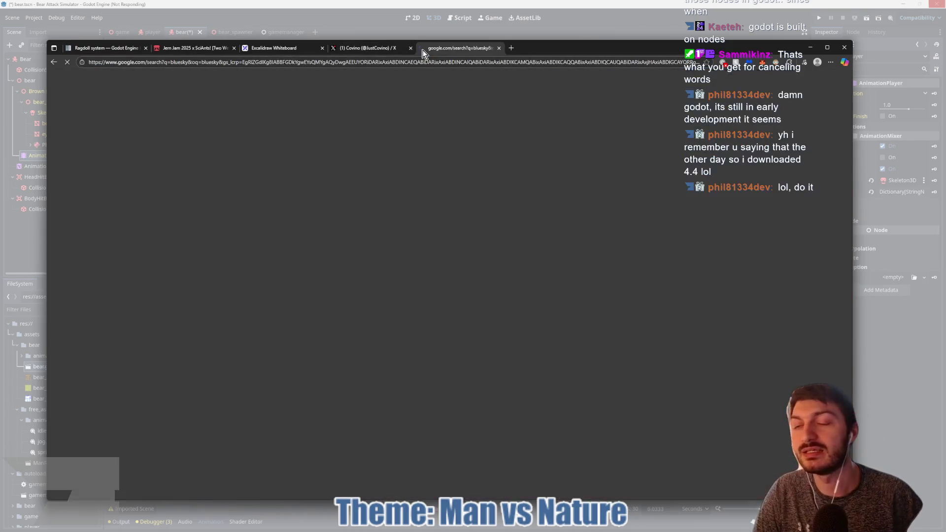
pyautogui.click(152, 154)
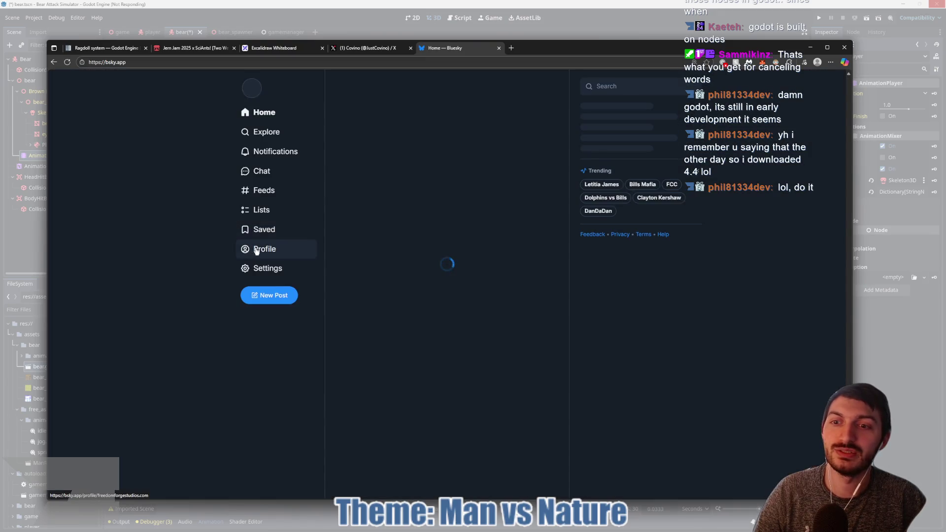
# Step: From the Bluesky profile, start a new post and type #indiedev
pyautogui.click(288, 249)
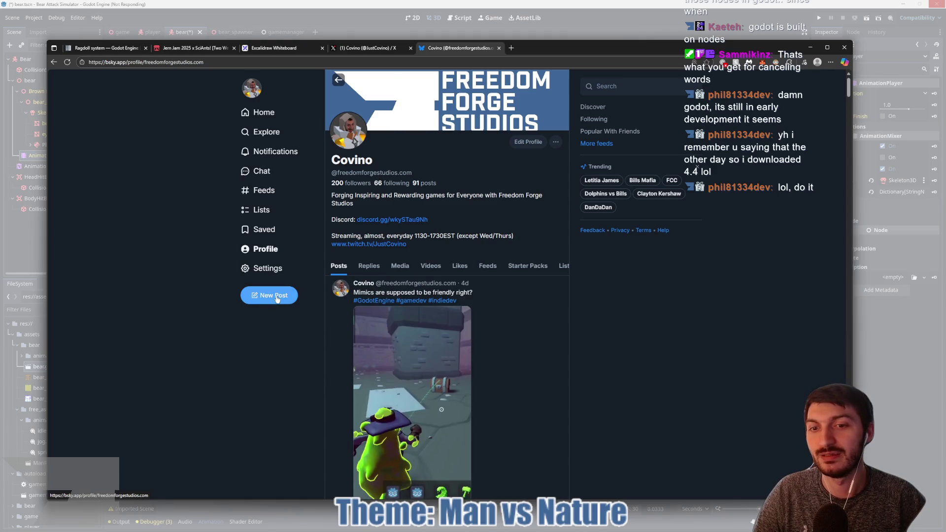
pyautogui.click(277, 297)
pyautogui.write('#')
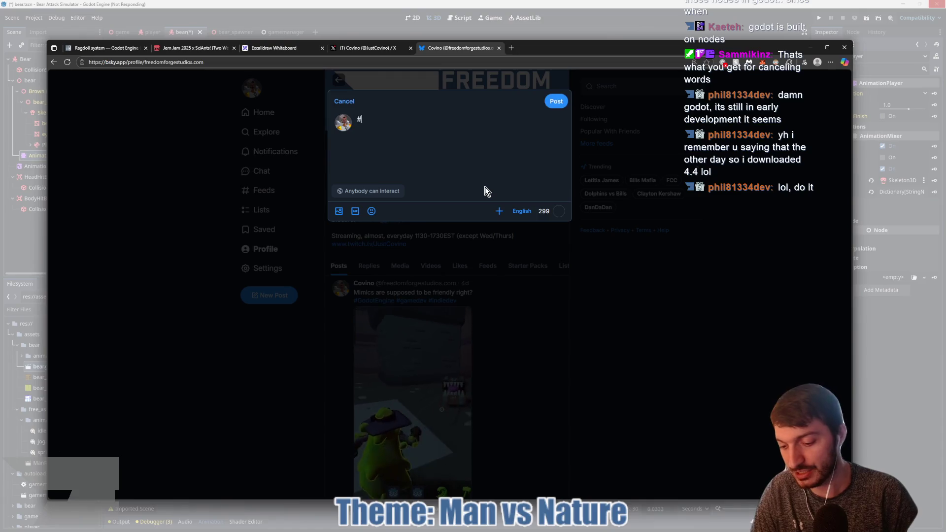
pyautogui.write('indiedev')
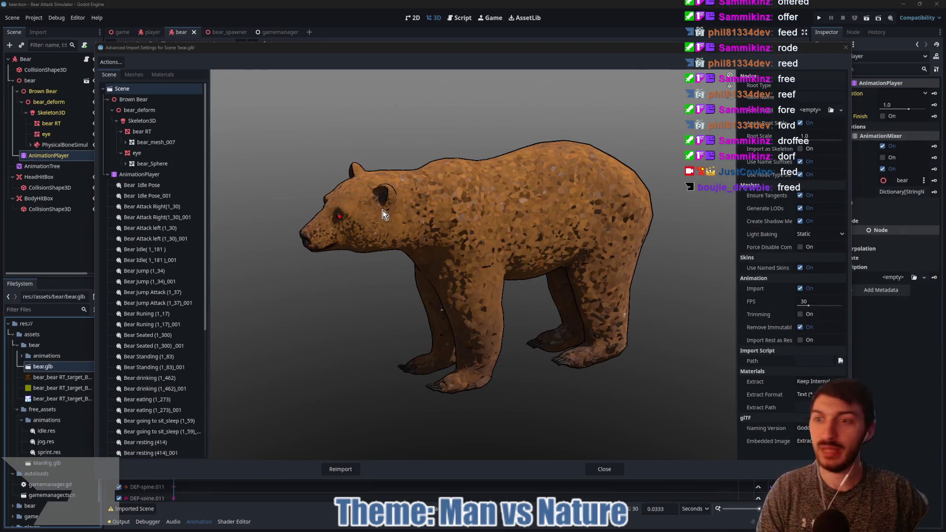
# Step: Enable Save to File for Bear Attack Right(1_30)_001 and browse into assets/bear
pyautogui.click(166, 218)
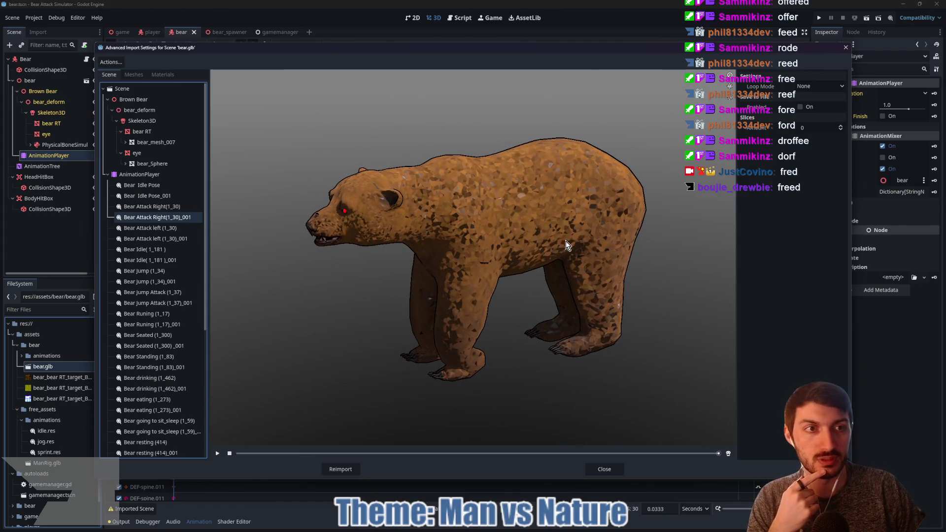
pyautogui.click(800, 107)
pyautogui.click(840, 120)
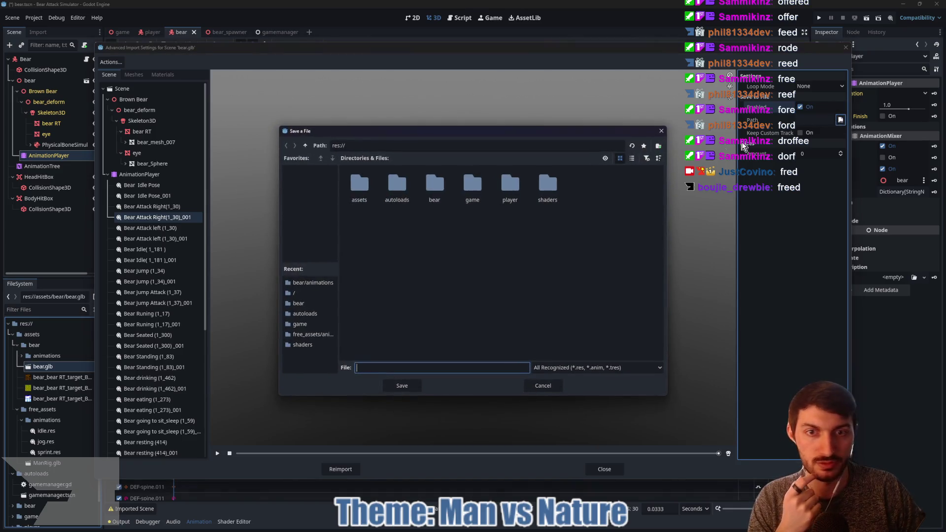
pyautogui.doubleClick(359, 186)
pyautogui.doubleClick(359, 190)
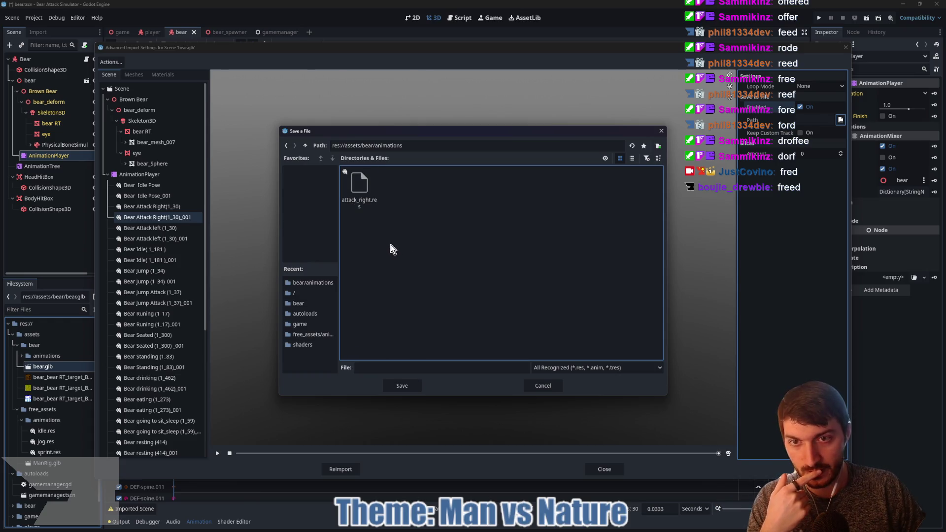
# Step: Overwrite attack_right.res with this animation and reimport bear.glb
pyautogui.click(358, 200)
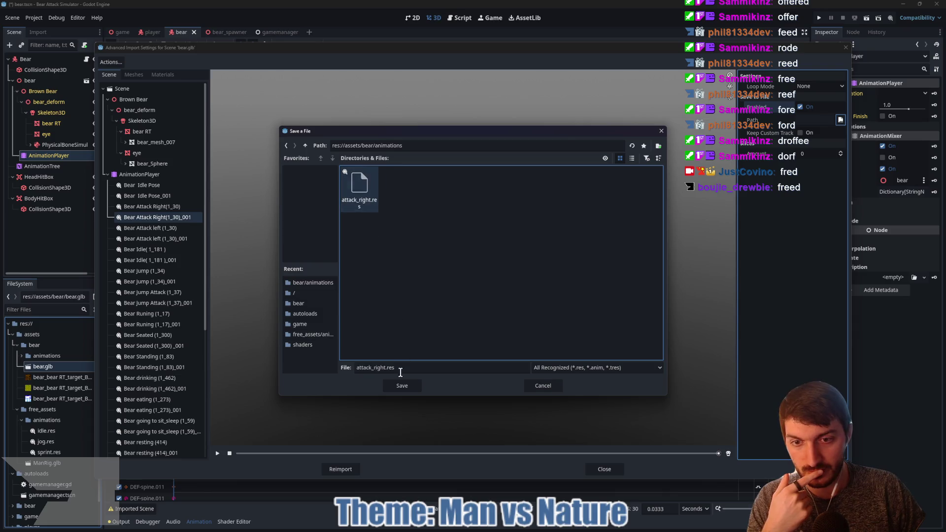
pyautogui.click(402, 386)
pyautogui.click(440, 278)
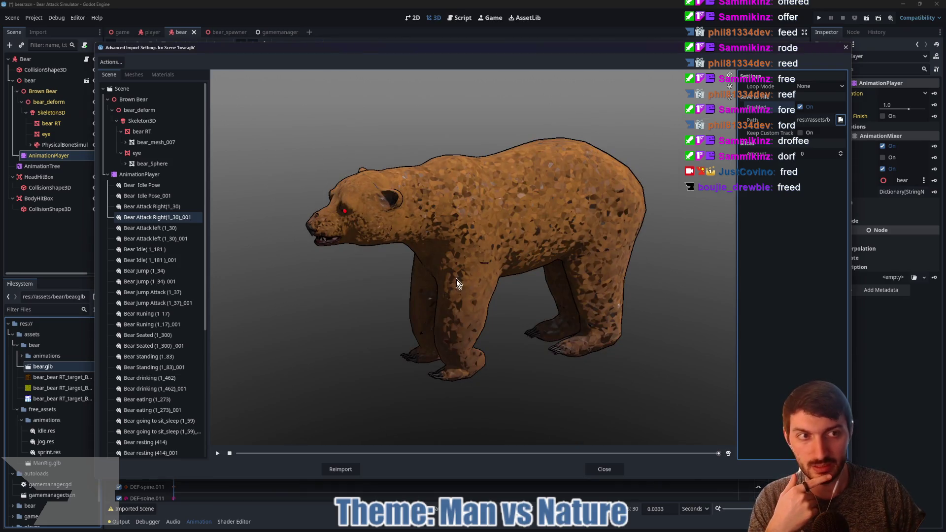
pyautogui.click(349, 471)
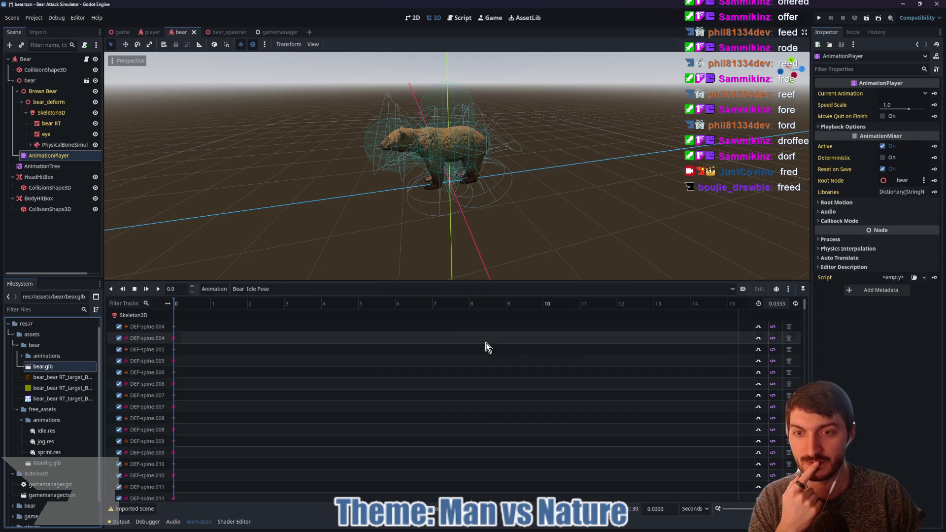
pyautogui.click(220, 292)
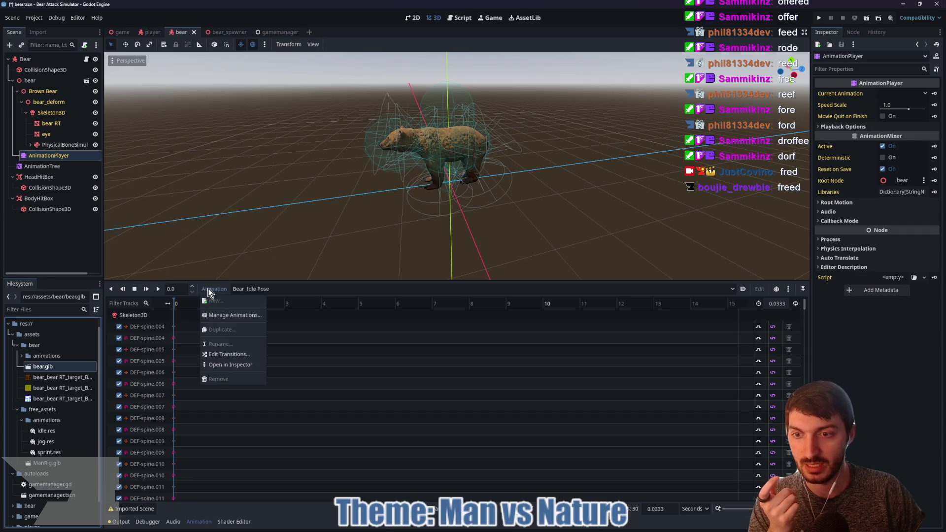
# Step: Create a new animation library named bear in the animation library manager
pyautogui.click(221, 314)
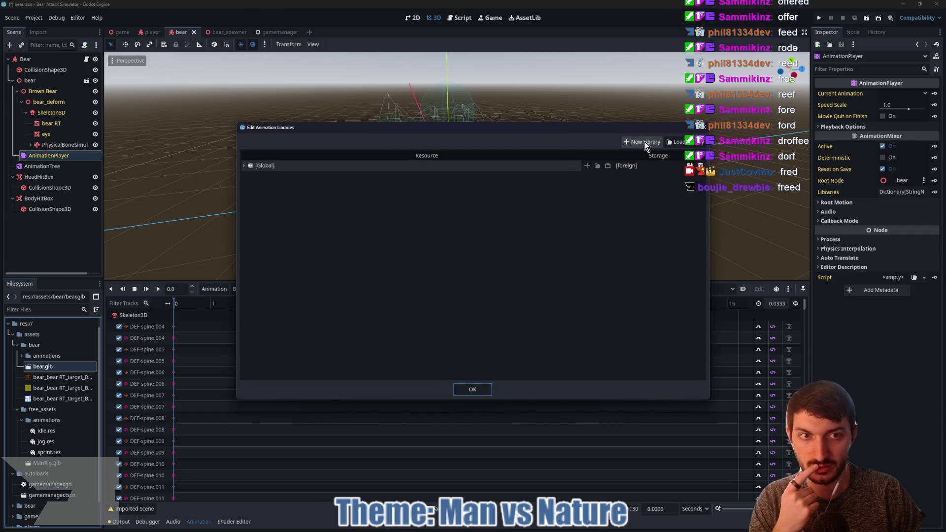
pyautogui.click(643, 141)
pyautogui.write('bear')
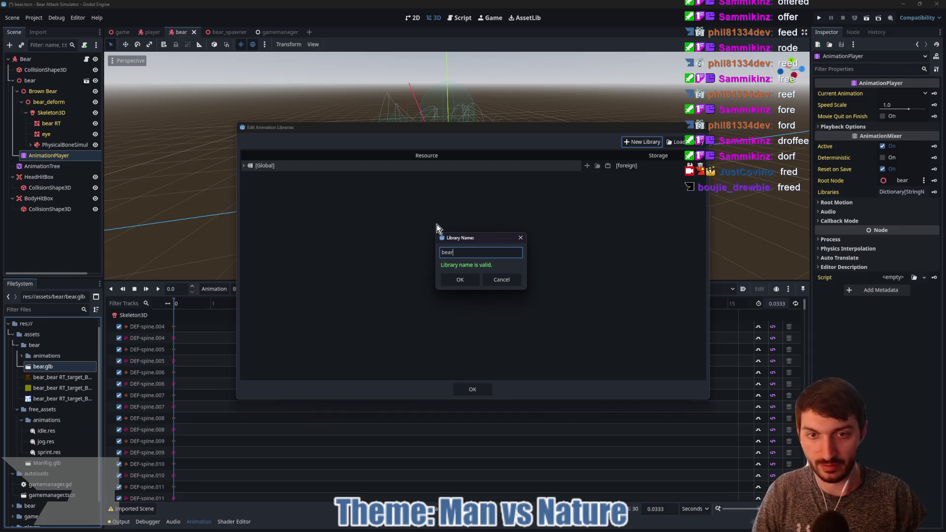
pyautogui.click(460, 277)
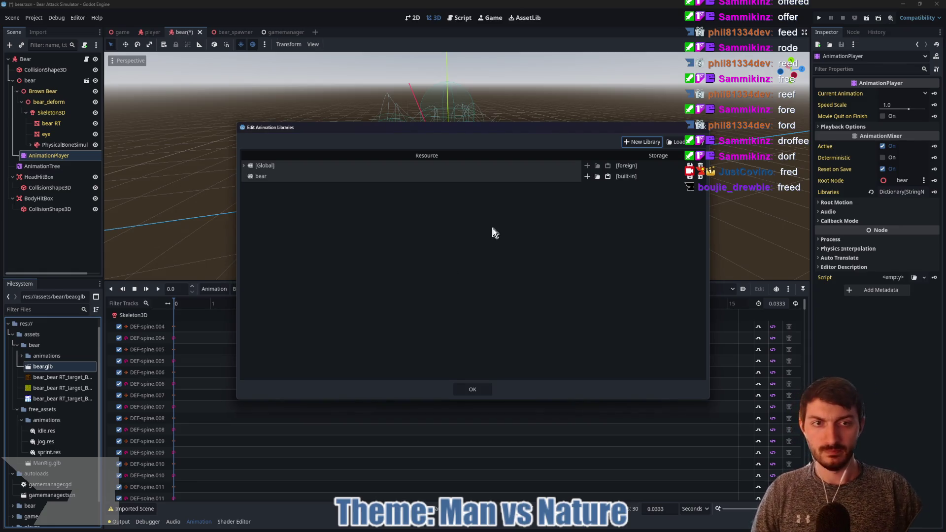
# Step: Load attack_right.res from assets/bear/animations into the bear library and close the manager
pyautogui.click(596, 176)
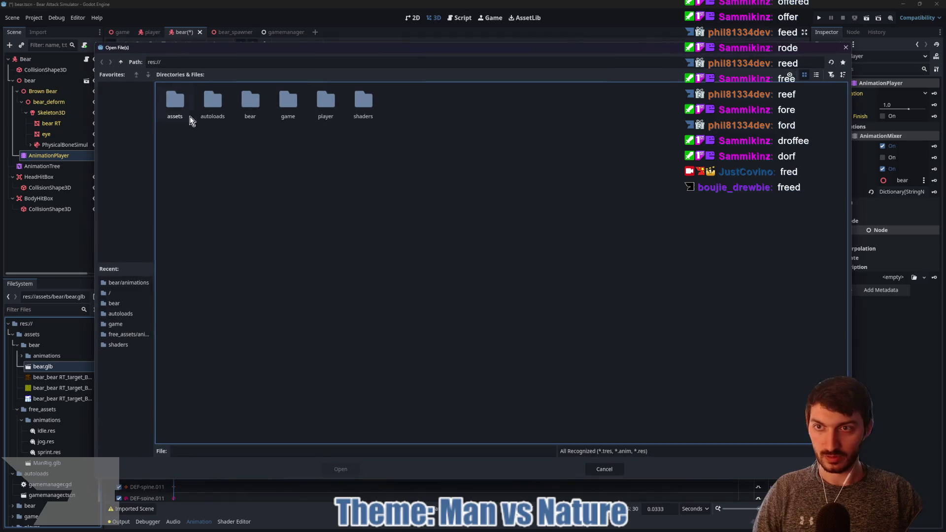
pyautogui.doubleClick(177, 105)
pyautogui.doubleClick(180, 108)
pyautogui.doubleClick(180, 108)
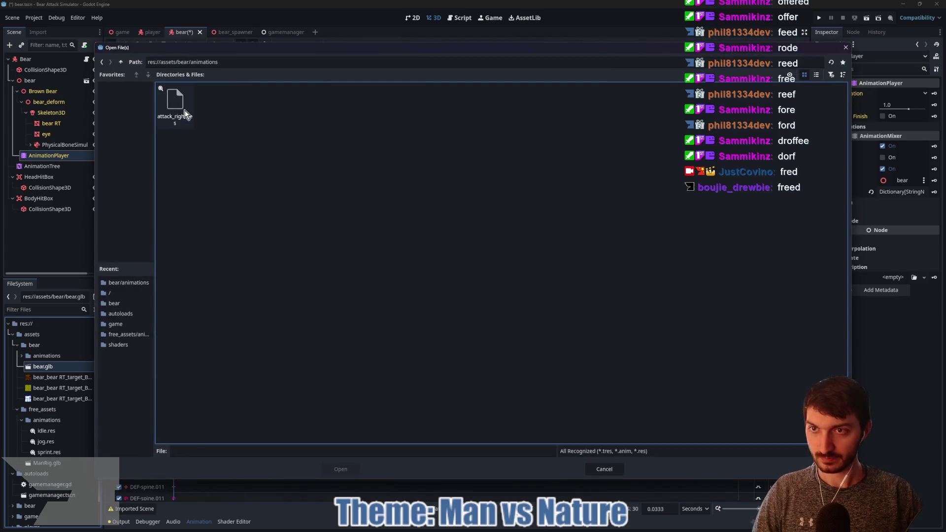
pyautogui.click(177, 108)
pyautogui.click(349, 467)
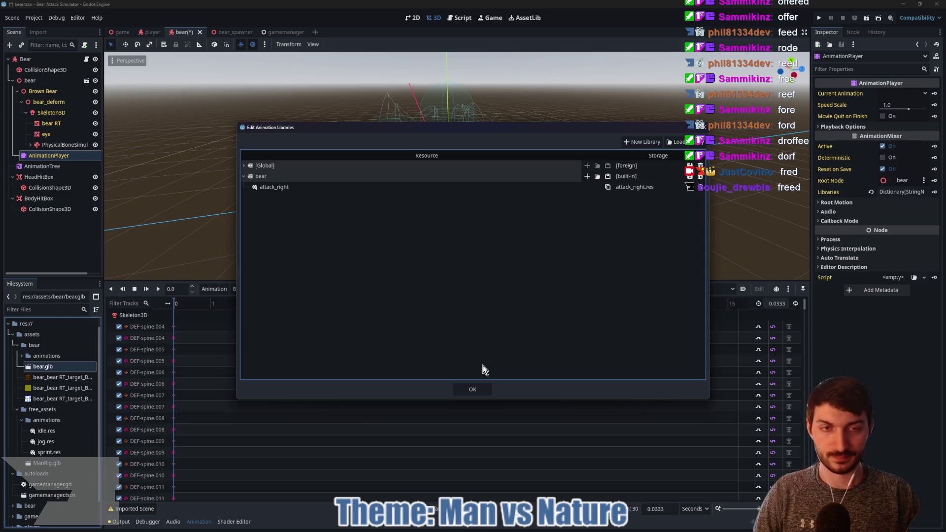
pyautogui.click(473, 389)
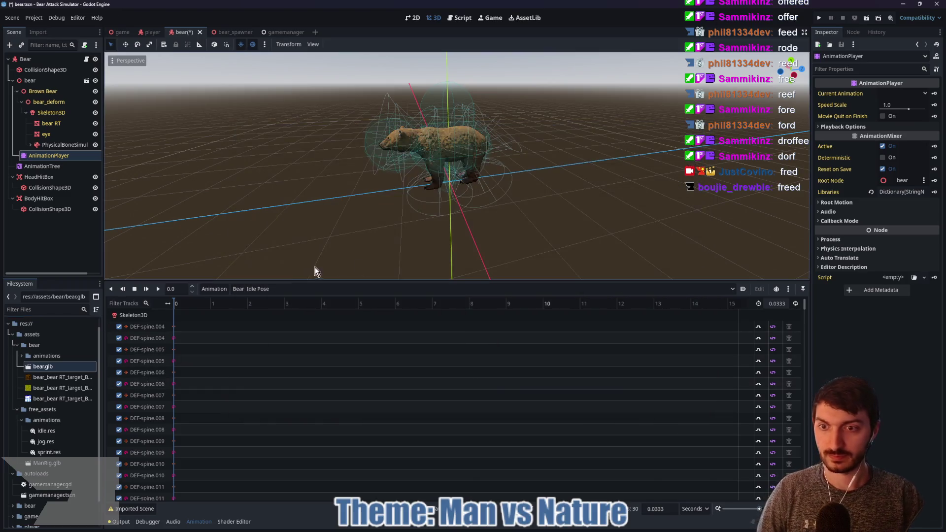
pyautogui.click(214, 289)
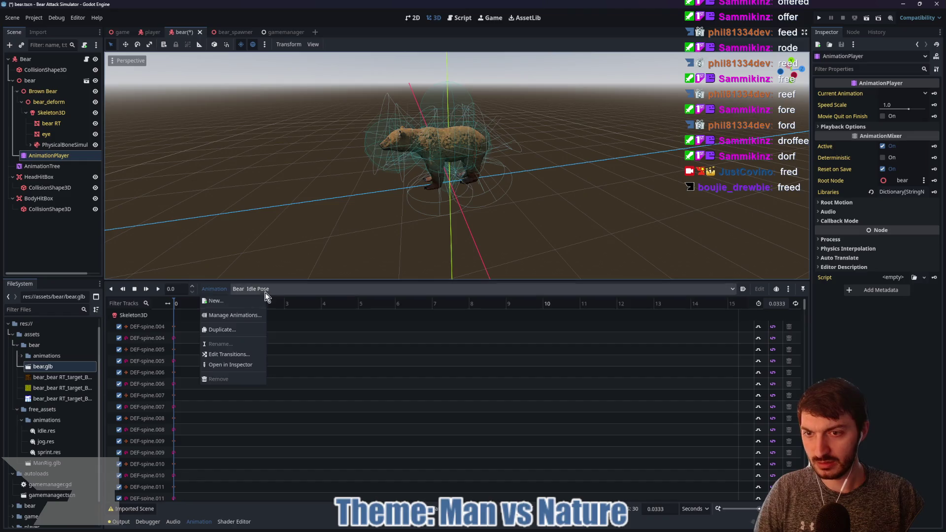
pyautogui.click(265, 292)
pyautogui.click(260, 526)
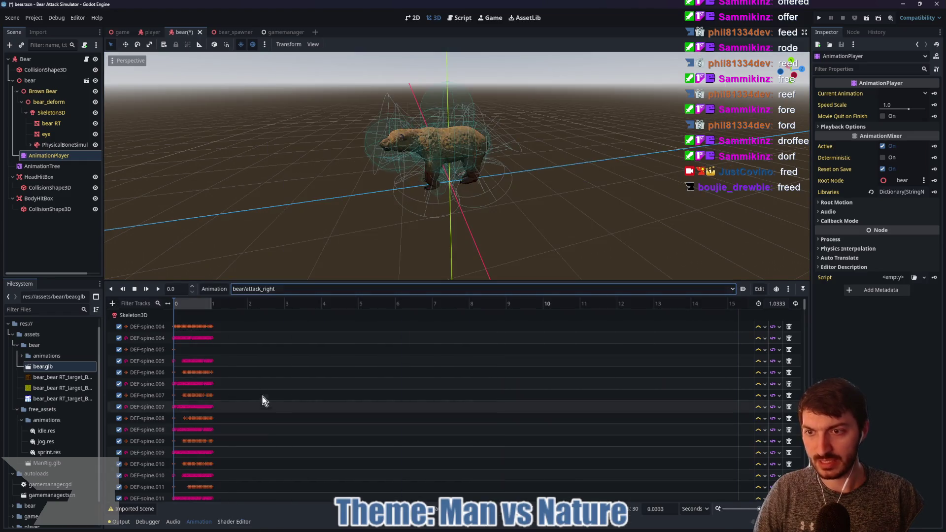
pyautogui.click(158, 289)
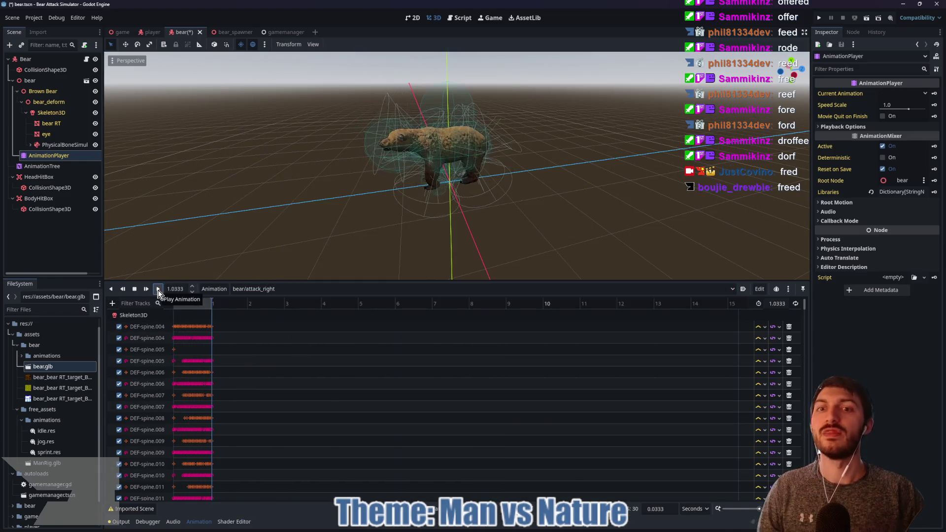
pyautogui.moveTo(202, 309)
pyautogui.mouseDown()
pyautogui.moveTo(179, 304)
pyautogui.moveTo(199, 306)
pyautogui.mouseUp()
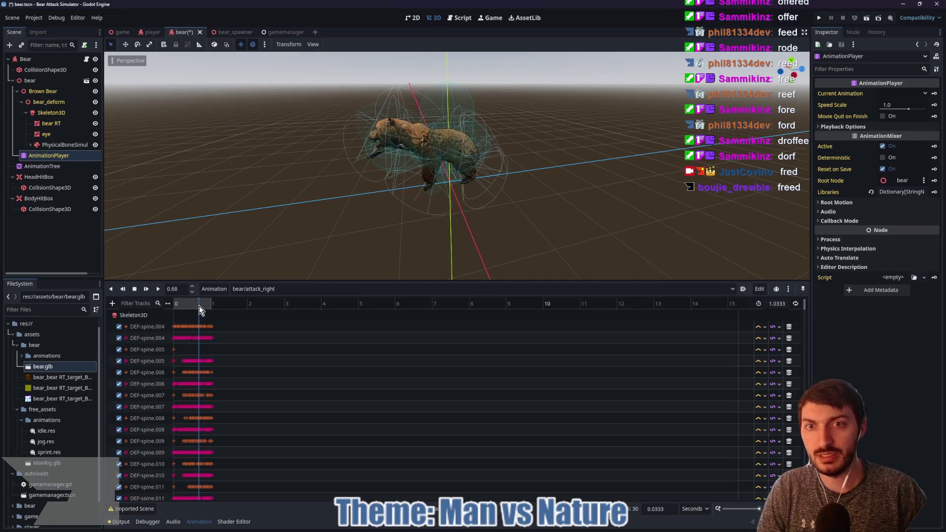
pyautogui.click(113, 305)
pyautogui.click(146, 367)
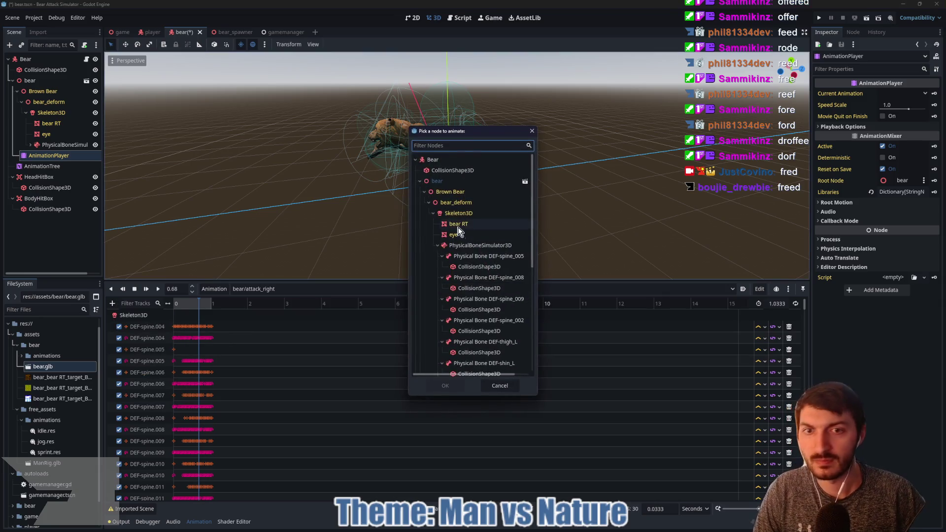
pyautogui.click(432, 159)
pyautogui.click(448, 385)
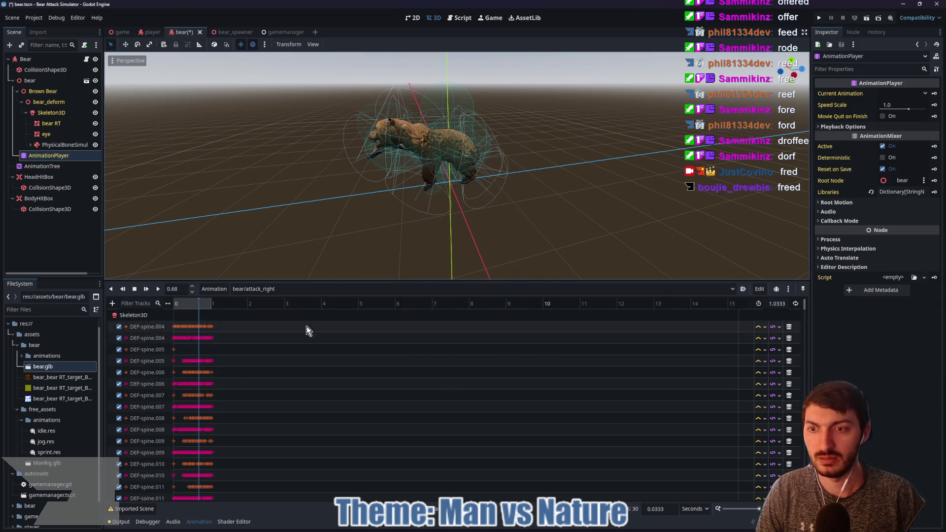
pyautogui.scroll(-10, 244, 379)
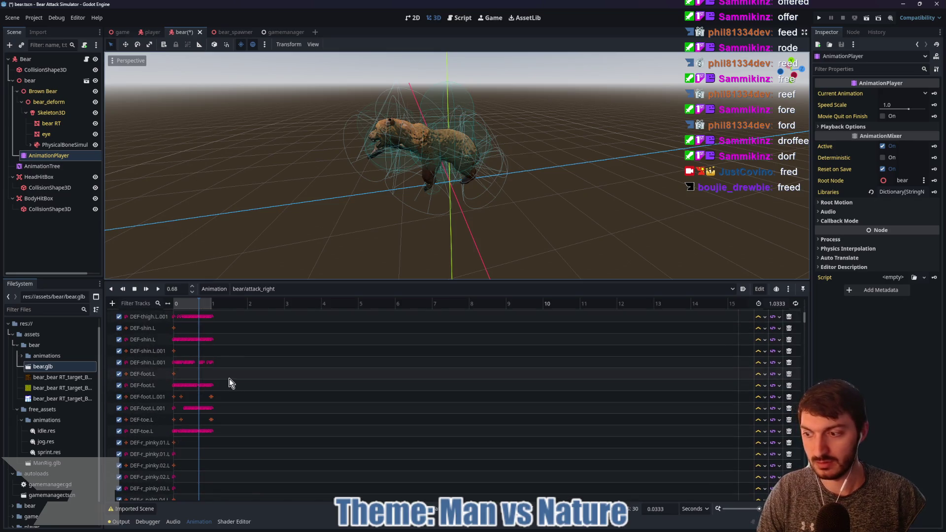
pyautogui.scroll(-15, 231, 378)
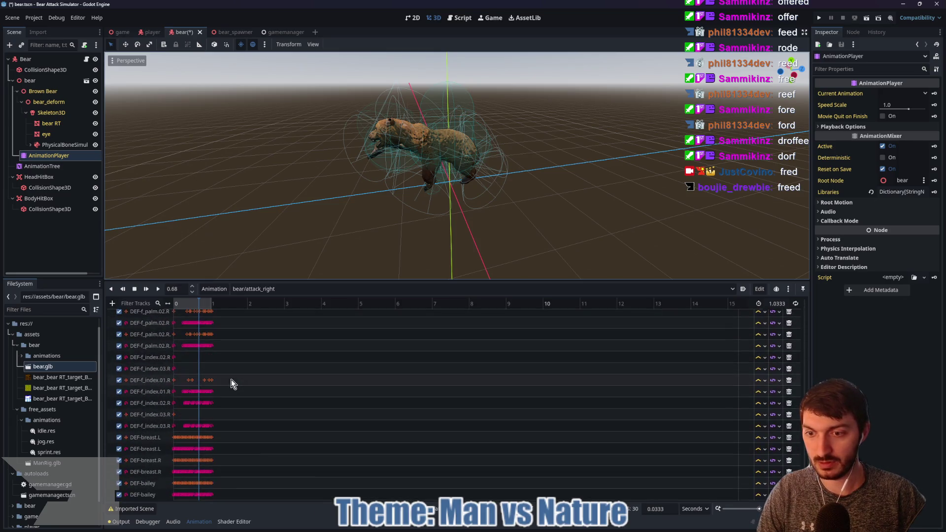
pyautogui.scroll(3, 224, 408)
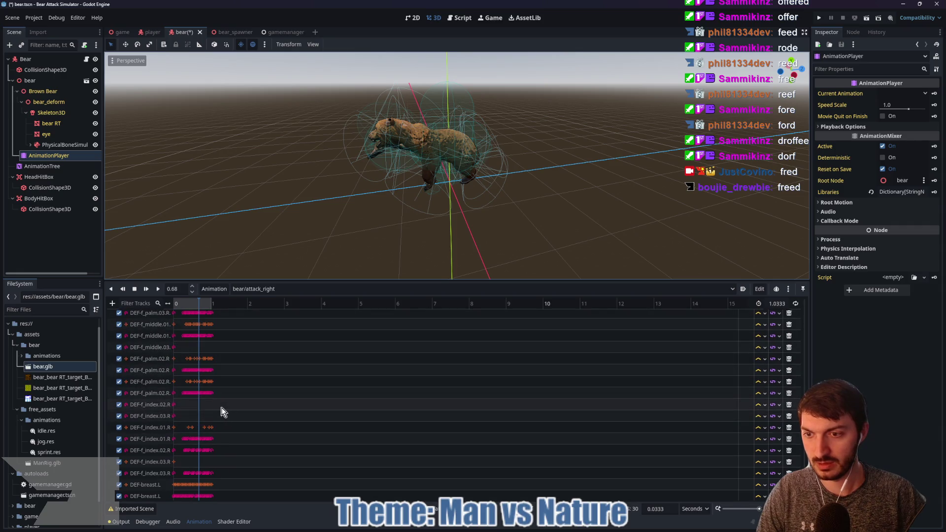
pyautogui.scroll(-5, 215, 407)
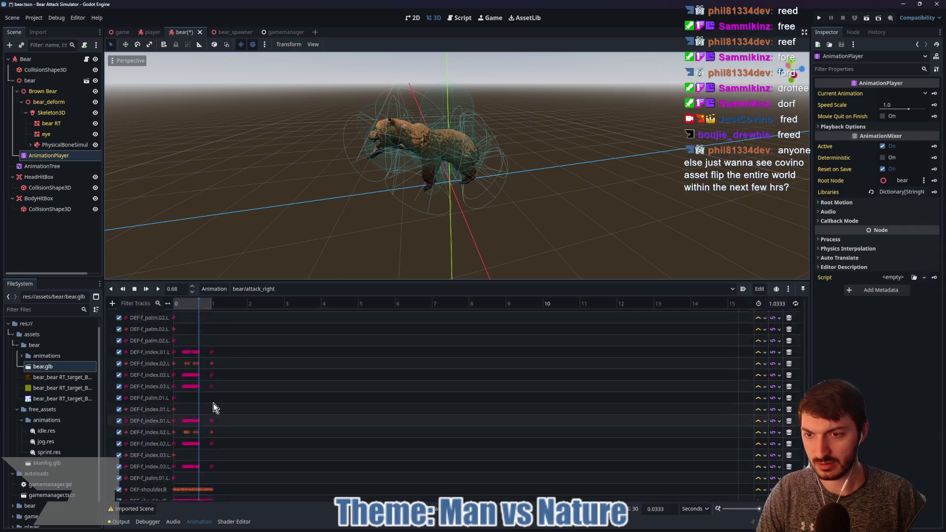
pyautogui.scroll(-10, 214, 404)
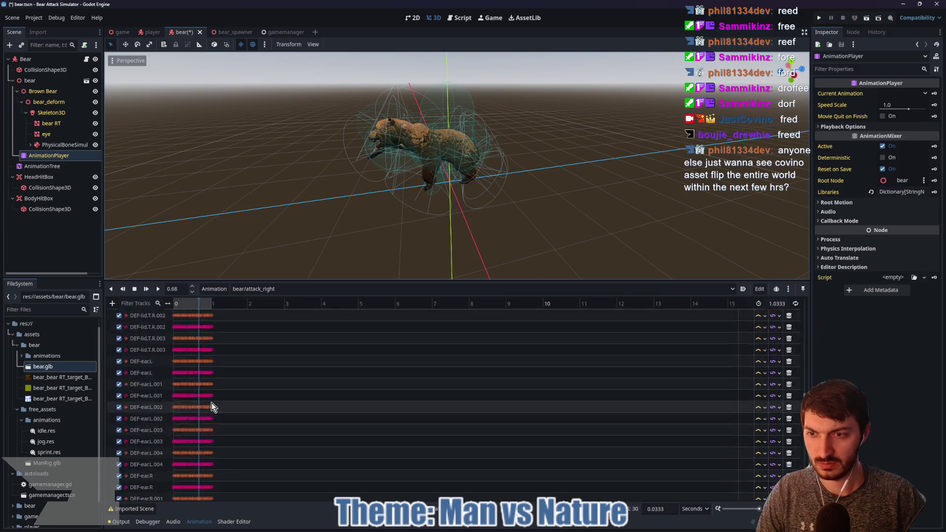
pyautogui.scroll(-15, 211, 403)
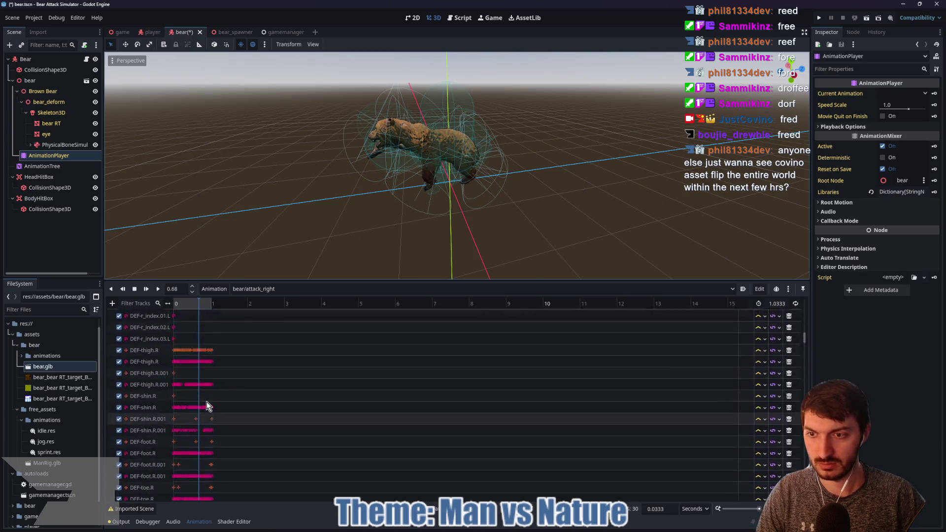
pyautogui.scroll(20, 206, 406)
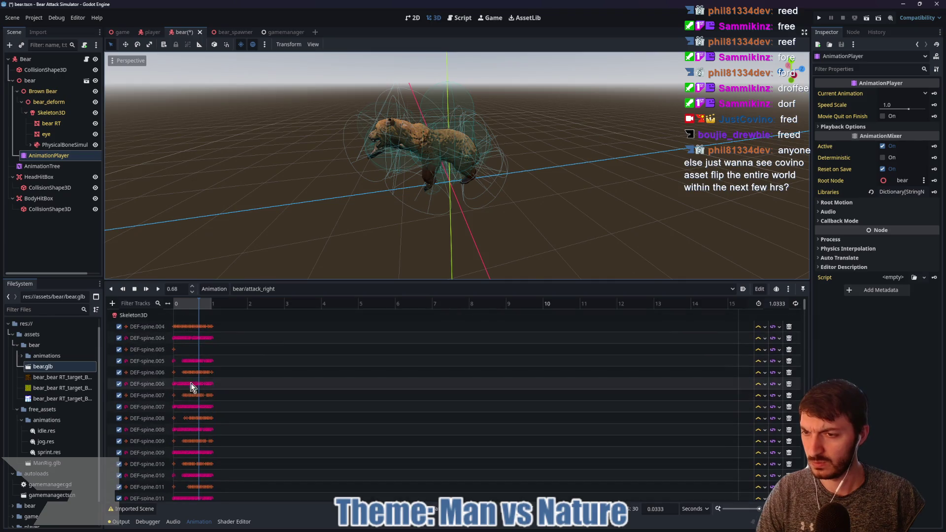
pyautogui.scroll(-10, 202, 347)
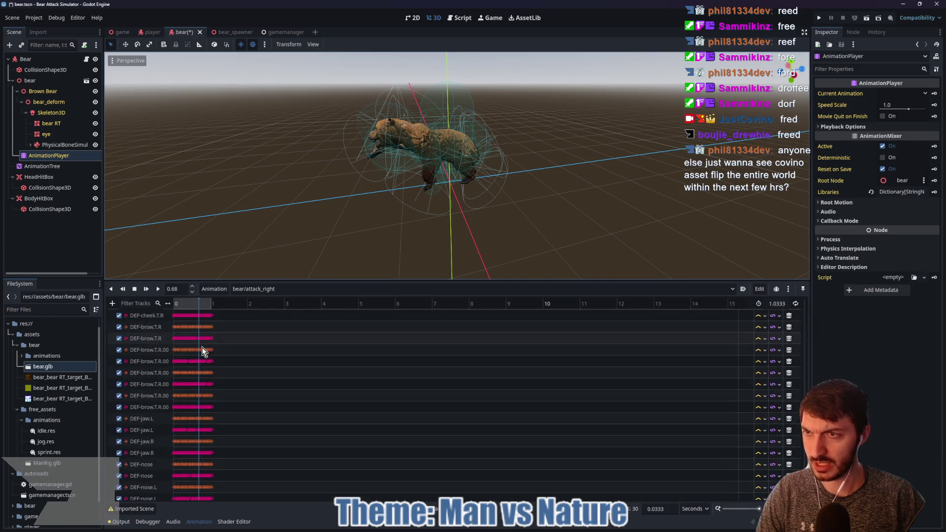
pyautogui.scroll(-10, 202, 347)
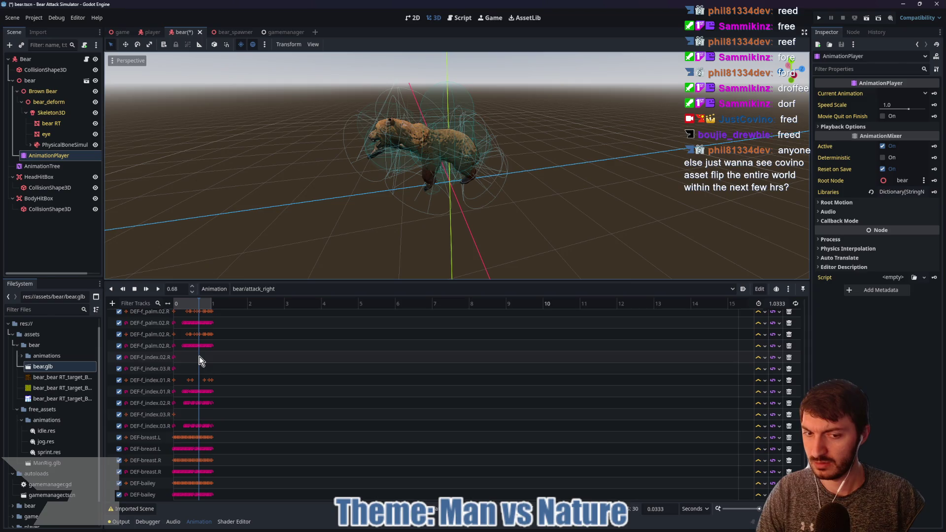
pyautogui.scroll(1, 233, 321)
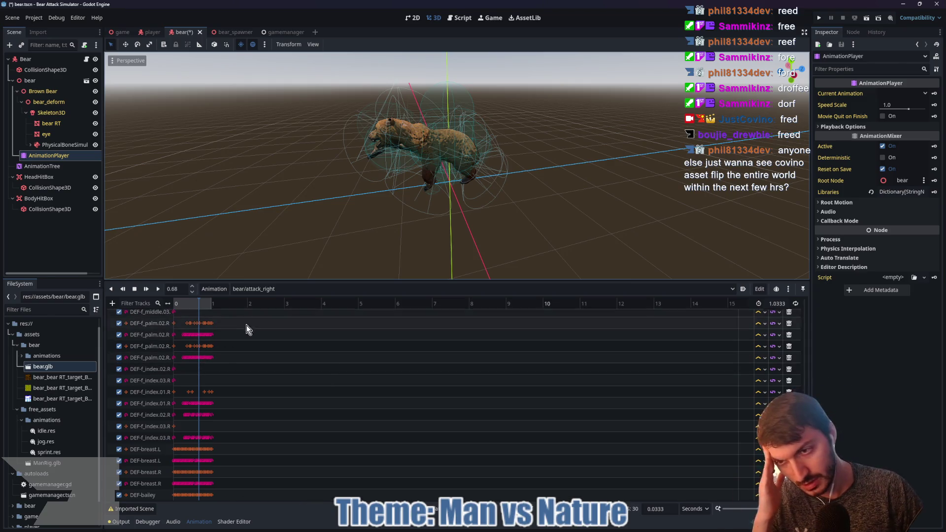
pyautogui.moveTo(315, 282); pyautogui.dragTo(321, 164)
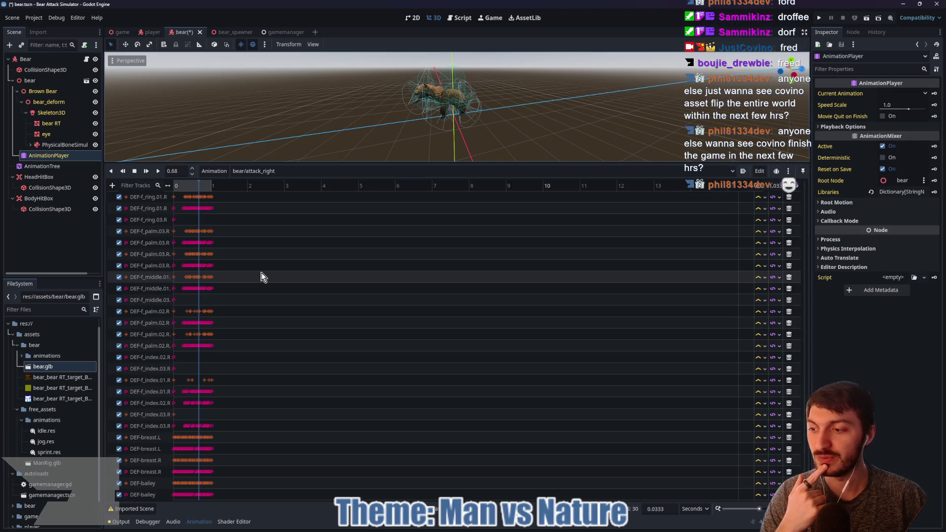
# Step: Add a Call Method Track targeting the Bear node to bear/attack_right
pyautogui.click(112, 186)
pyautogui.click(134, 246)
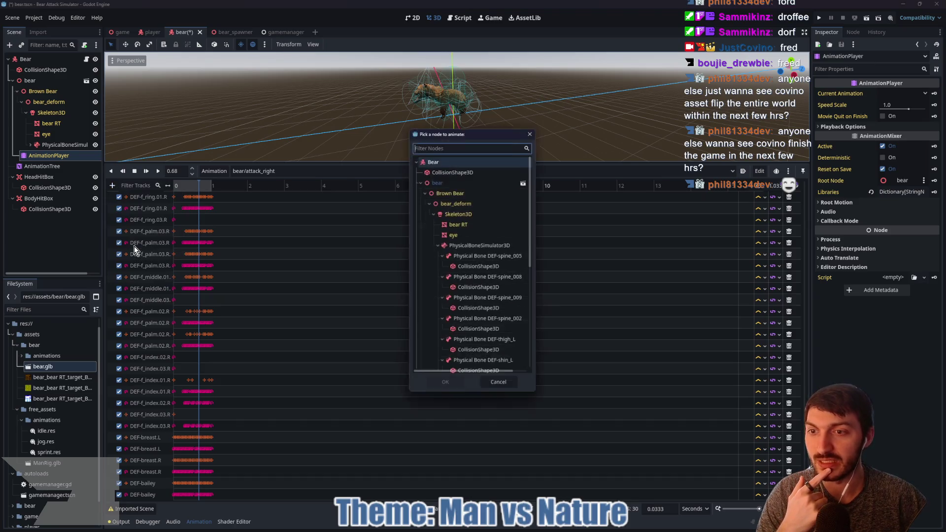
pyautogui.click(456, 159)
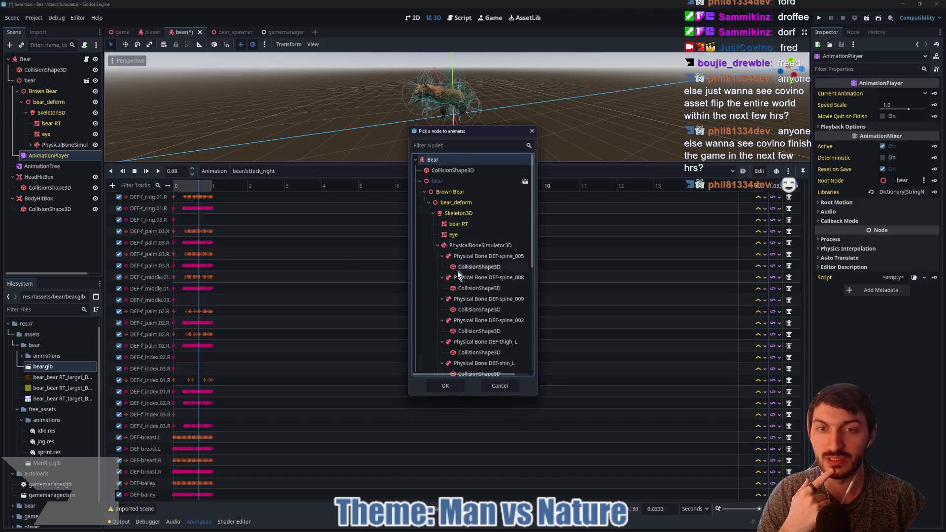
pyautogui.click(455, 388)
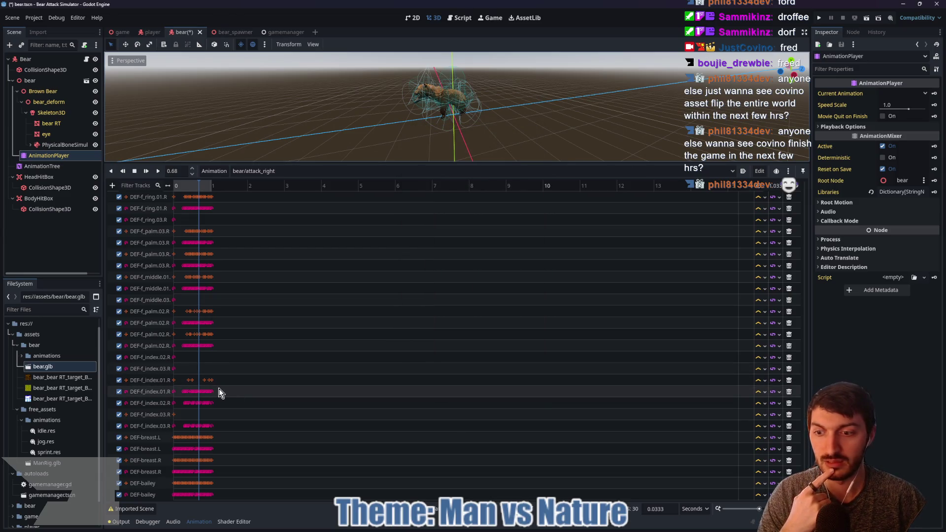
# Step: Select the bear node and bring up the warning that imported track edits won't be saved
pyautogui.scroll(-10, 218, 391)
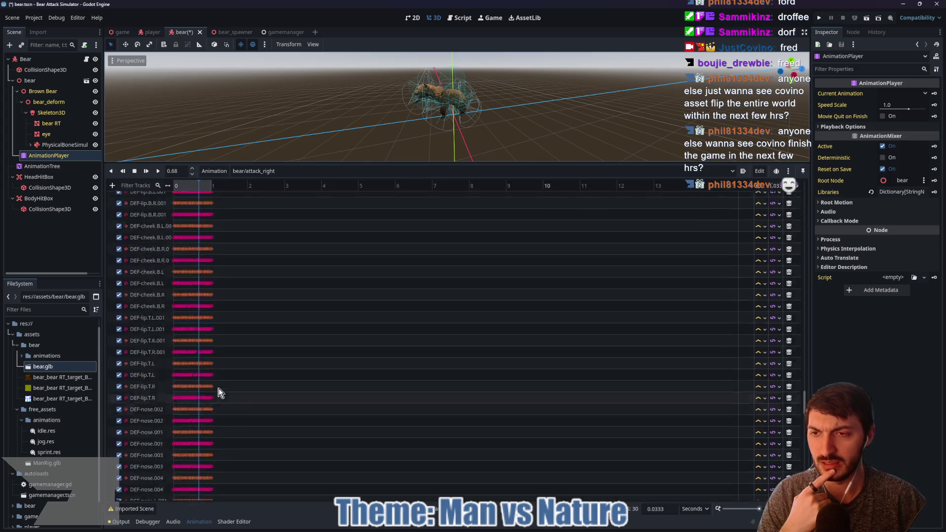
pyautogui.scroll(15, 218, 391)
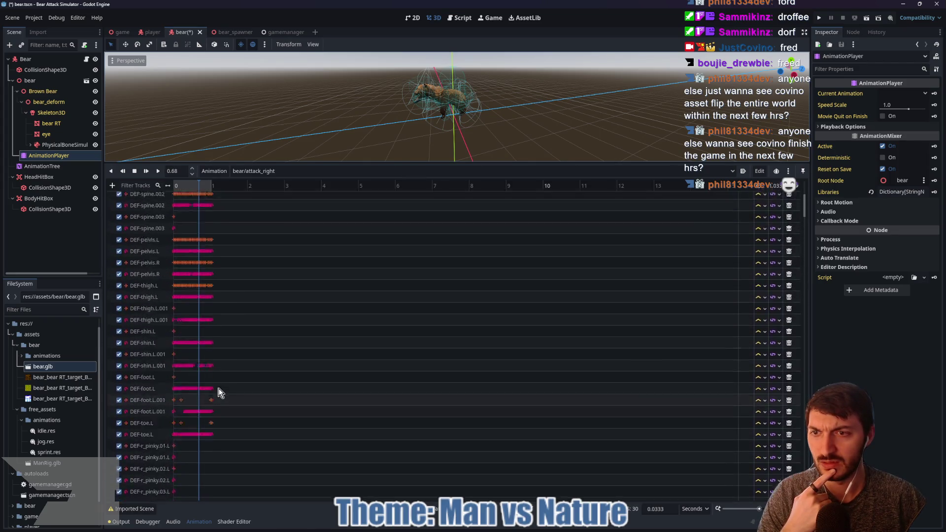
pyautogui.scroll(6, 218, 392)
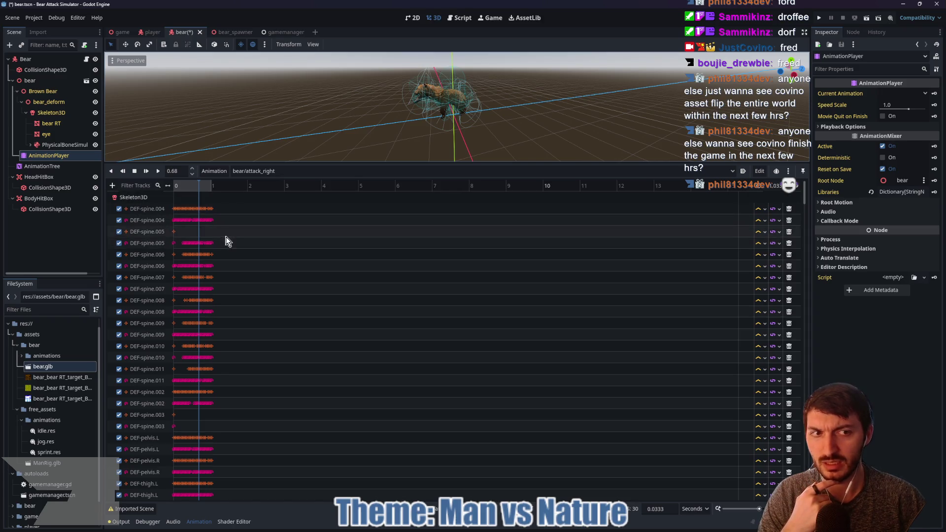
pyautogui.scroll(-10, 221, 239)
pyautogui.scroll(-10, 220, 240)
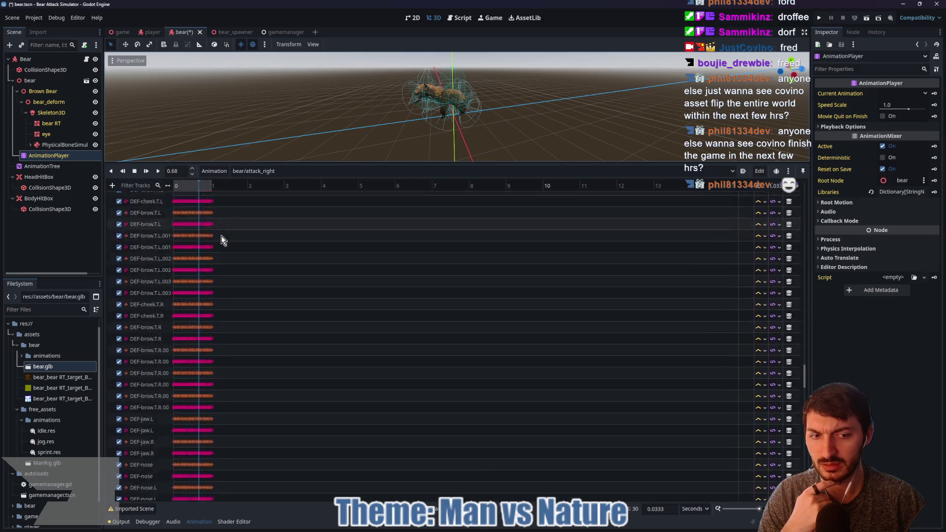
pyautogui.scroll(-5, 220, 240)
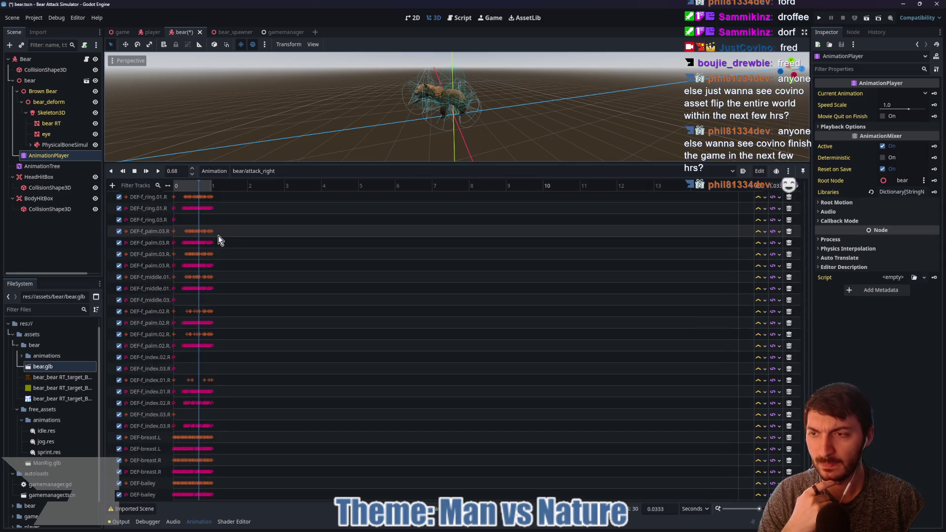
pyautogui.click(31, 81)
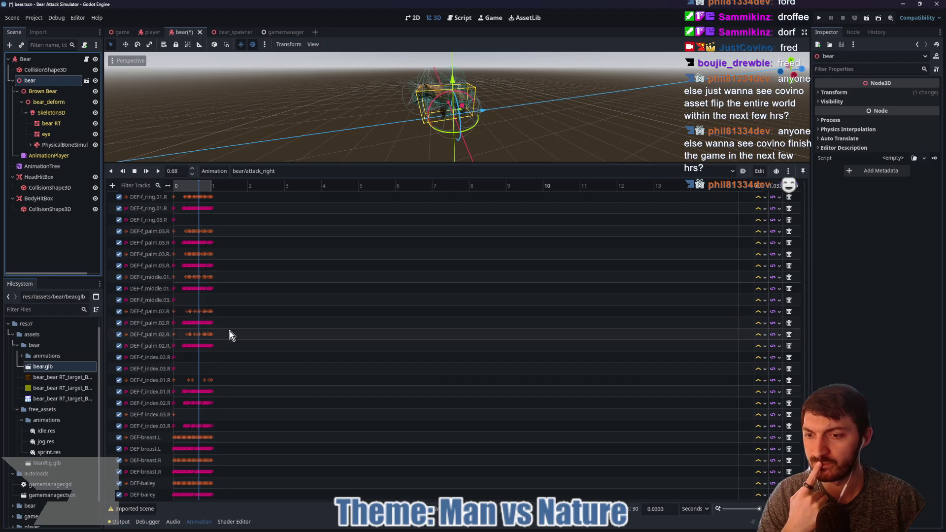
pyautogui.click(139, 511)
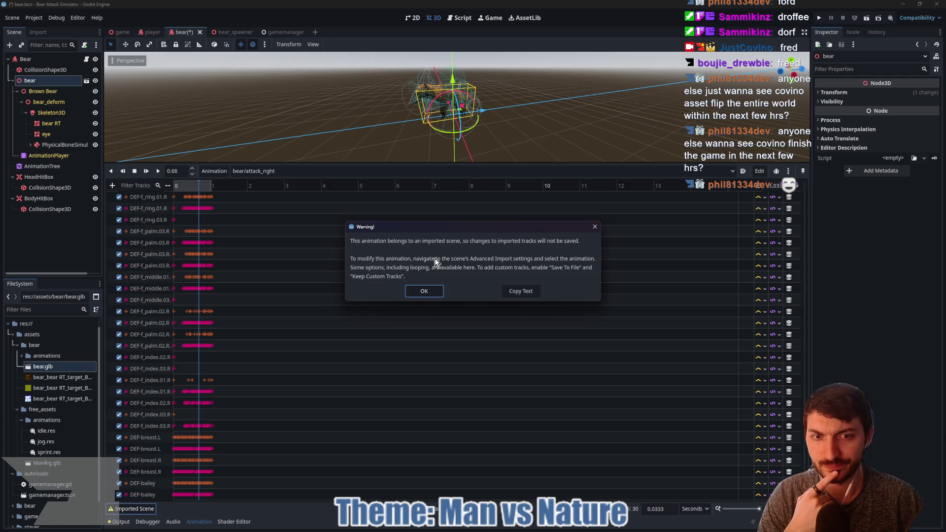
# Step: Dismiss the warning, adjust the Bear Attack Right(1_30)_001 animation's import settings in bear.glb, and reimport
pyautogui.click(433, 293)
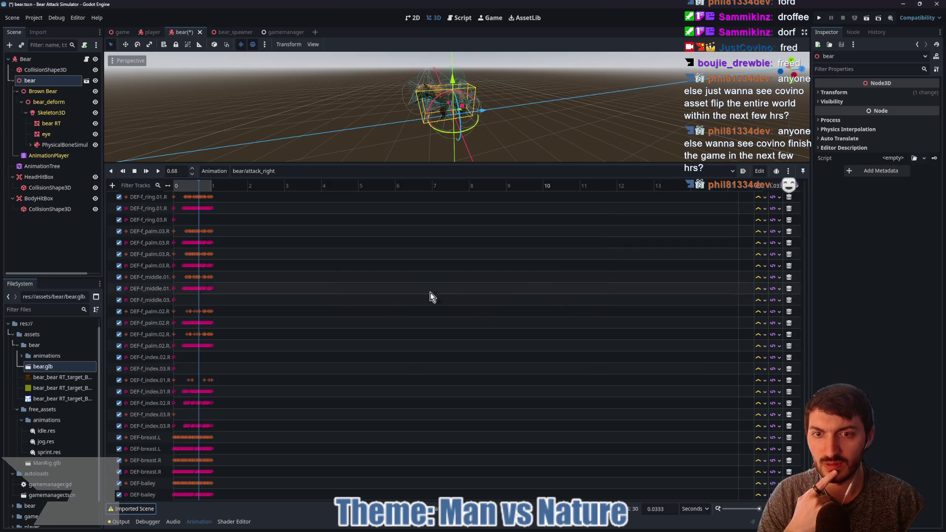
pyautogui.doubleClick(44, 366)
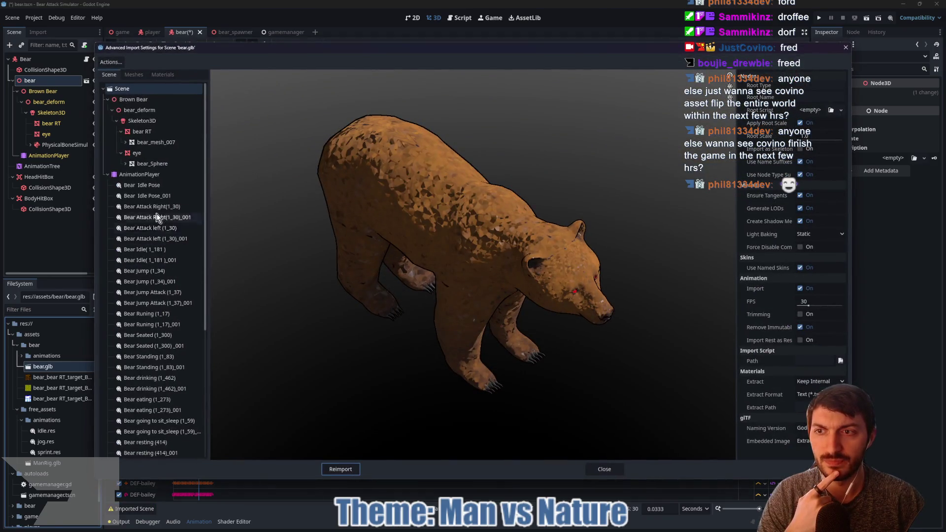
pyautogui.click(167, 220)
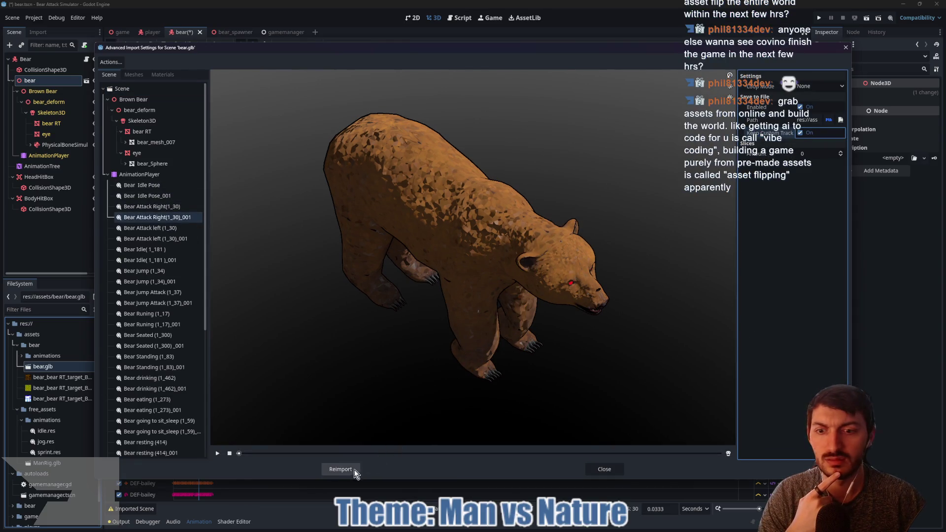
pyautogui.click(340, 469)
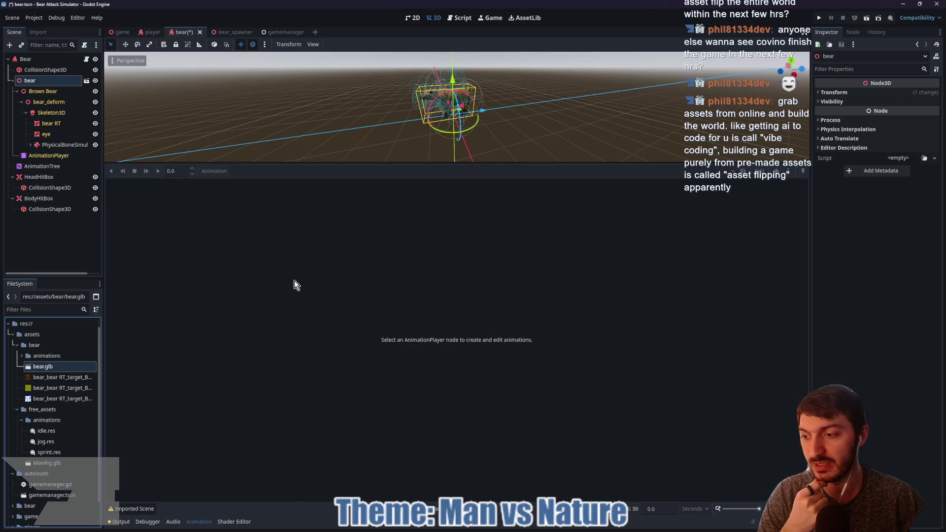
# Step: Select the AnimationPlayer and reload bear/attack_right to show its DEF- bone keyframe tracks
pyautogui.click(49, 155)
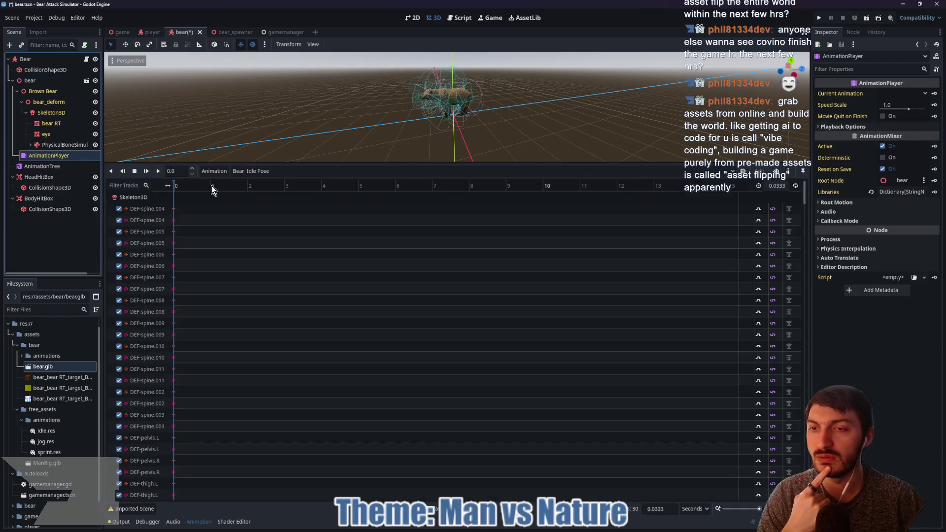
pyautogui.click(235, 173)
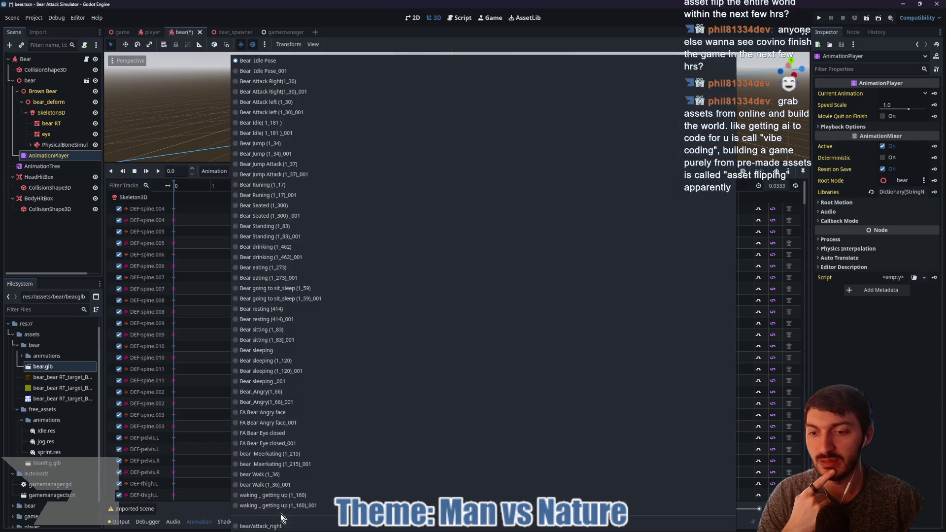
pyautogui.press('Escape')
pyautogui.click(290, 504)
pyautogui.scroll(-5, 202, 315)
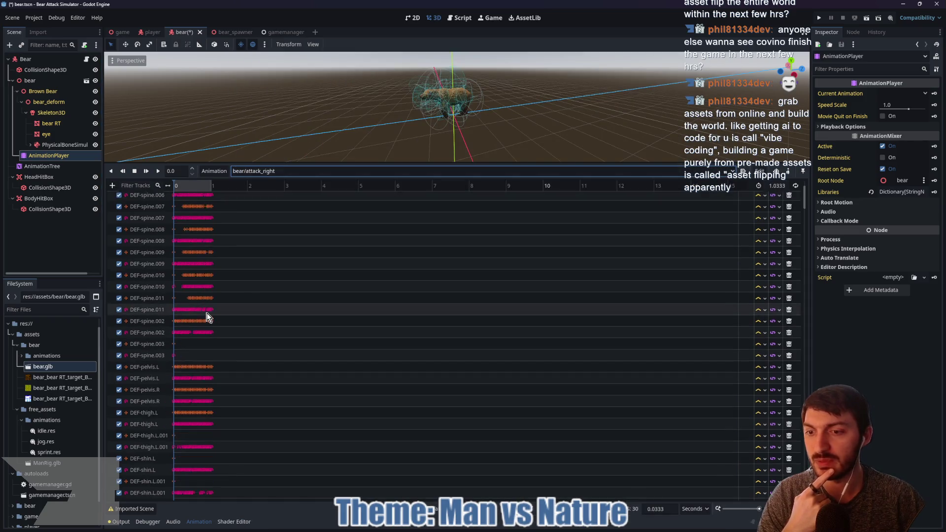
pyautogui.scroll(-10, 205, 321)
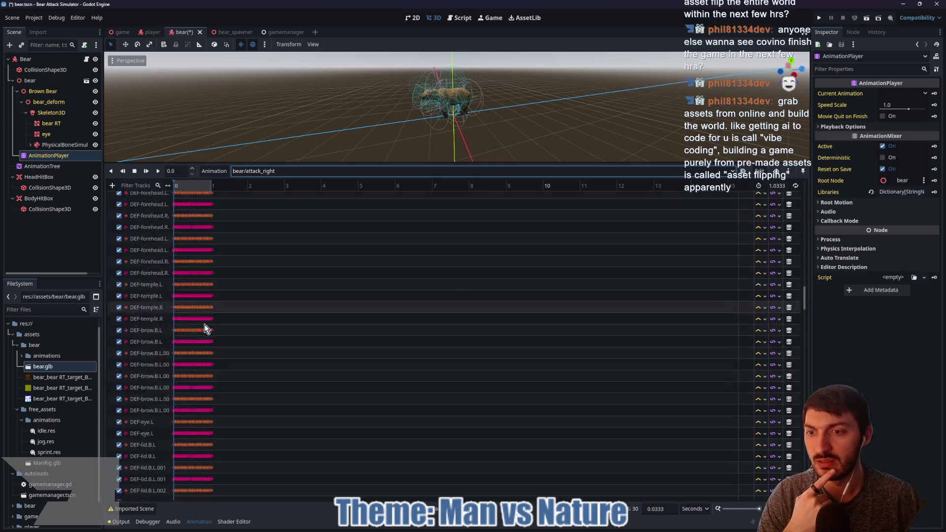
pyautogui.scroll(-10, 203, 324)
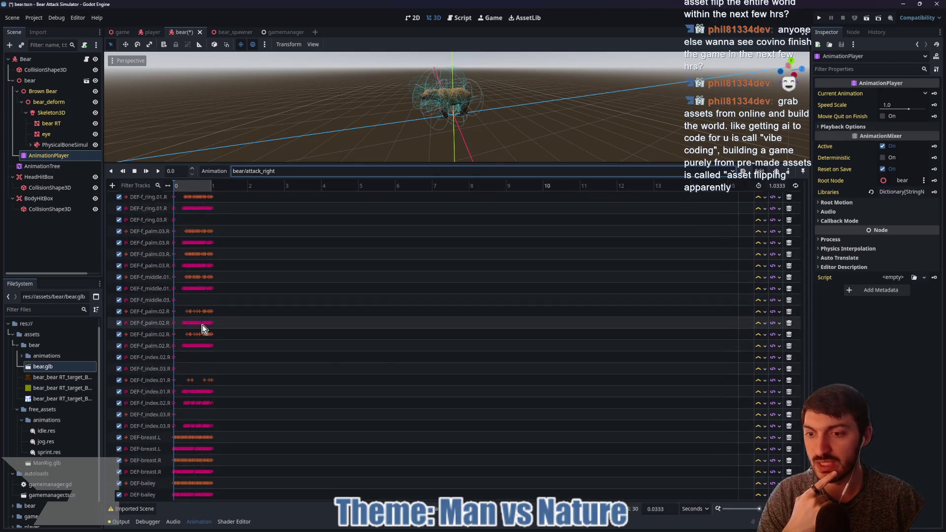
pyautogui.click(113, 185)
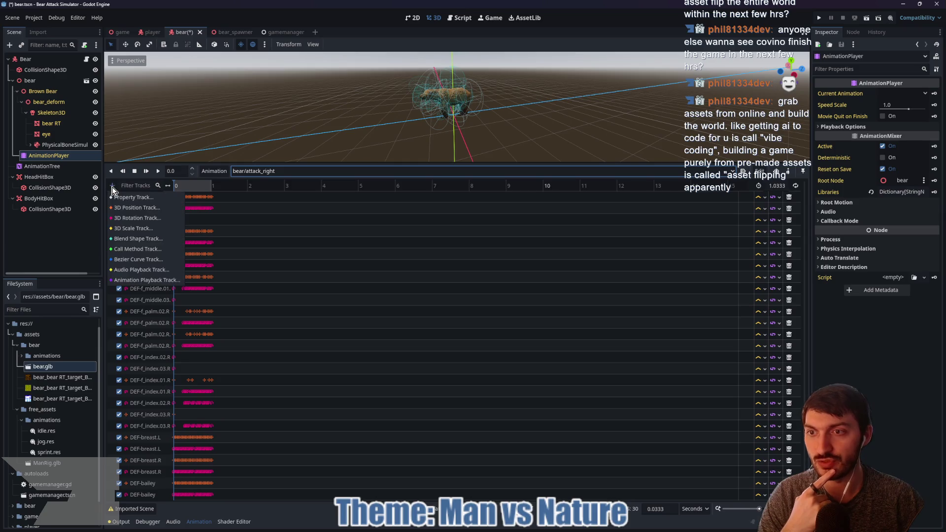
pyautogui.click(137, 246)
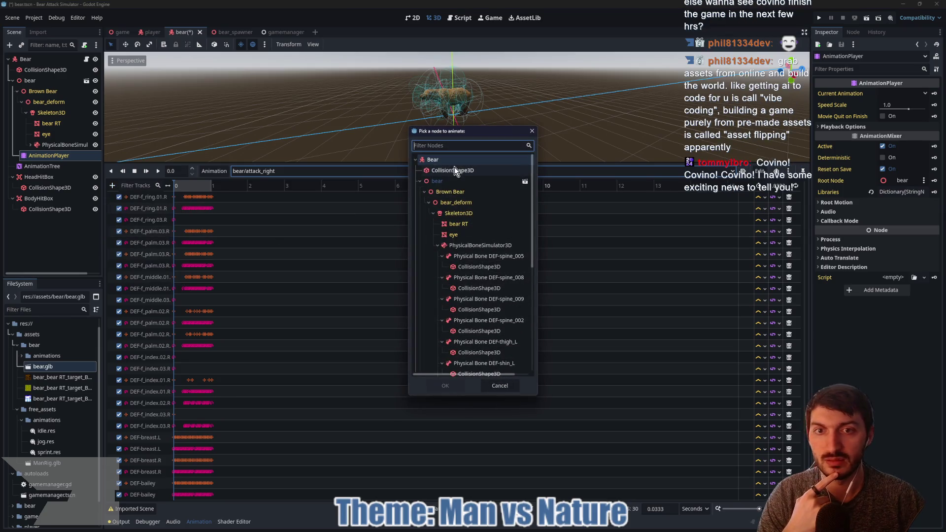
pyautogui.click(457, 191)
pyautogui.click(444, 386)
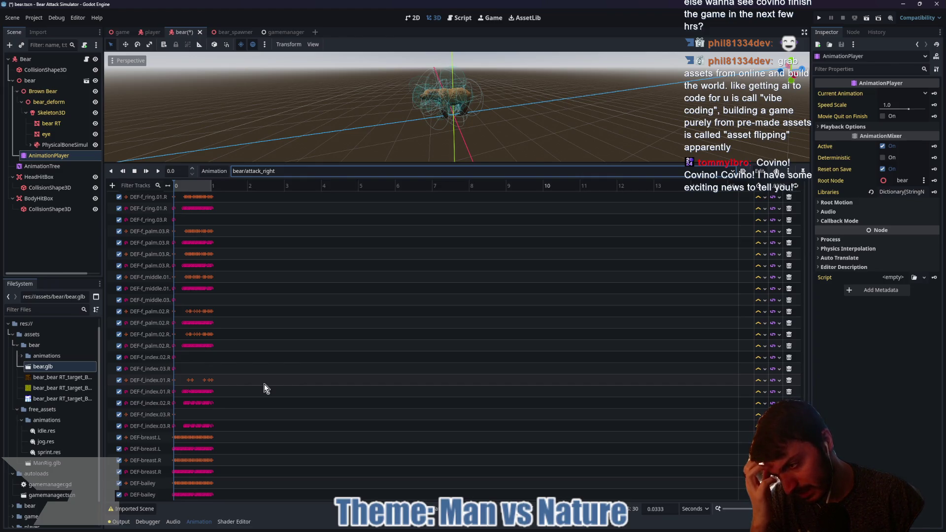
pyautogui.scroll(5, 264, 384)
pyautogui.rightClick(264, 383)
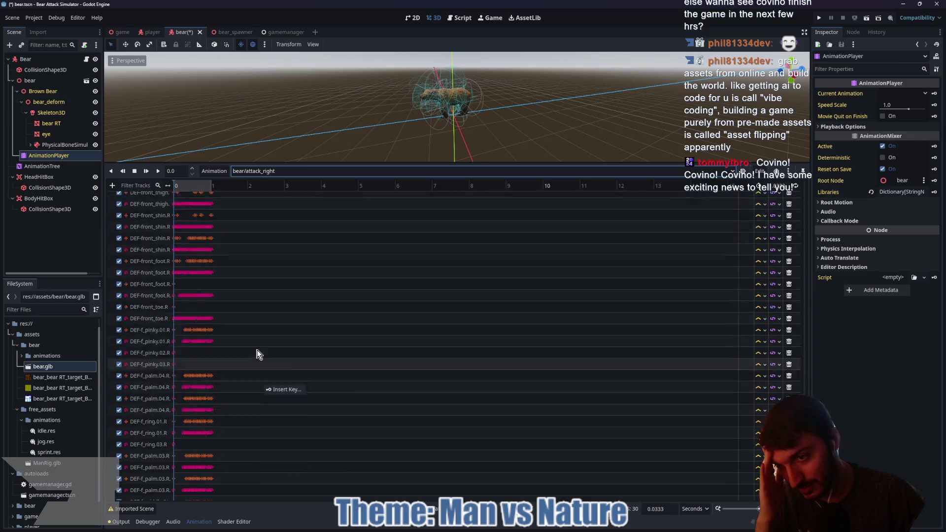
pyautogui.scroll(-10, 256, 354)
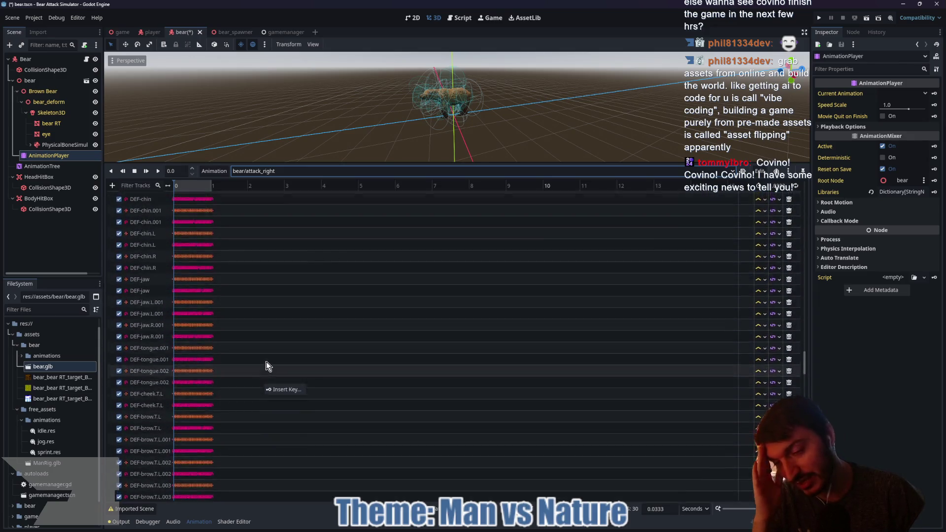
pyautogui.scroll(-10, 265, 360)
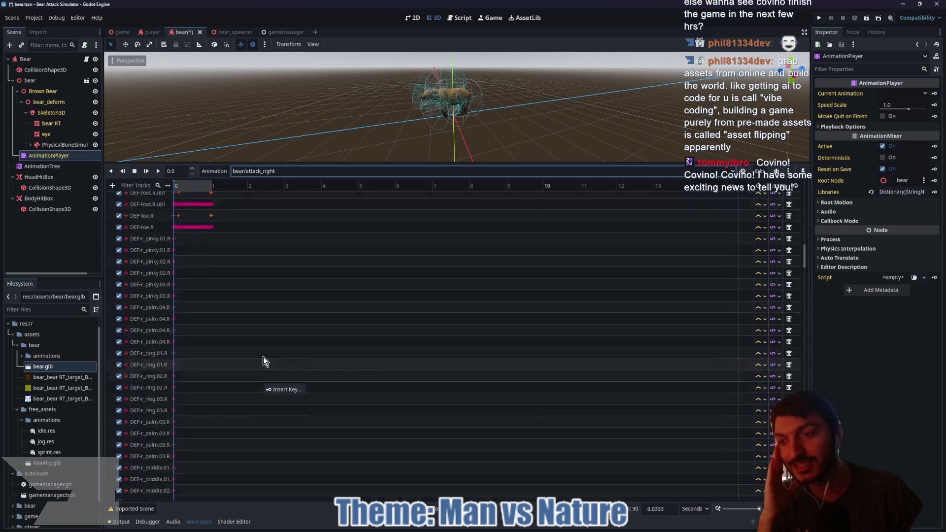
pyautogui.scroll(20, 263, 356)
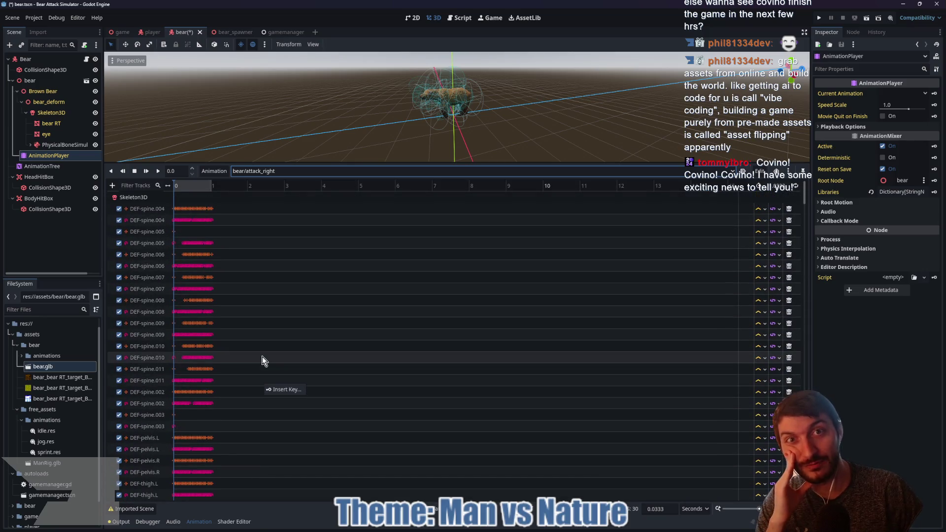
pyautogui.click(241, 205)
pyautogui.scroll(-20, 264, 327)
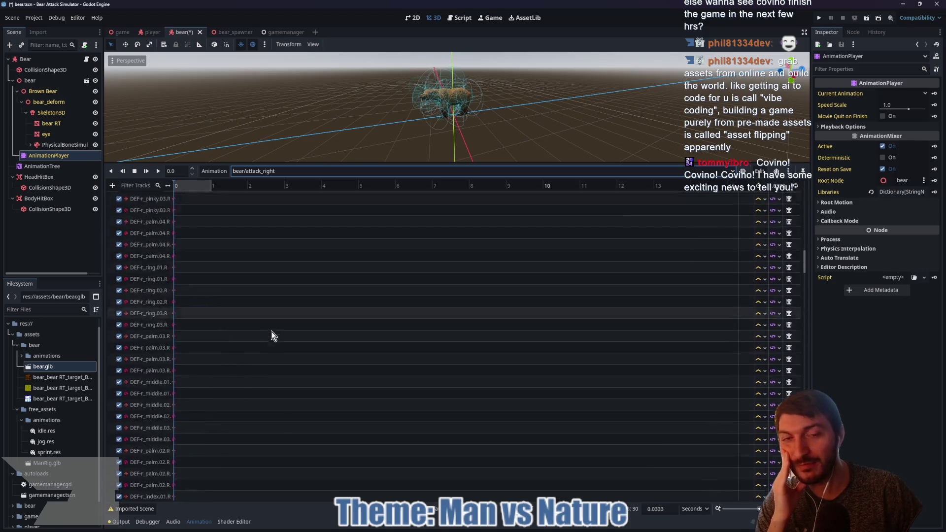
pyautogui.scroll(-3, 274, 336)
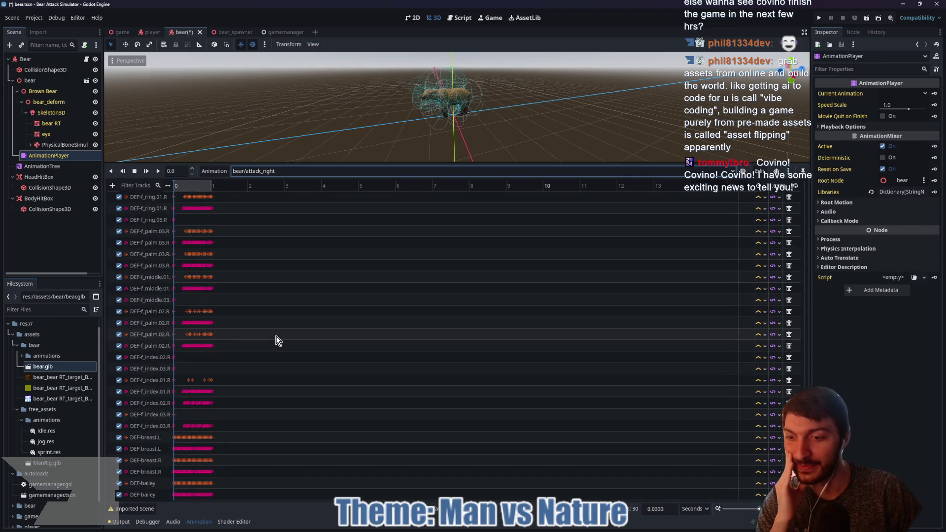
pyautogui.scroll(-10, 277, 340)
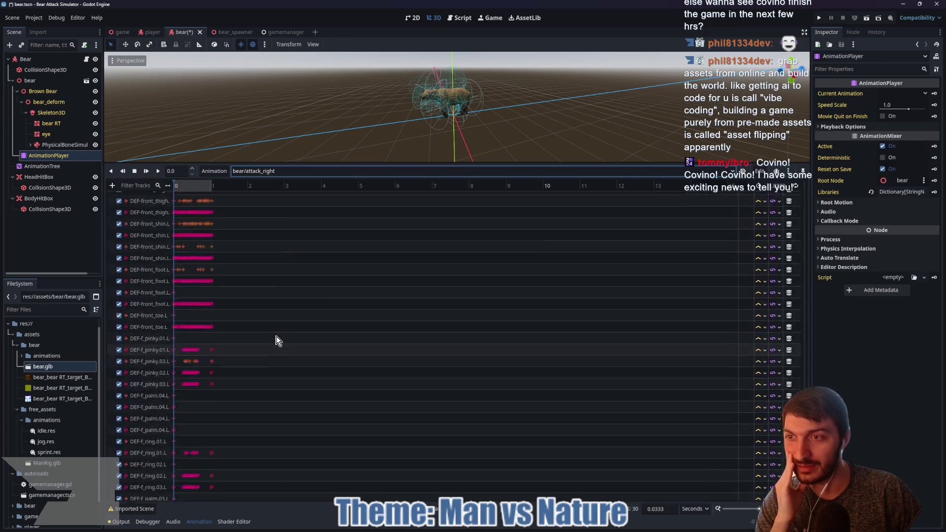
pyautogui.scroll(10, 274, 336)
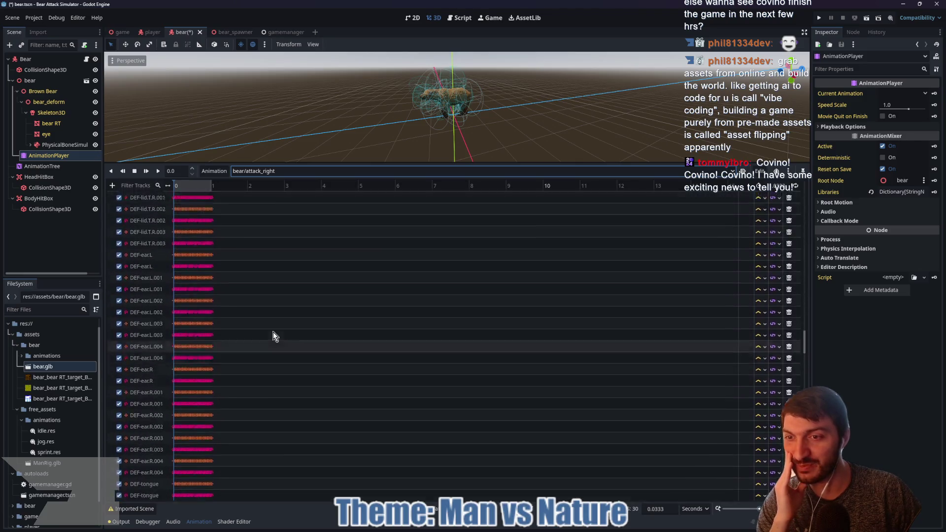
pyautogui.scroll(10, 273, 328)
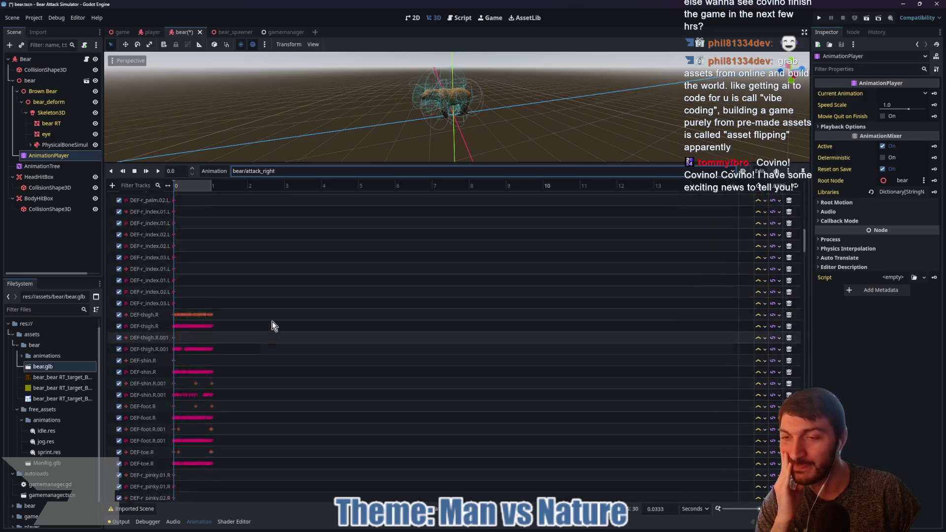
pyautogui.scroll(10, 277, 338)
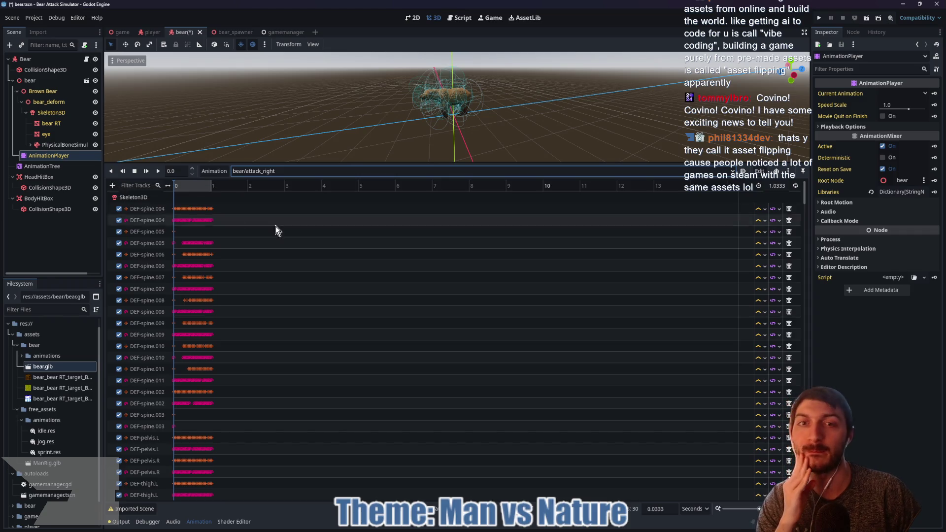
# Step: Add a Call Method Track to attack_right targeting the root Bear node
pyautogui.click(112, 186)
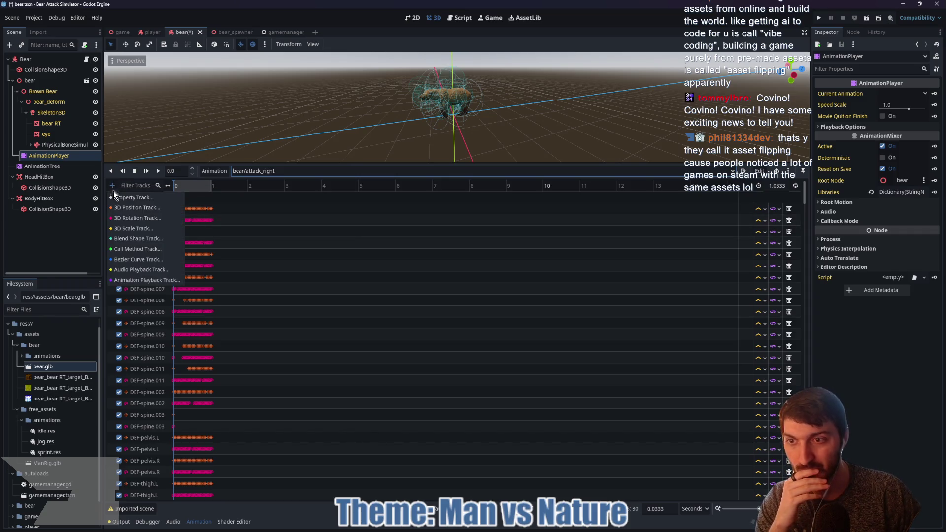
pyautogui.click(138, 250)
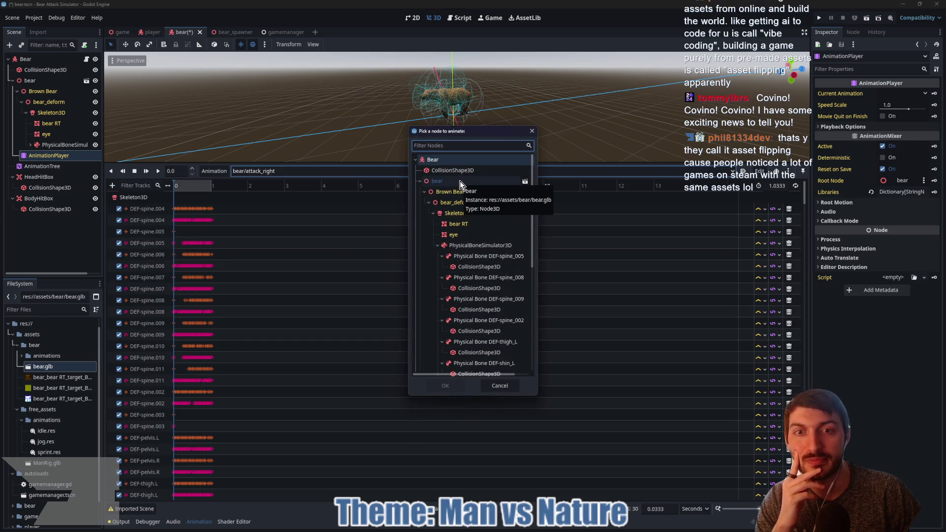
pyautogui.click(438, 161)
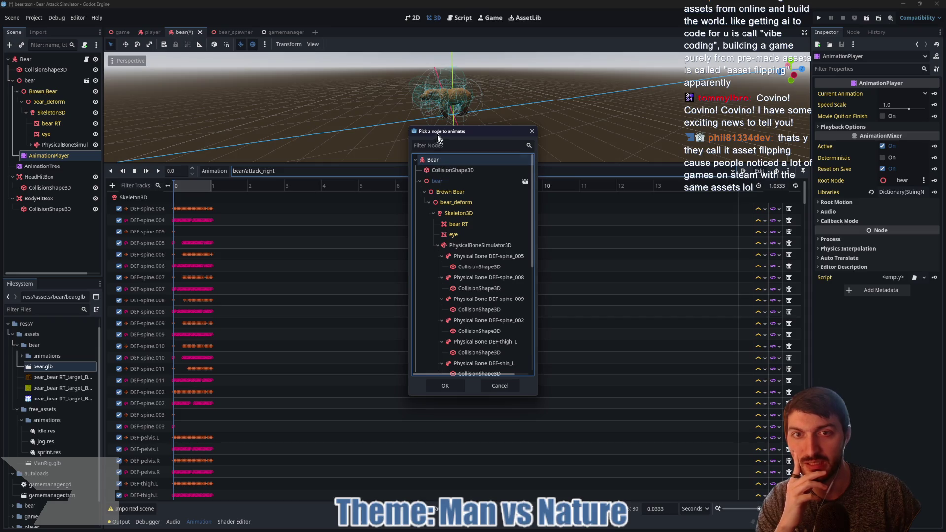
pyautogui.click(446, 386)
pyautogui.scroll(-1, 251, 378)
pyautogui.scroll(-10, 254, 366)
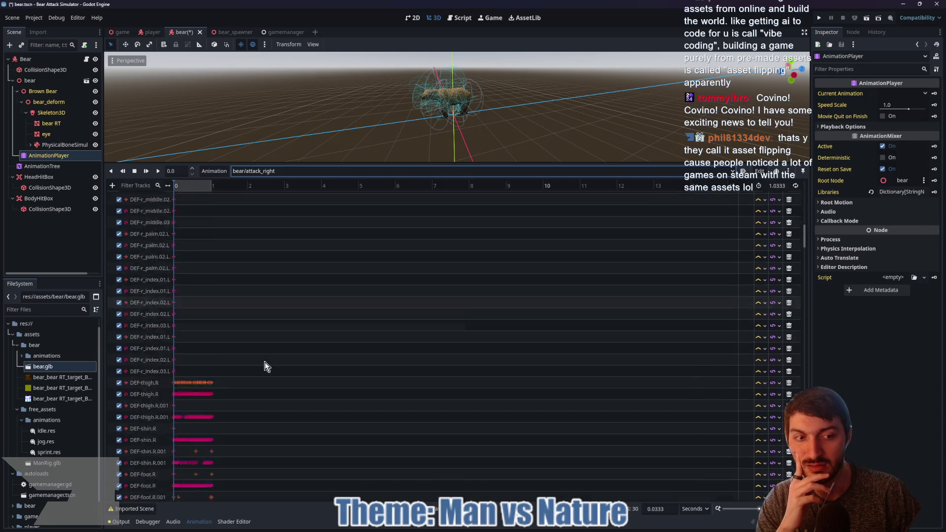
pyautogui.scroll(4, 261, 367)
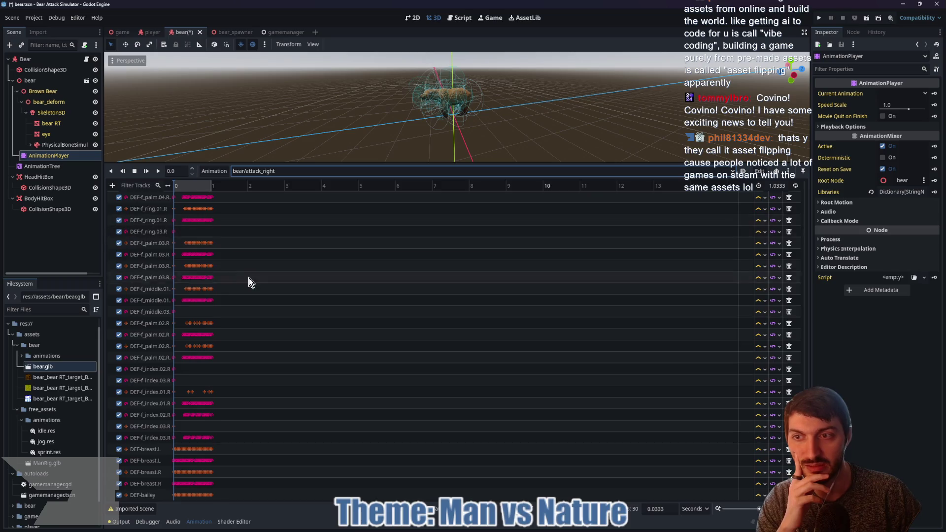
pyautogui.scroll(-4, 249, 278)
# Step: Add another method-call track on the Bear node, then bring up bear.gd in the script editor
pyautogui.click(112, 185)
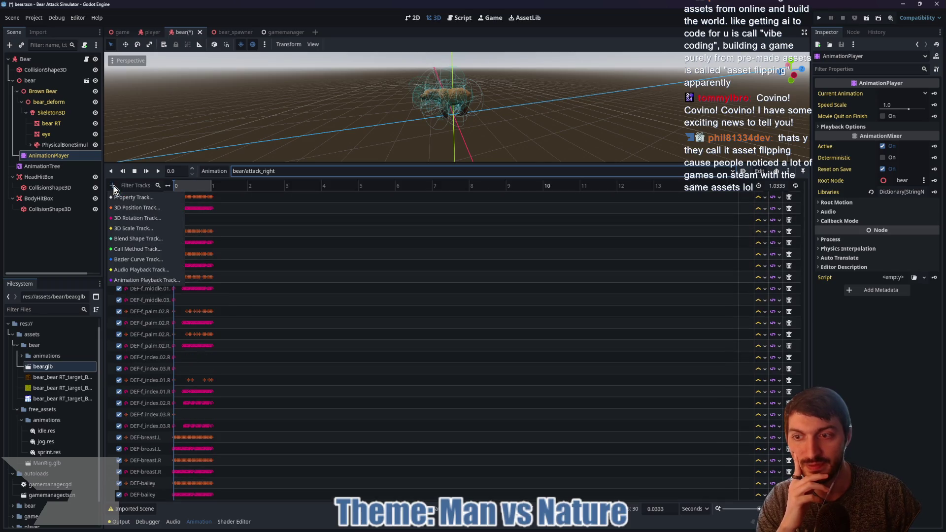
pyautogui.click(154, 254)
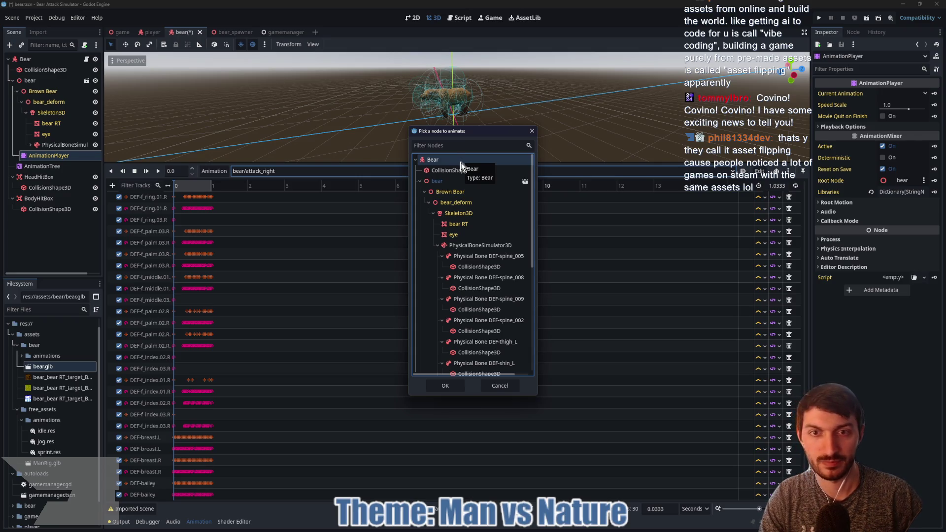
pyautogui.click(453, 386)
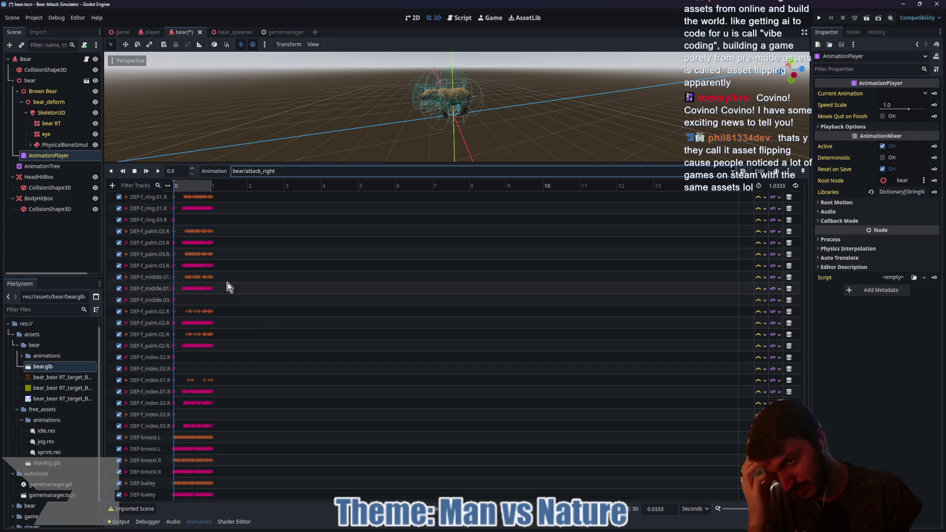
pyautogui.click(86, 58)
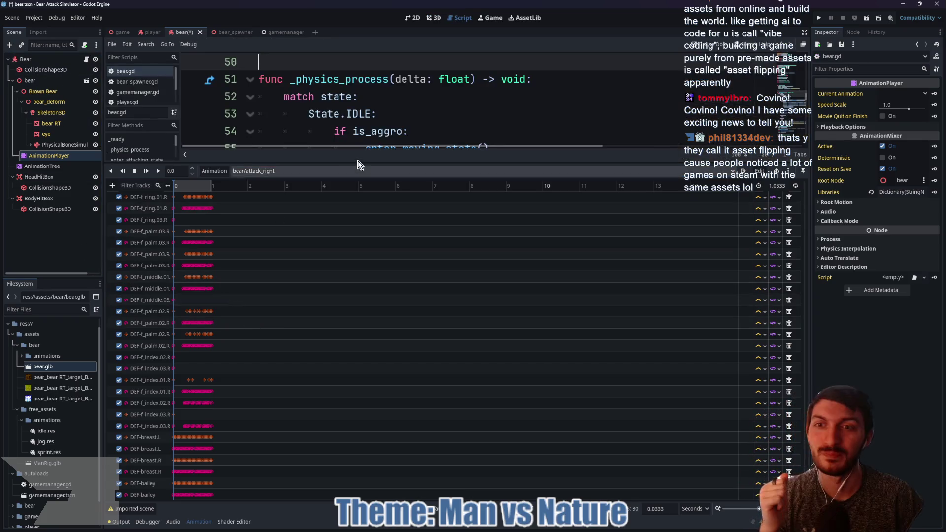
# Step: Enlarge the code area and insert a '#Method Call in Attack' comment below _enter_attacking_state
pyautogui.moveTo(358, 161)
pyautogui.mouseDown()
pyautogui.moveTo(377, 217)
pyautogui.moveTo(404, 480)
pyautogui.moveTo(394, 427)
pyautogui.mouseUp()
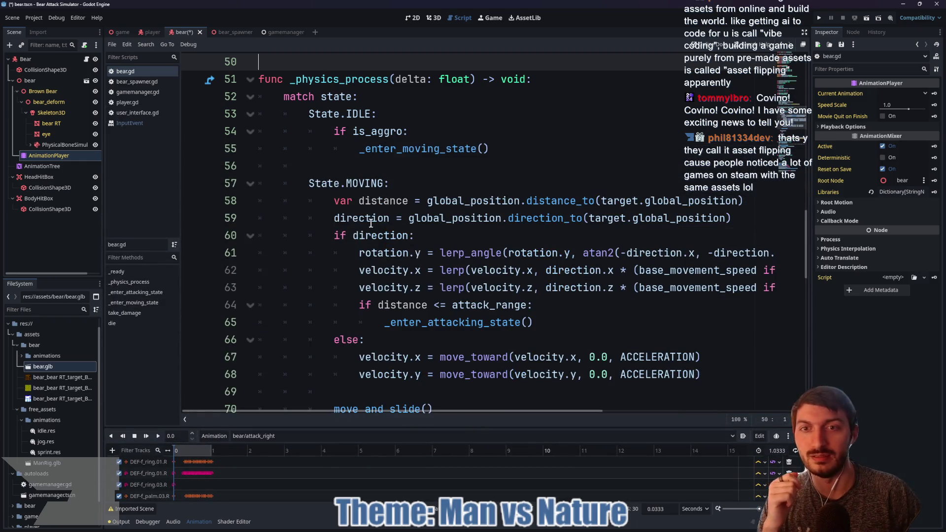
pyautogui.scroll(-14, 370, 222)
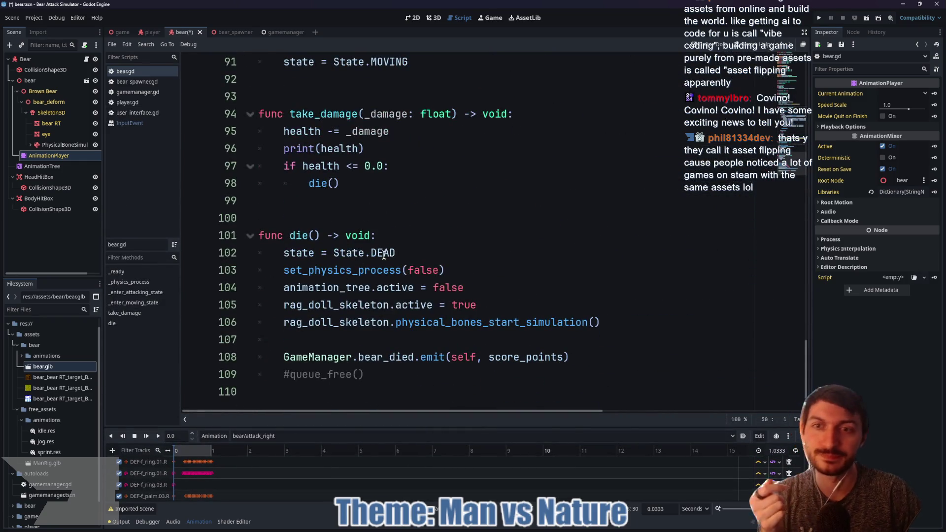
pyautogui.scroll(6, 384, 254)
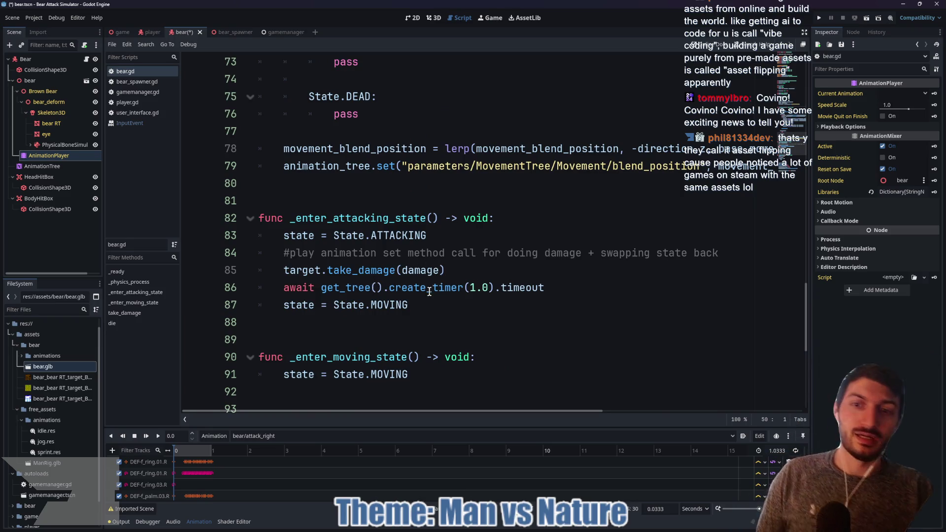
pyautogui.scroll(-4, 418, 290)
pyautogui.scroll(4, 359, 302)
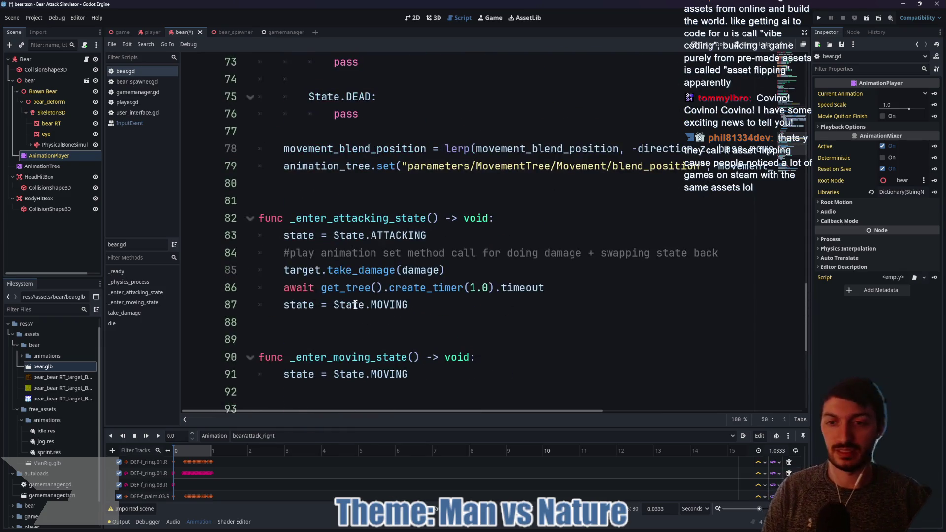
pyautogui.click(345, 331)
pyautogui.press('Return')
pyautogui.press('Return')
pyautogui.press('Return')
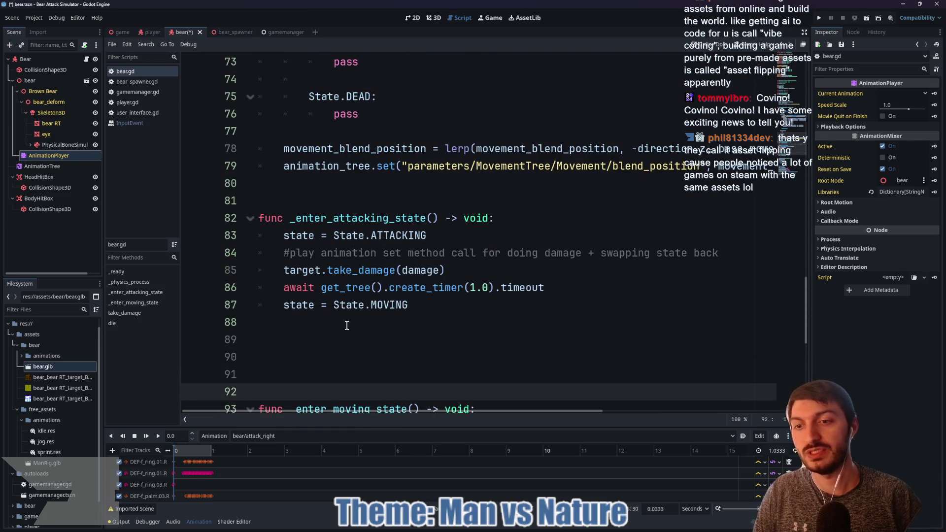
pyautogui.press('Up')
pyautogui.press('Up')
pyautogui.press('Up')
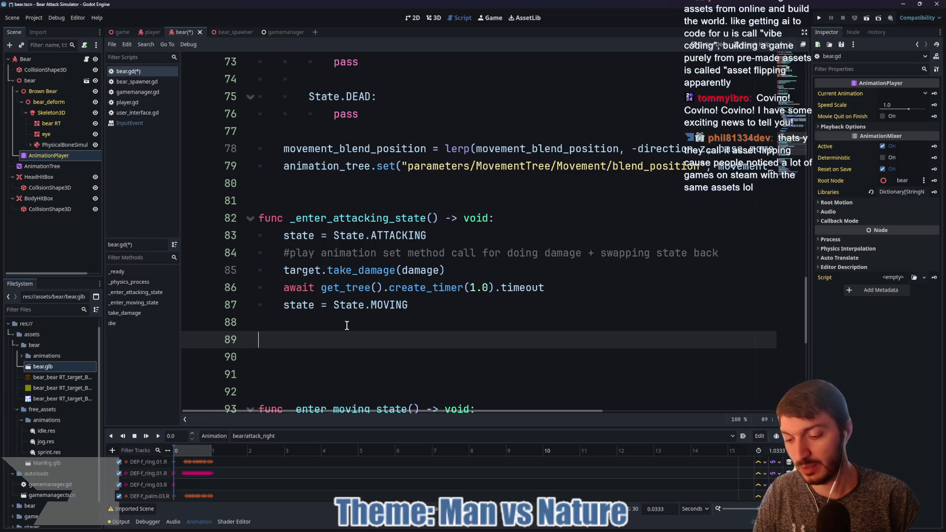
pyautogui.write('#')
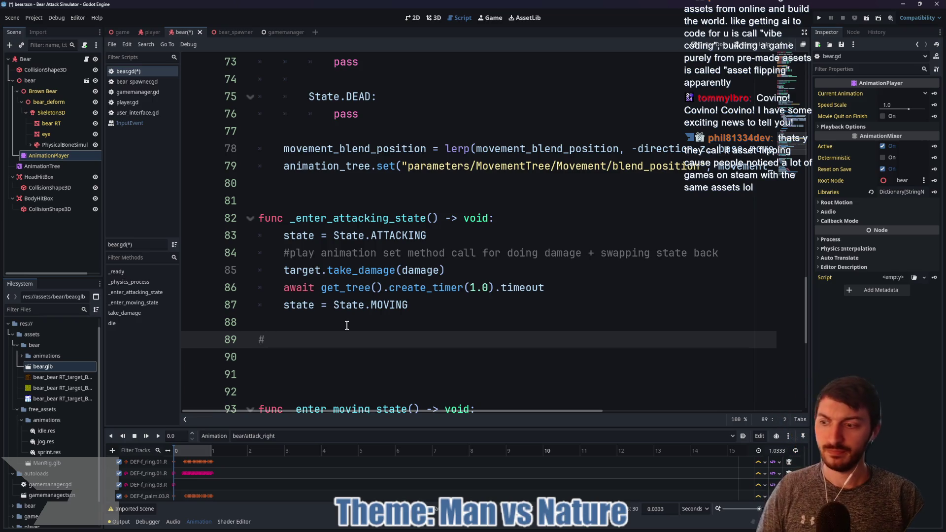
pyautogui.write('Method Call ')
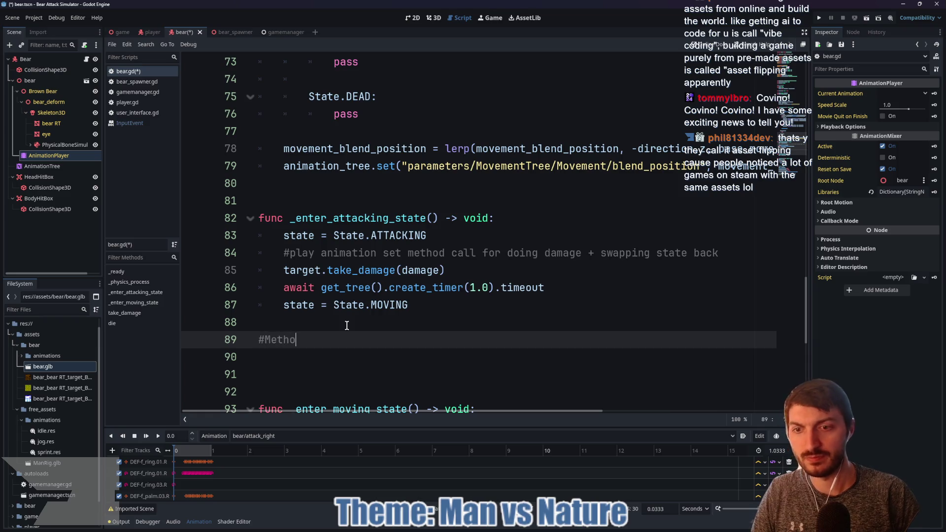
pyautogui.write('in Attack')
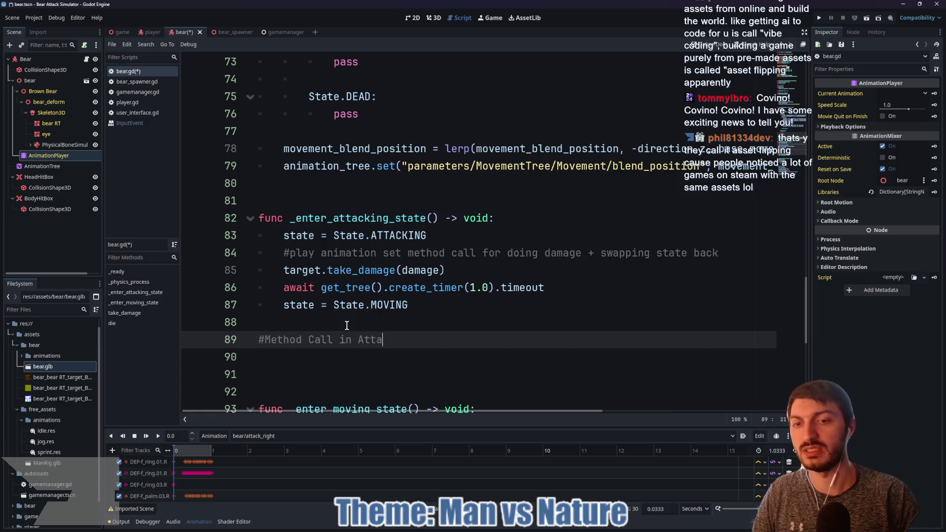
pyautogui.press('Return')
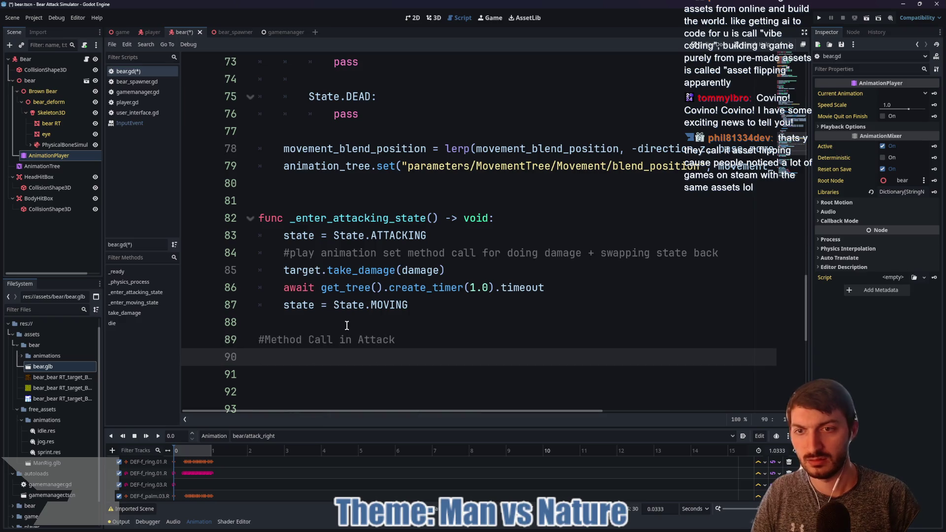
# Step: Complete the comment as AttackAnimation and write func attack() -> void: calling target.take_damage(damage)
pyautogui.write('func attack')
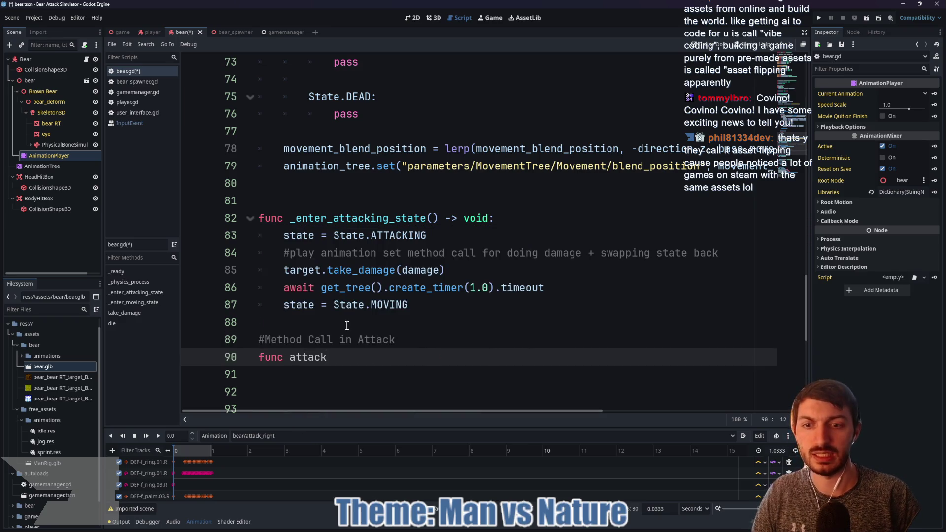
pyautogui.click(421, 336)
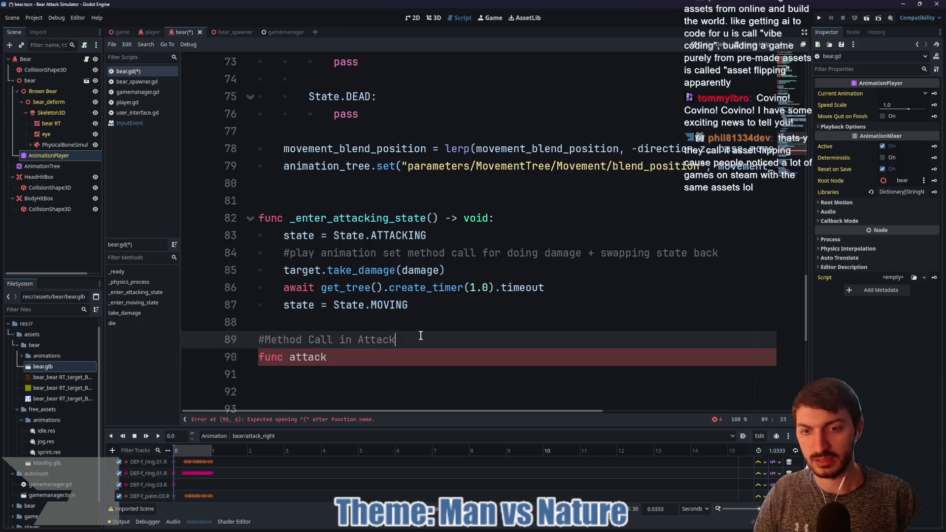
pyautogui.write('Animation')
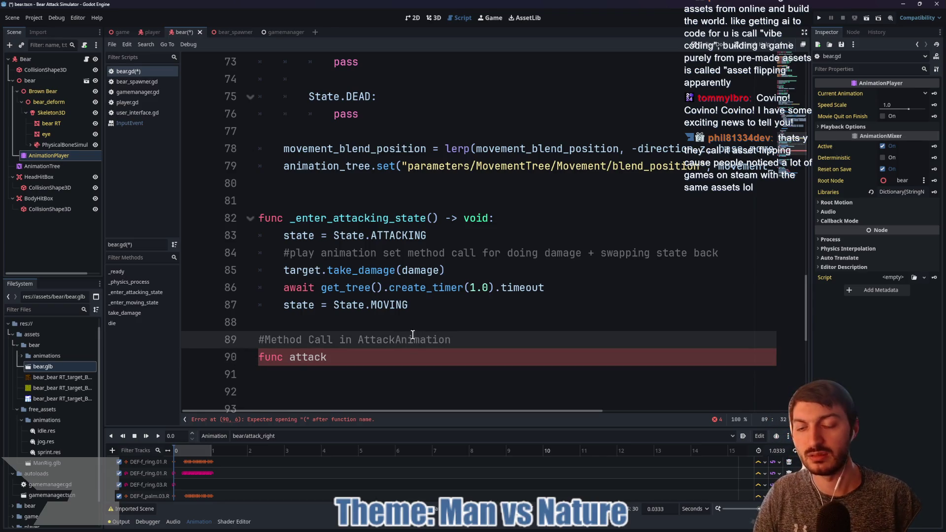
pyautogui.click(362, 356)
pyautogui.write('-')
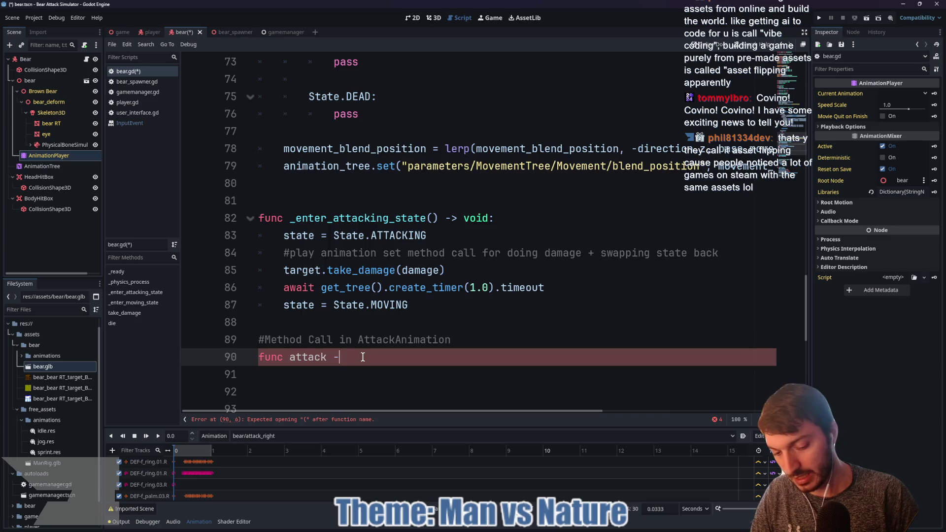
pyautogui.write('() ->')
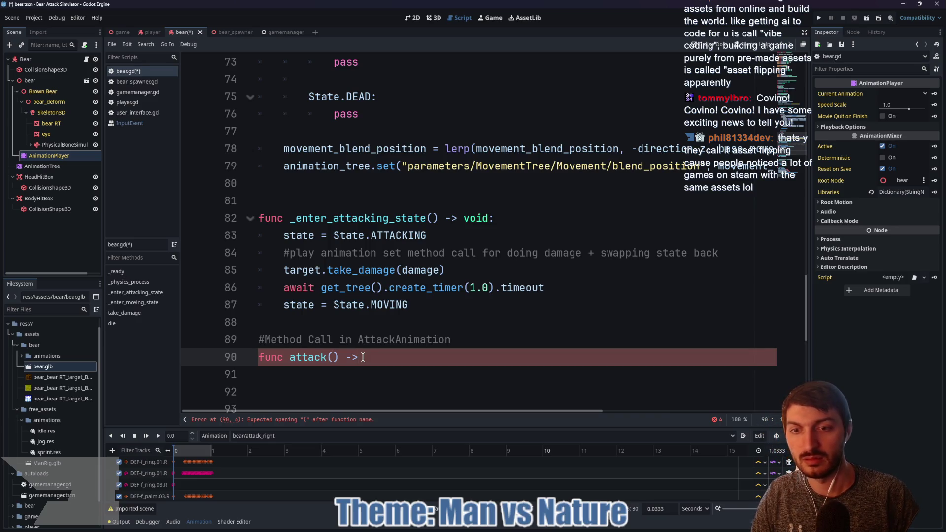
pyautogui.write(' void:')
pyautogui.press('Return')
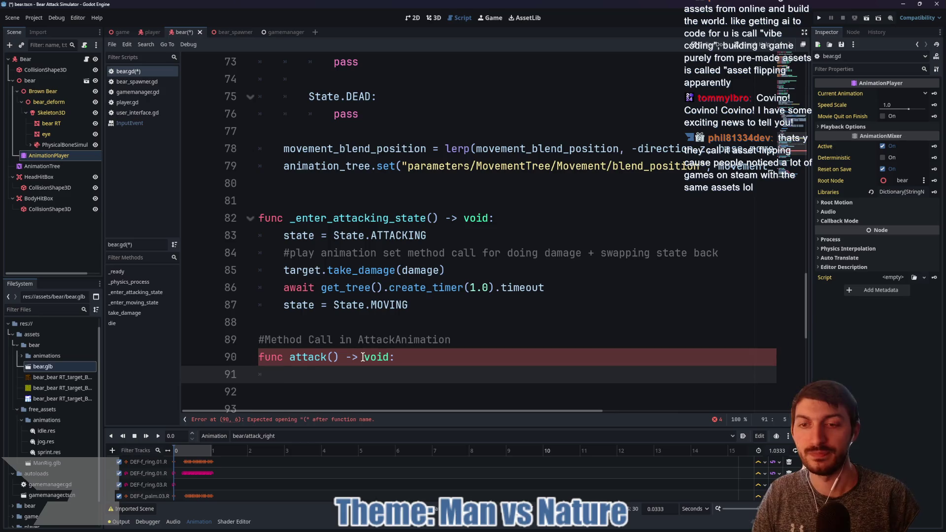
pyautogui.write('target.take_dama')
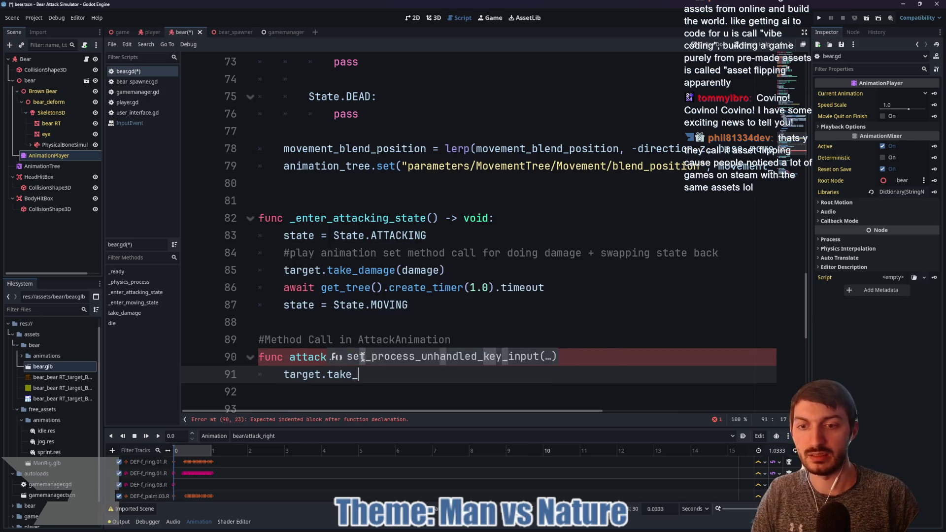
pyautogui.write('ge(')
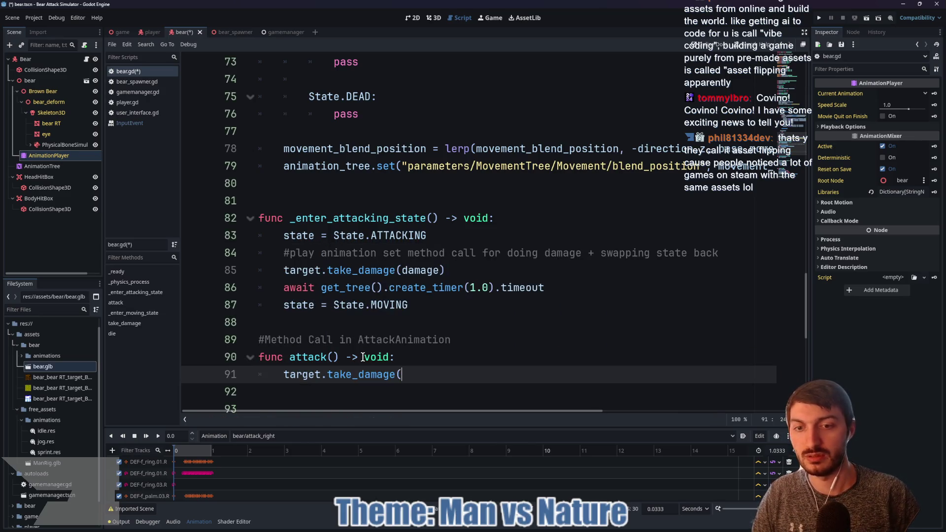
pyautogui.write('damage)')
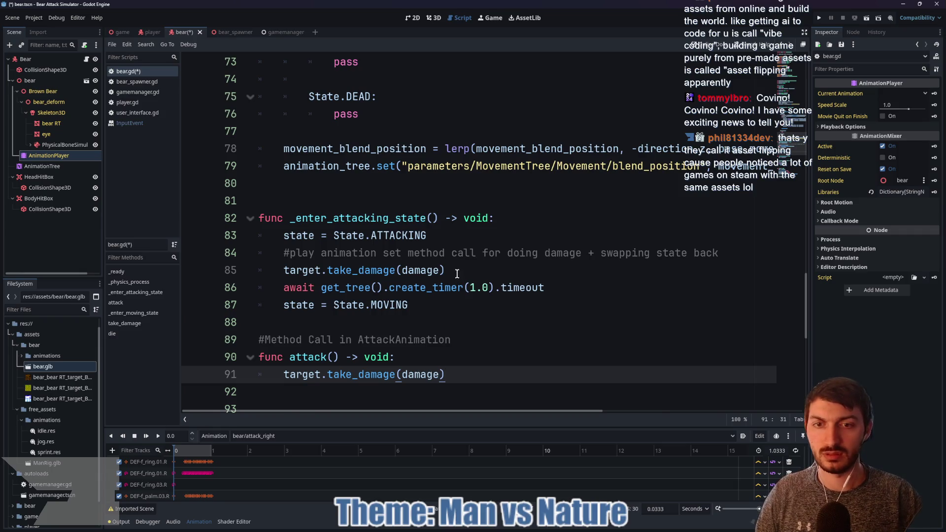
# Step: Replace the direct damage line in _enter_attacking_state with a call to attack()
pyautogui.moveTo(457, 272); pyautogui.dragTo(249, 268)
pyautogui.press('BackSpace')
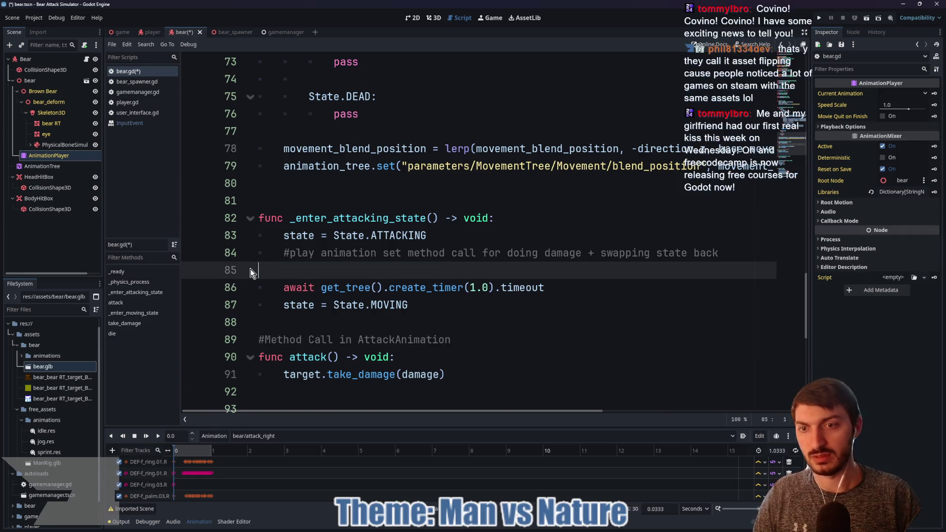
pyautogui.write('atta')
pyautogui.press('Return')
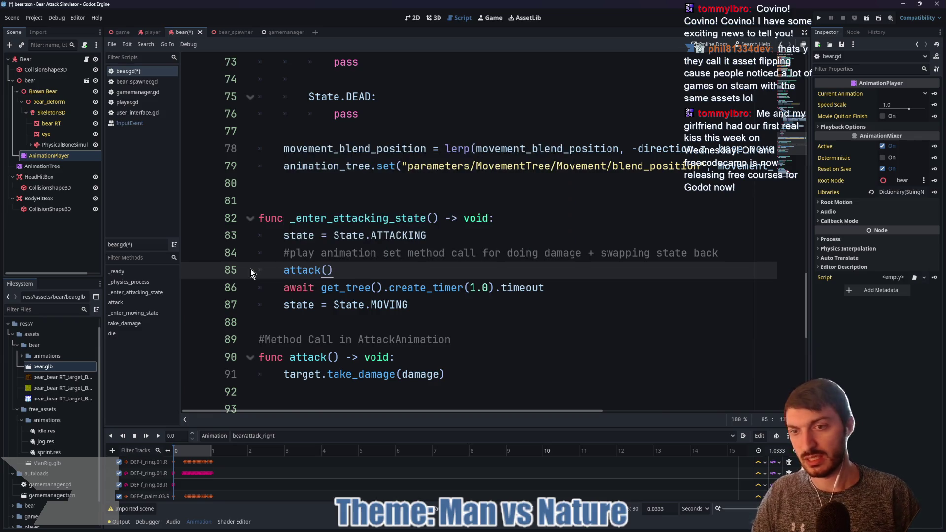
pyautogui.scroll(-2, 438, 336)
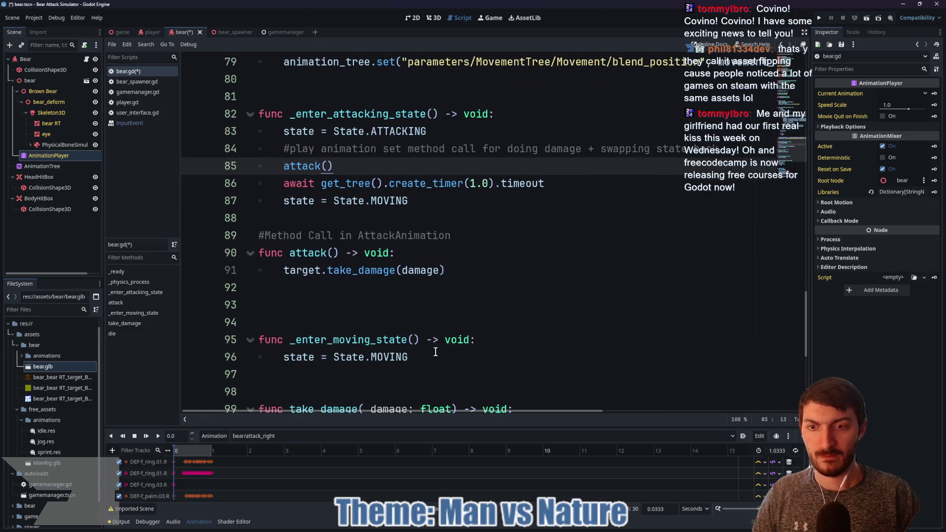
# Step: Add a comment in attack() noting the method call to _enter_moving_state()
pyautogui.click(467, 270)
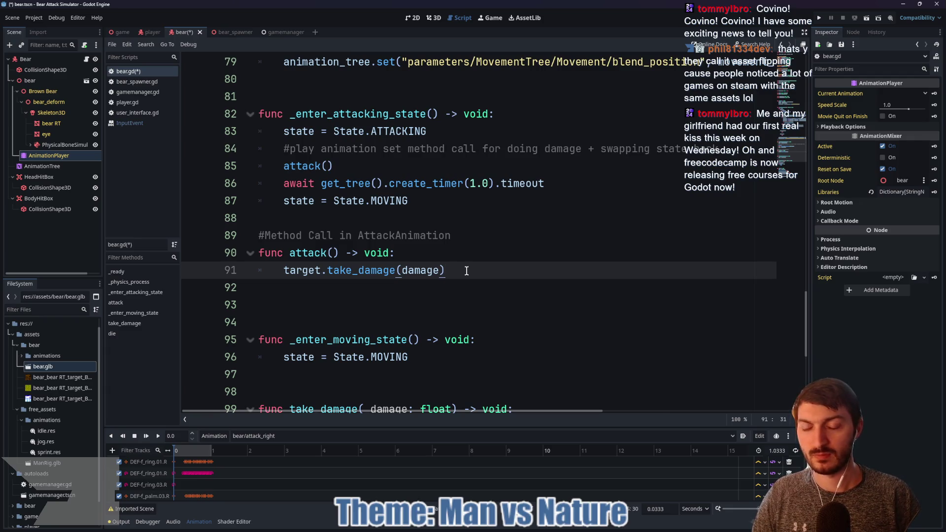
pyautogui.press('Return')
pyautogui.write('#re')
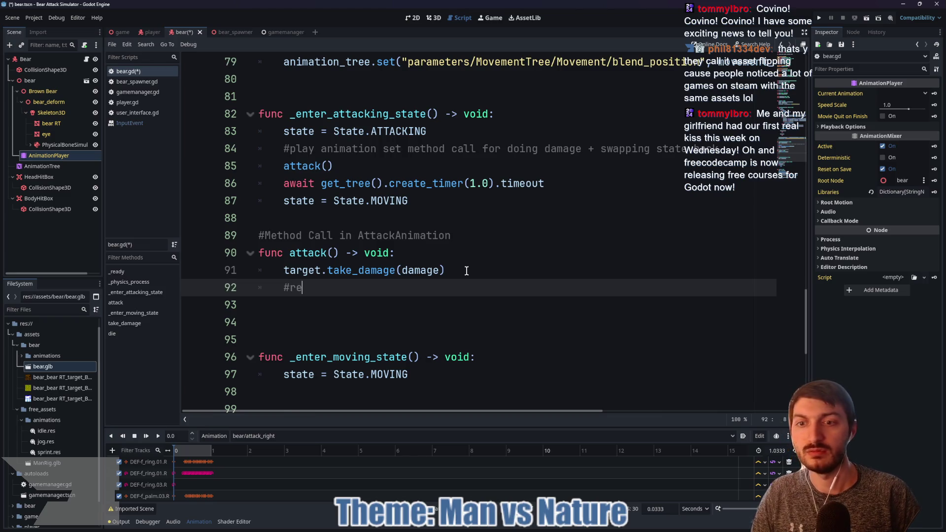
pyautogui.write('place below')
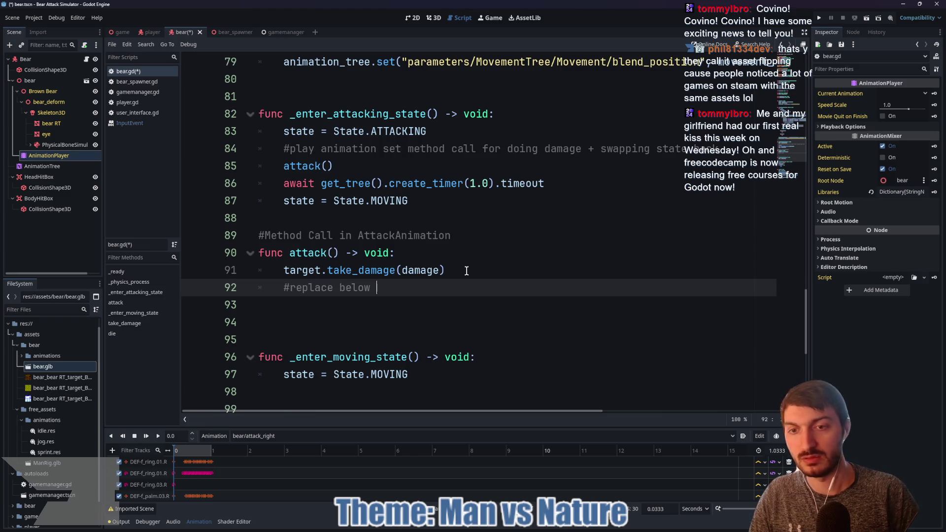
pyautogui.write('with Method c')
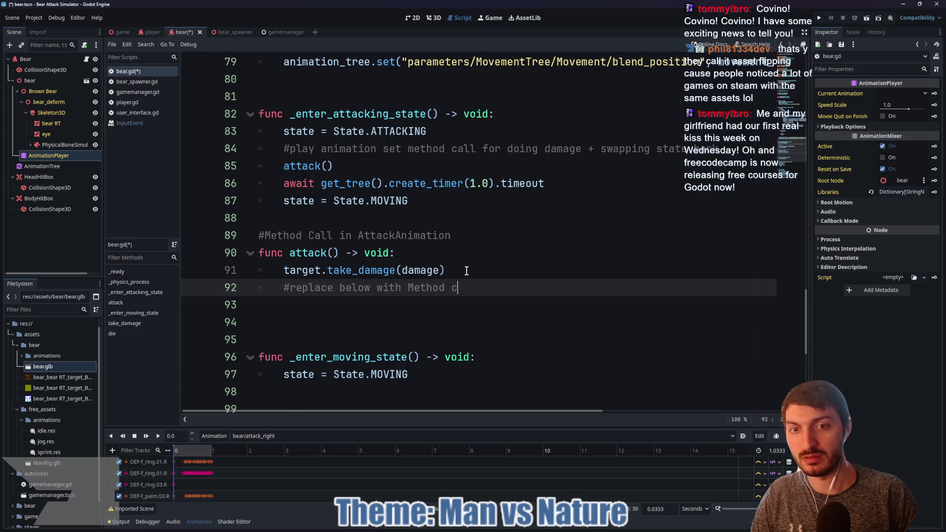
pyautogui.write('all to ')
pyautogui.write('enter')
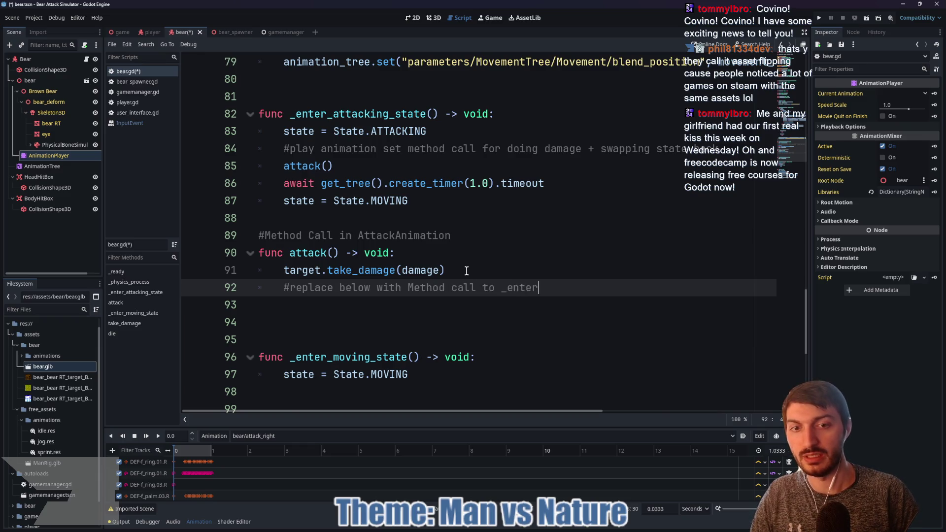
pyautogui.press('BackSpace')
pyautogui.press('BackSpace')
pyautogui.press('BackSpace')
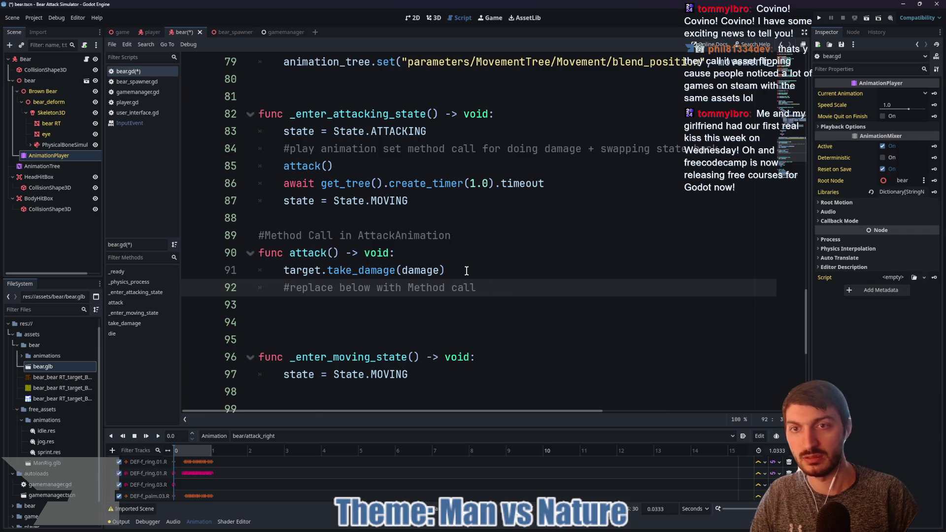
pyautogui.write('_enter_')
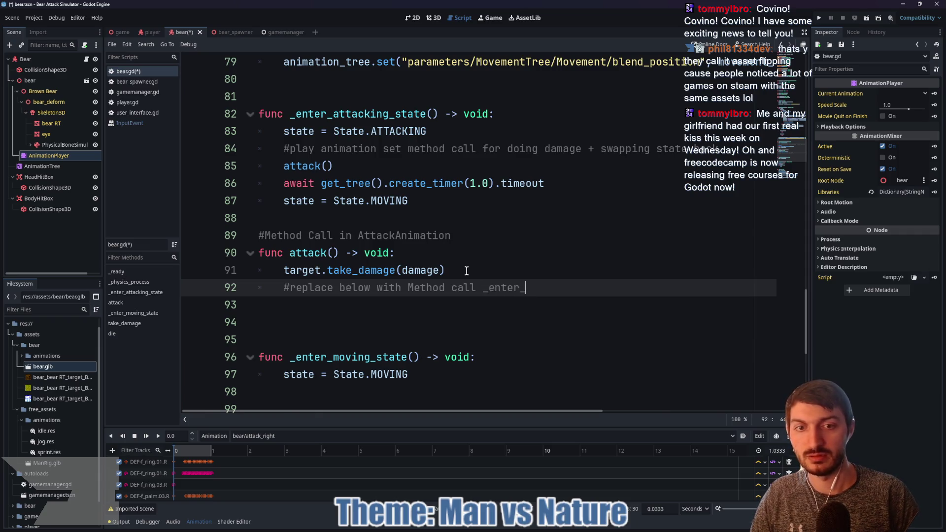
pyautogui.write('moving_state')
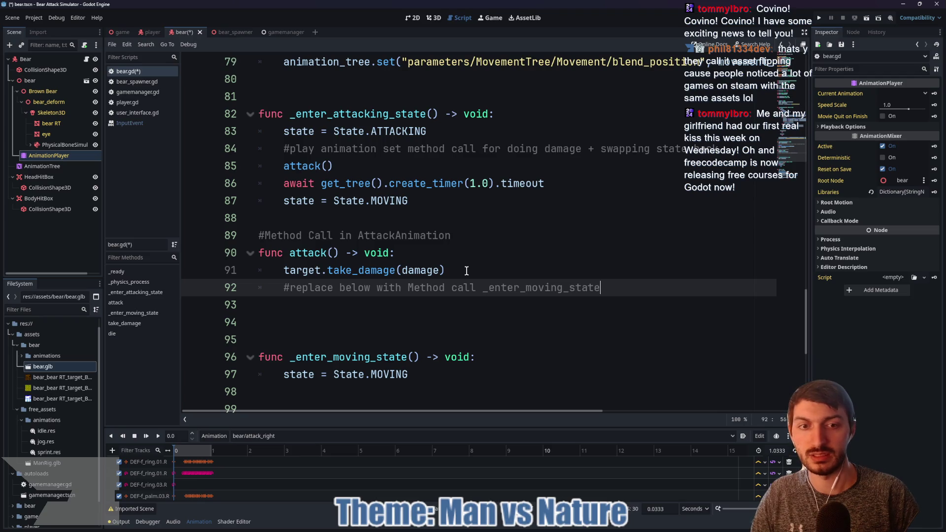
pyautogui.write('()')
pyautogui.press('Return')
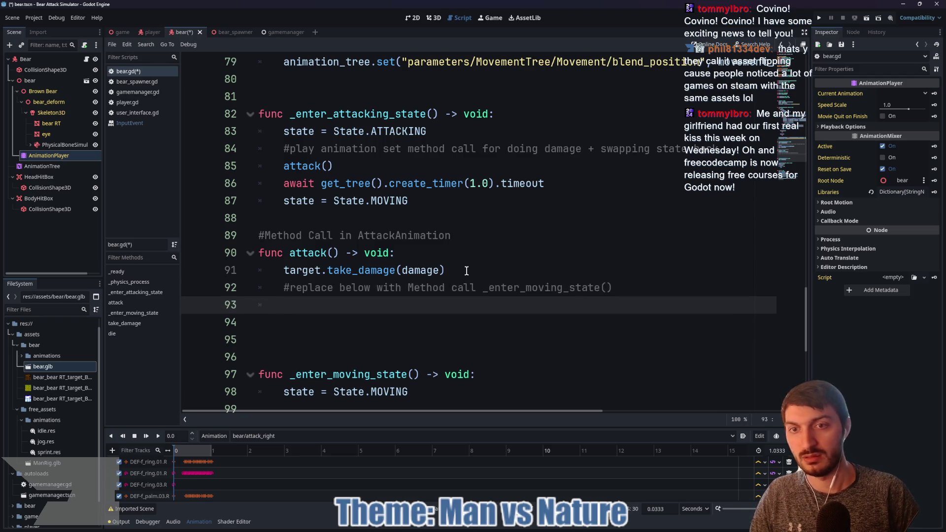
# Step: Add await get_tree().create_timer(1.5).timeout to attack()
pyautogui.write('await  get')
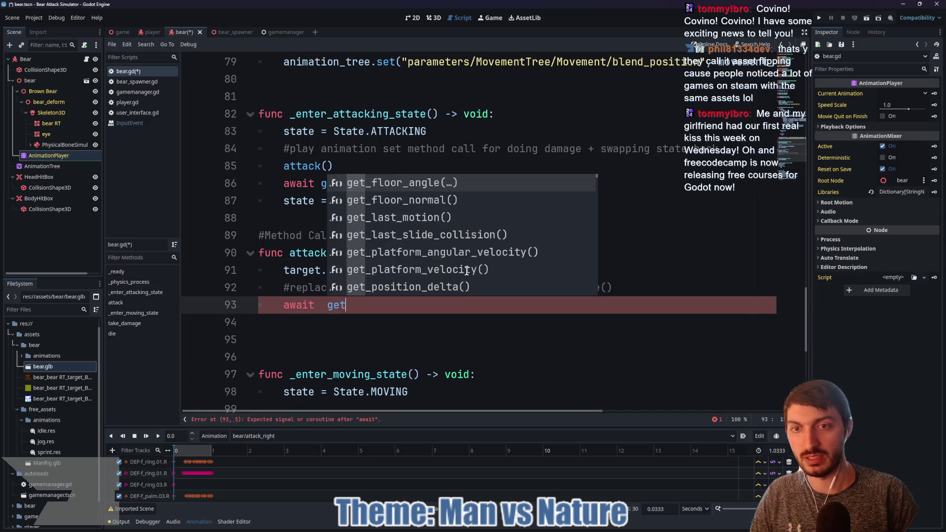
pyautogui.write('_tree')
pyautogui.press('Return')
pyautogui.write('.cr')
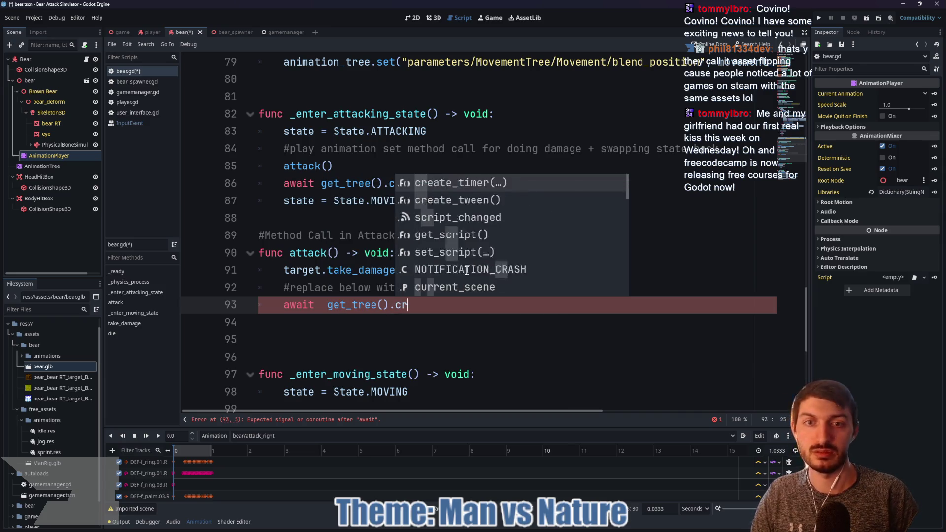
pyautogui.write('eate')
pyautogui.press('Return')
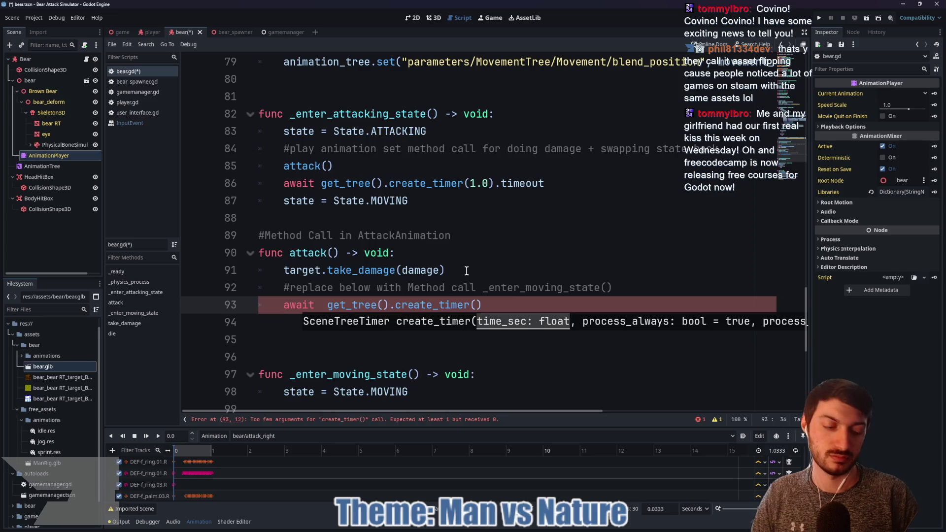
pyautogui.write('1.5)')
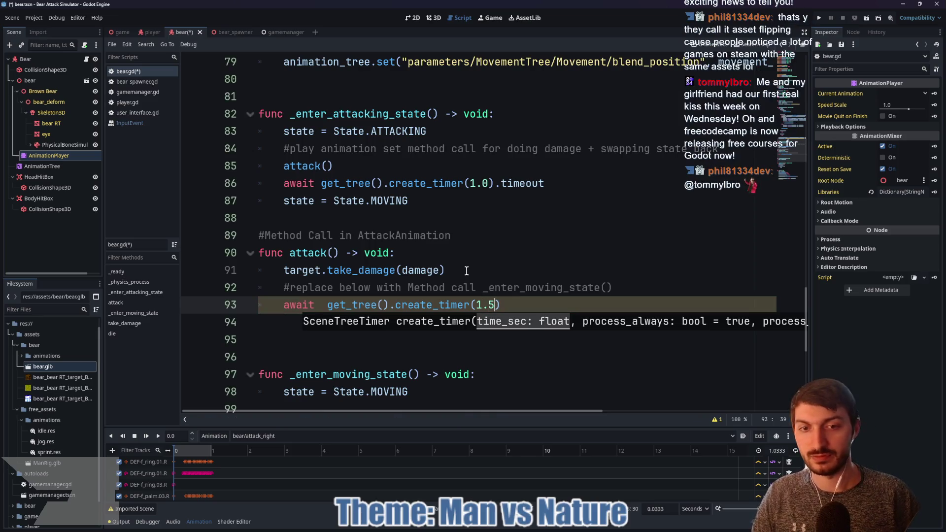
pyautogui.write('.timout')
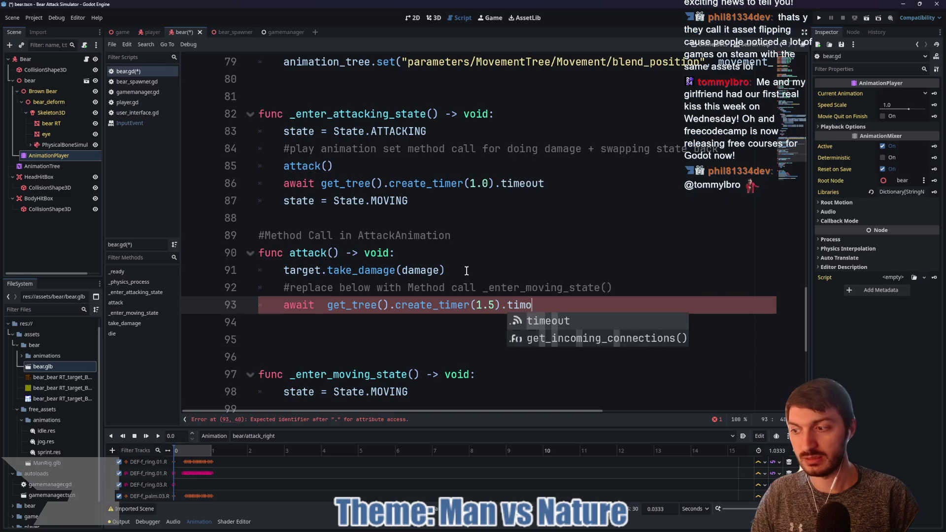
pyautogui.press('Return')
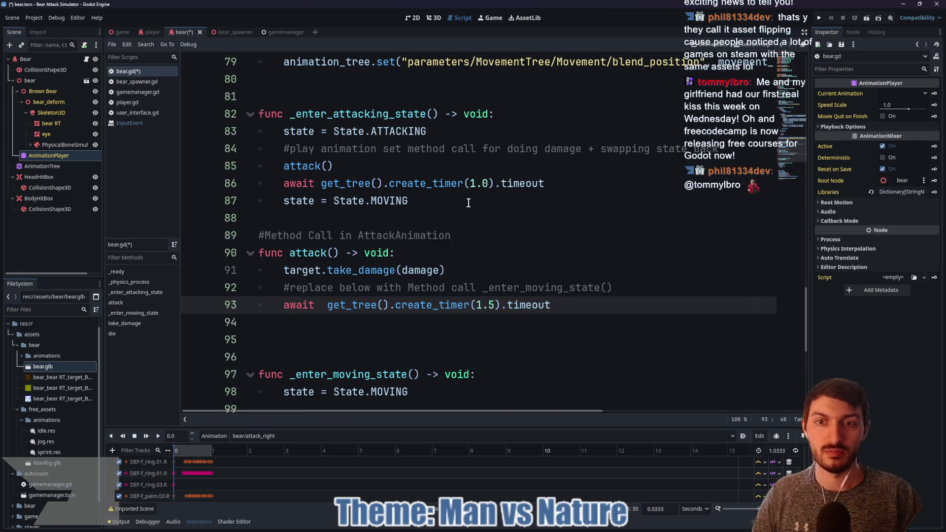
# Step: Remove the old wait and state lines, end attack() with _enter_moving_state(), and save
pyautogui.moveTo(440, 200); pyautogui.dragTo(228, 184)
pyautogui.press('BackSpace')
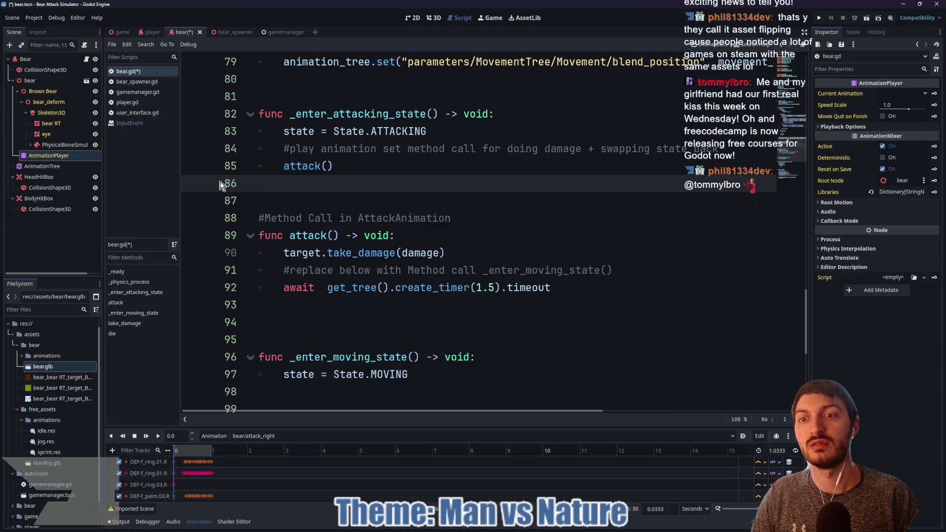
pyautogui.click(361, 304)
pyautogui.press('Tab')
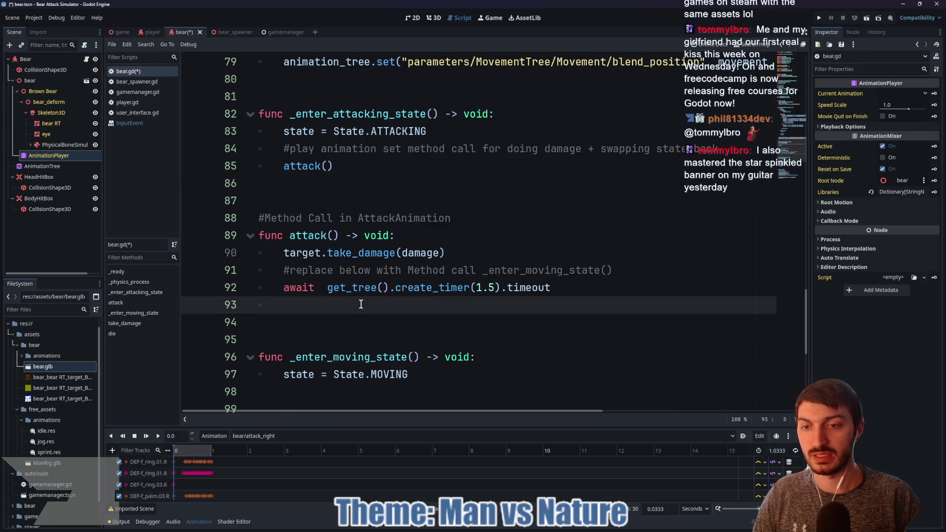
pyautogui.write('enter')
pyautogui.press('Return')
pyautogui.press('BackSpace')
pyautogui.press('BackSpace')
pyautogui.press('BackSpace')
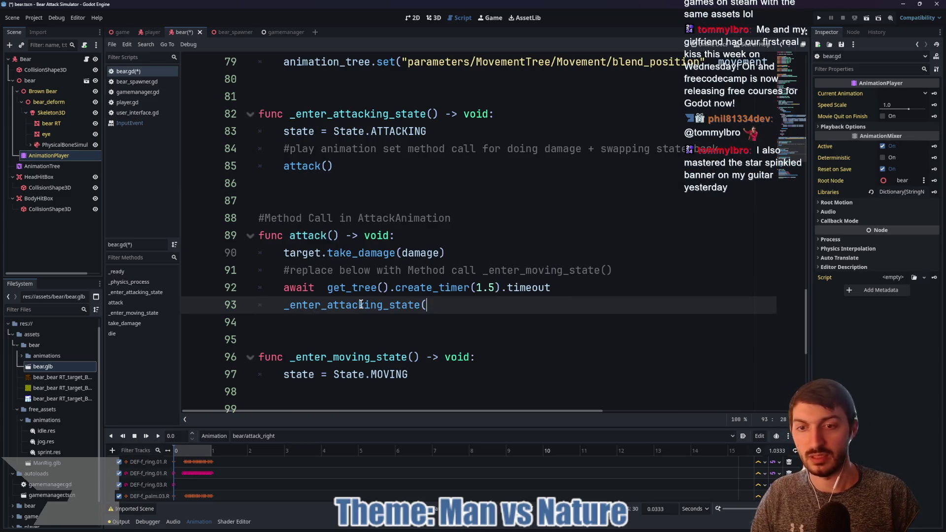
pyautogui.press('BackSpace')
pyautogui.press('BackSpace')
pyautogui.press('BackSpace')
pyautogui.write('moving')
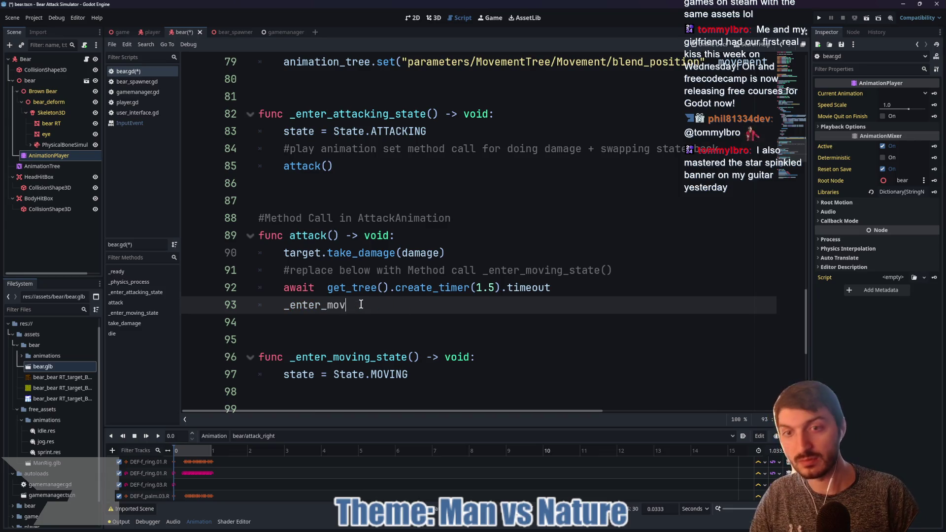
pyautogui.press('Return')
pyautogui.hotkey('ctrl', 's')
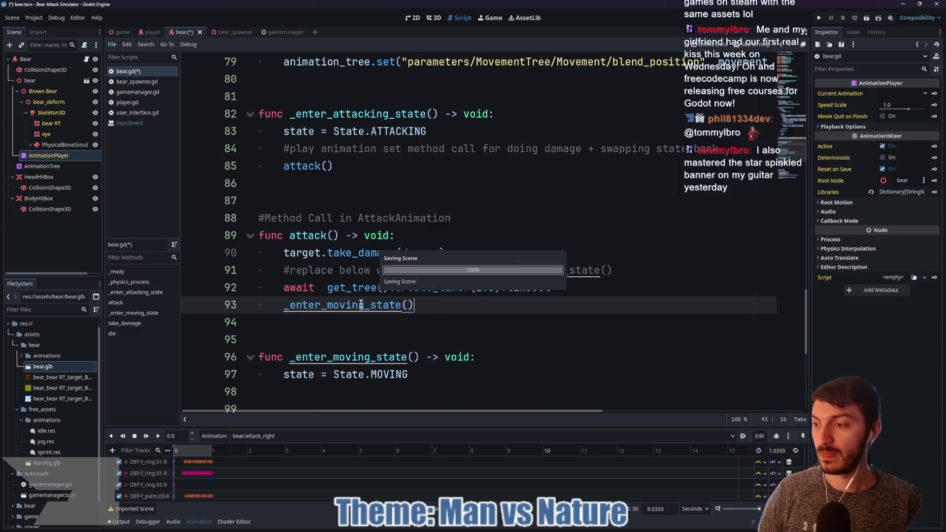
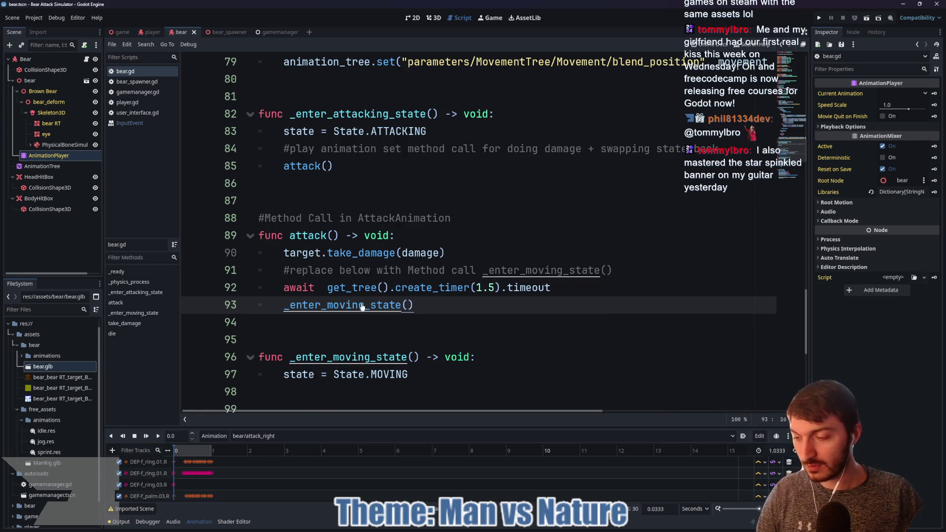
# Step: Save the bear scene with Ctrl+S and scroll up to attack() in bear.gd
pyautogui.hotkey('ctrl', 's')
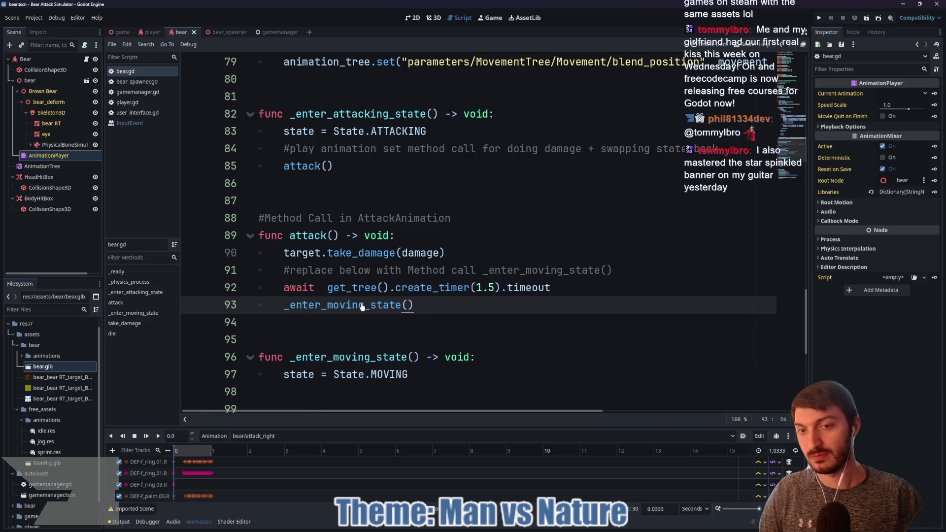
pyautogui.hotkey('ctrl', 's')
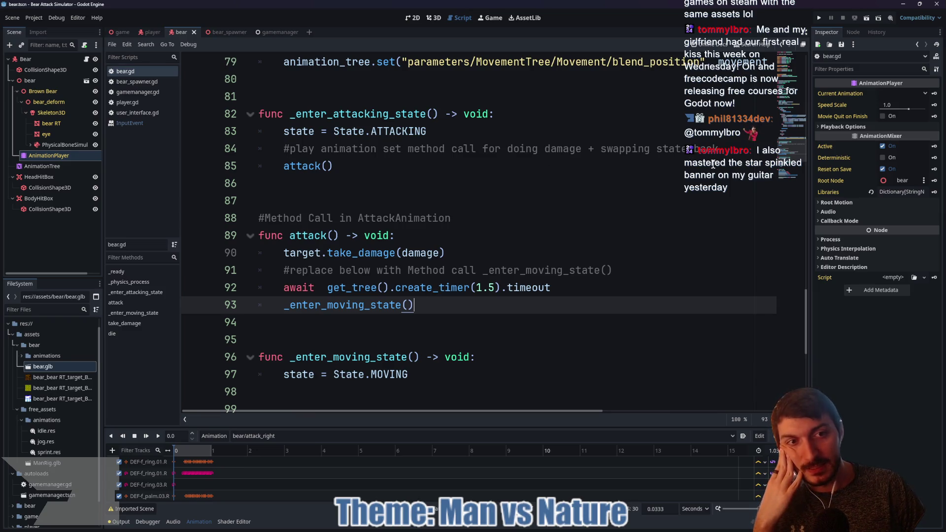
pyautogui.scroll(4, 444, 212)
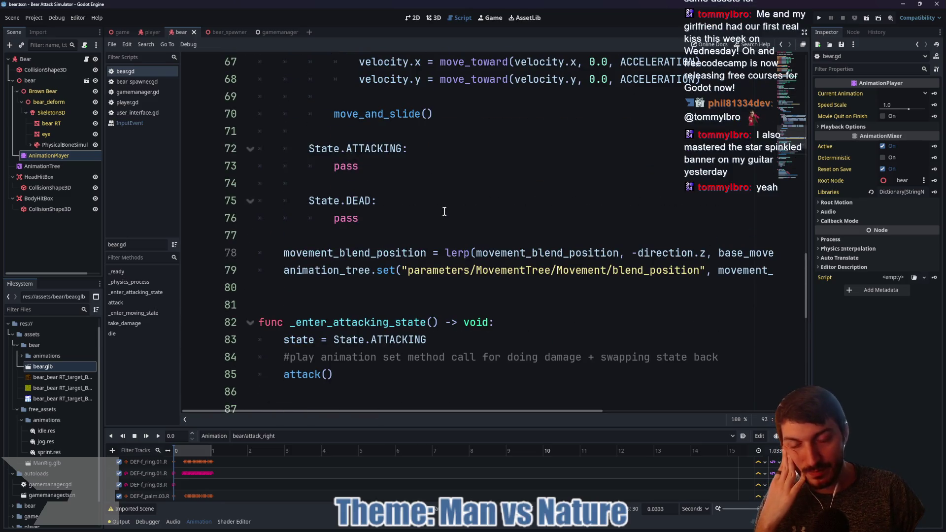
pyautogui.scroll(-3, 444, 211)
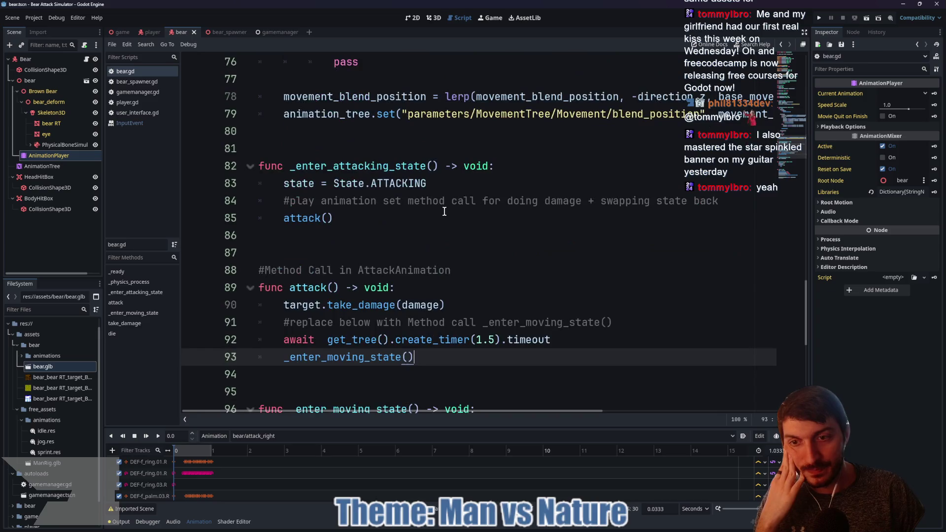
# Step: Read through _enter_moving_state() and take_damage(), then select the bear's AnimationTree node
pyautogui.scroll(-3, 445, 212)
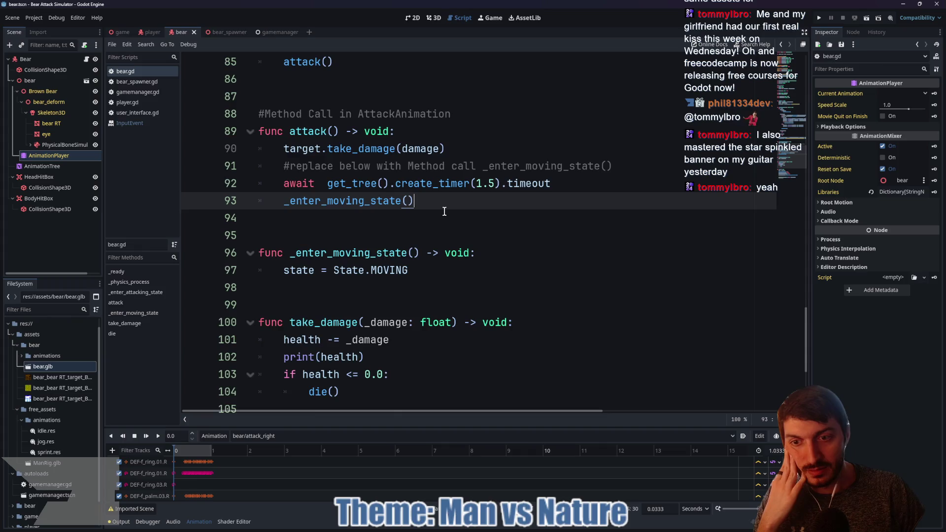
pyautogui.scroll(-1, 444, 211)
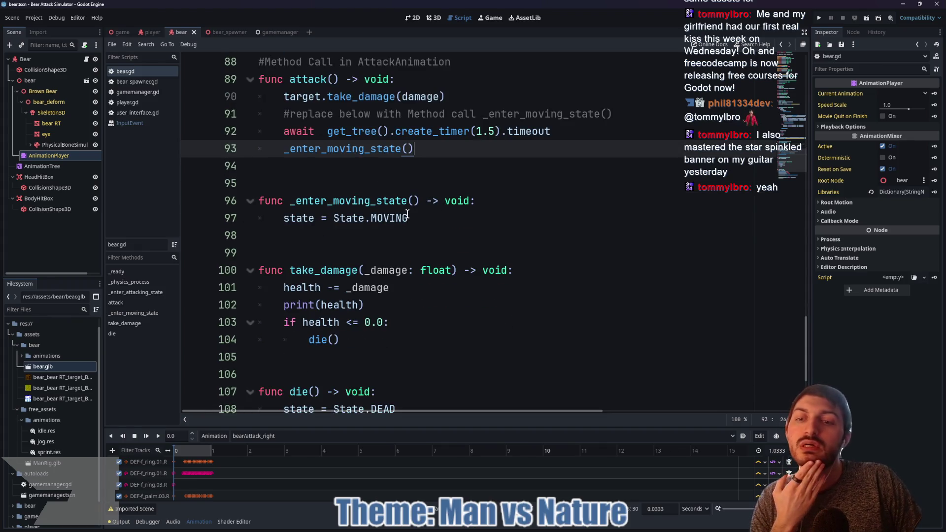
pyautogui.scroll(-3, 402, 201)
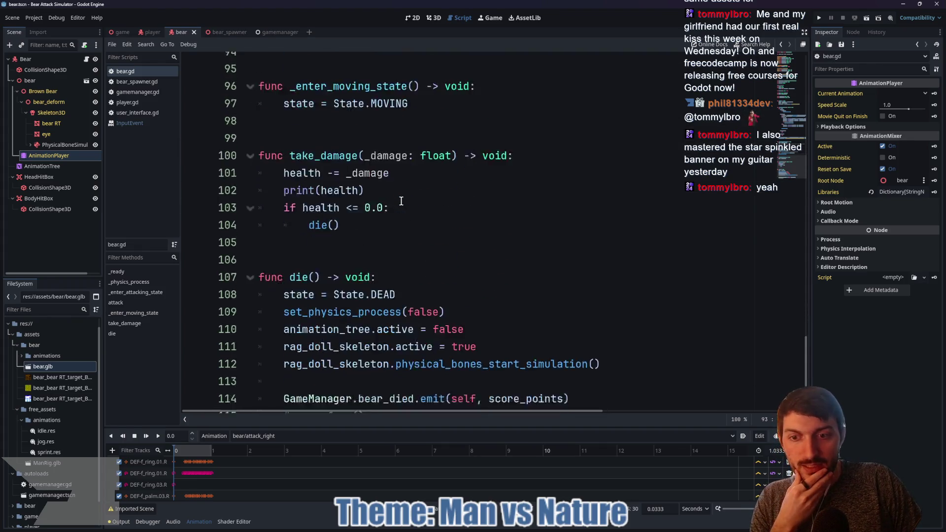
pyautogui.scroll(5, 401, 202)
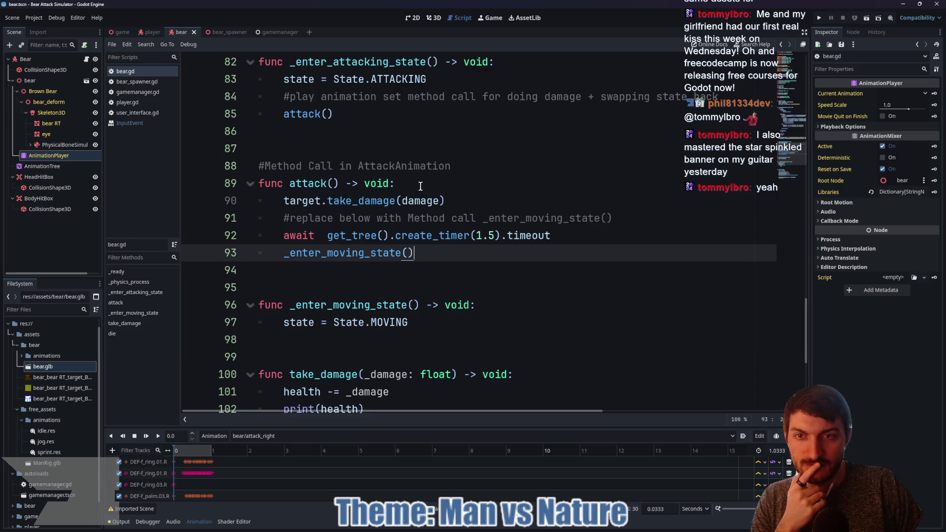
pyautogui.click(47, 168)
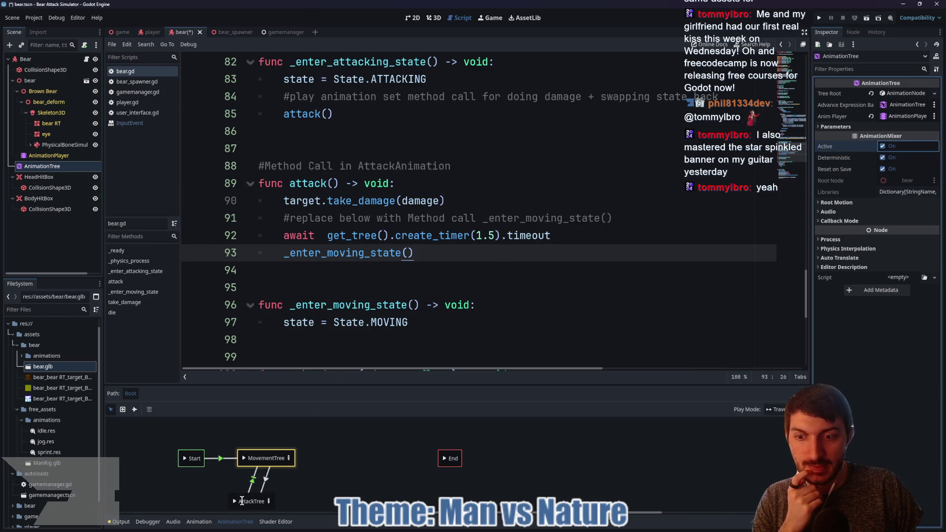
# Step: Look inside the AttackTree sub-tree, return to the graph root, then go back to attack() in bear.gd
pyautogui.click(268, 502)
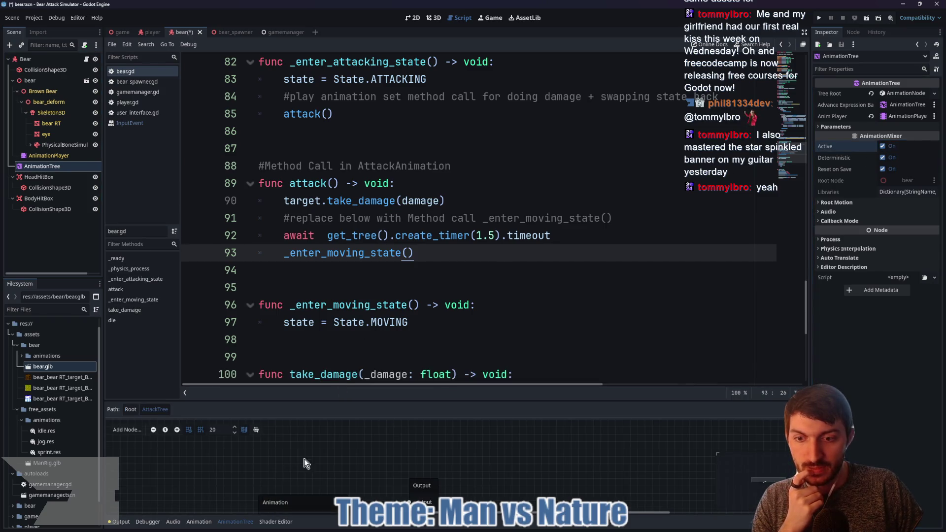
pyautogui.click(131, 410)
pyautogui.click(433, 18)
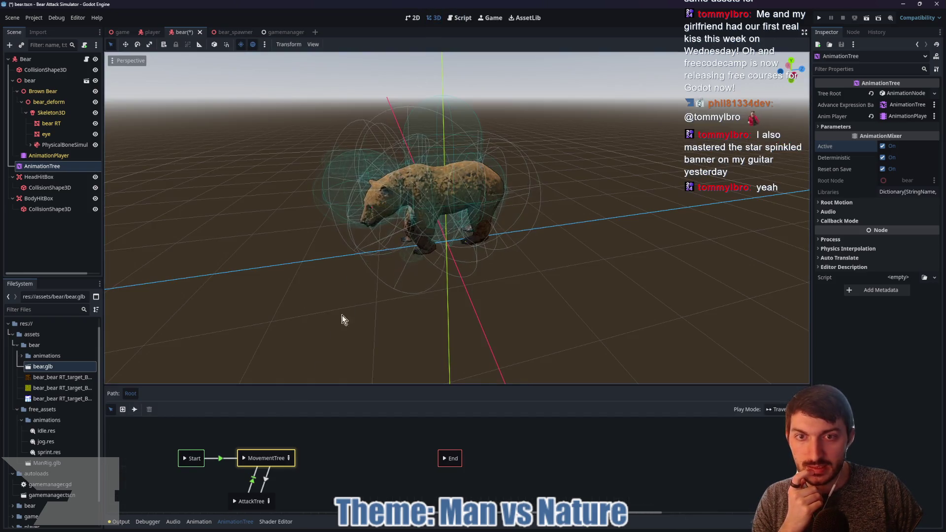
pyautogui.click(235, 507)
pyautogui.click(256, 458)
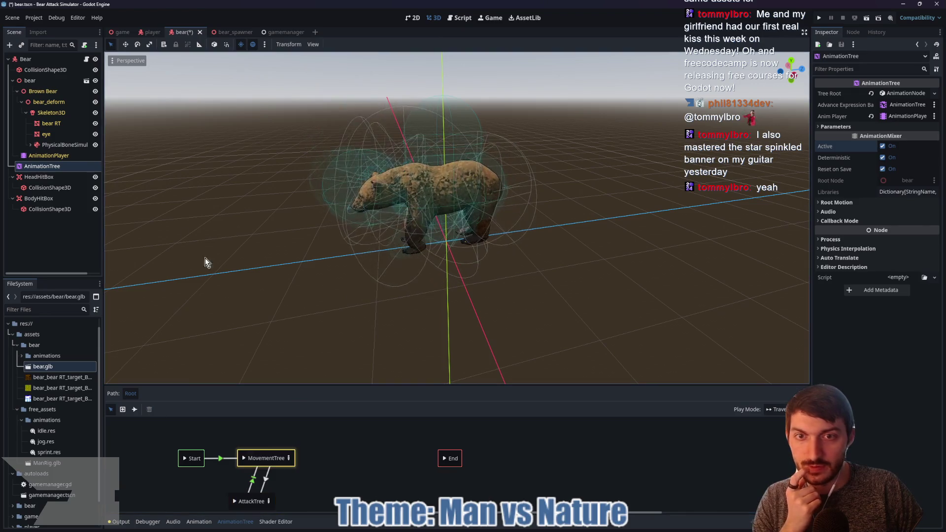
pyautogui.hotkey('ctrl', 'F3')
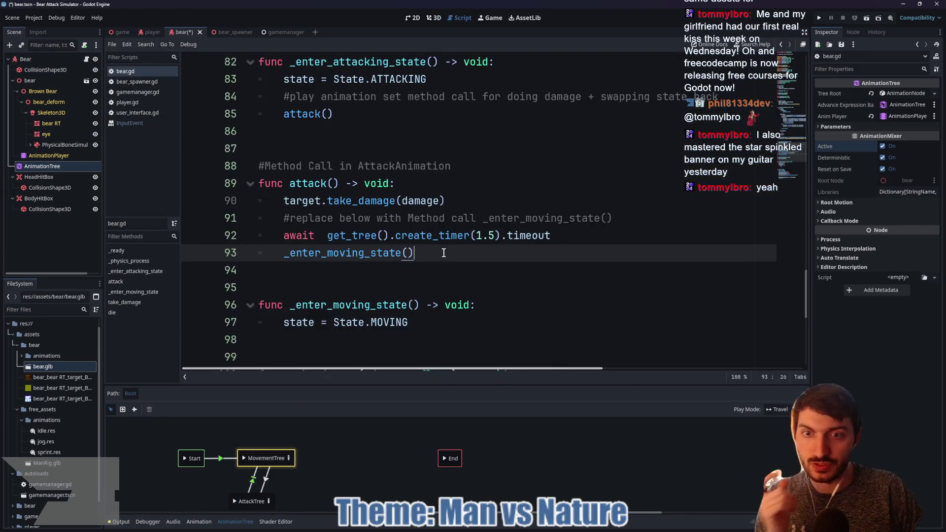
pyautogui.click(450, 187)
# Step: Add anim_playback.travel("AttackTree") as the first line of attack()
pyautogui.press('Return')
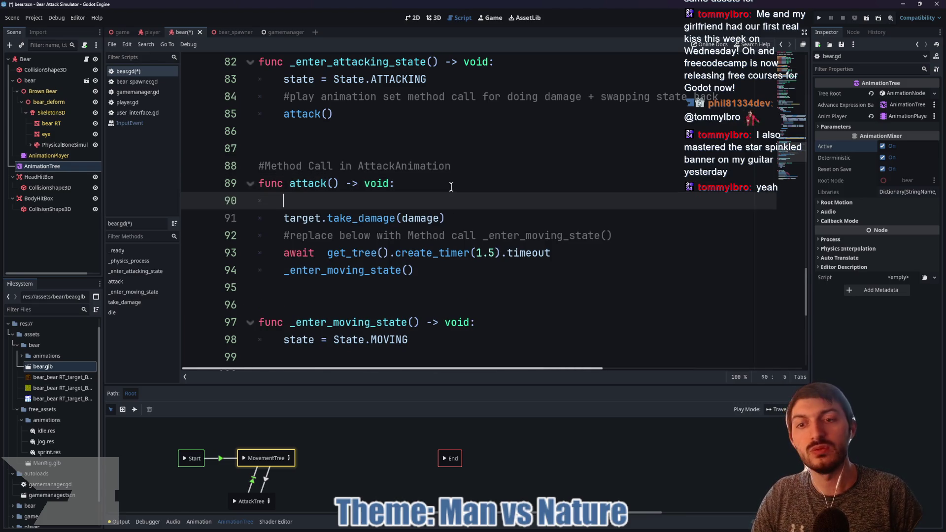
pyautogui.write('anim')
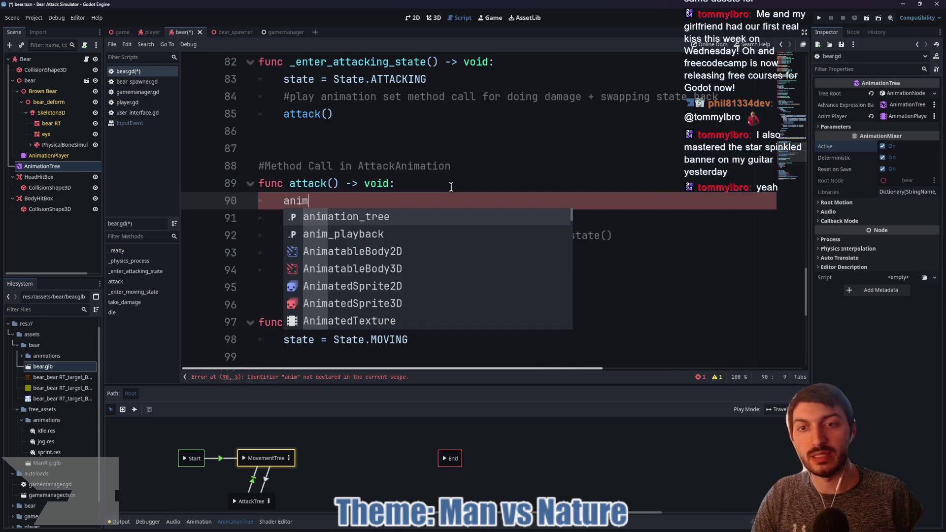
pyautogui.press('Down')
pyautogui.press('Return')
pyautogui.write('.t')
pyautogui.press('Return')
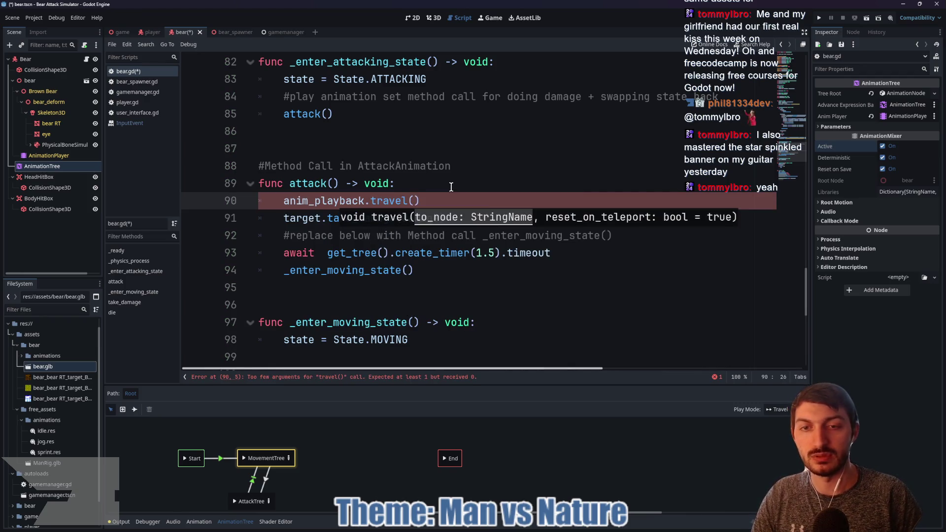
pyautogui.write('"AttackTree')
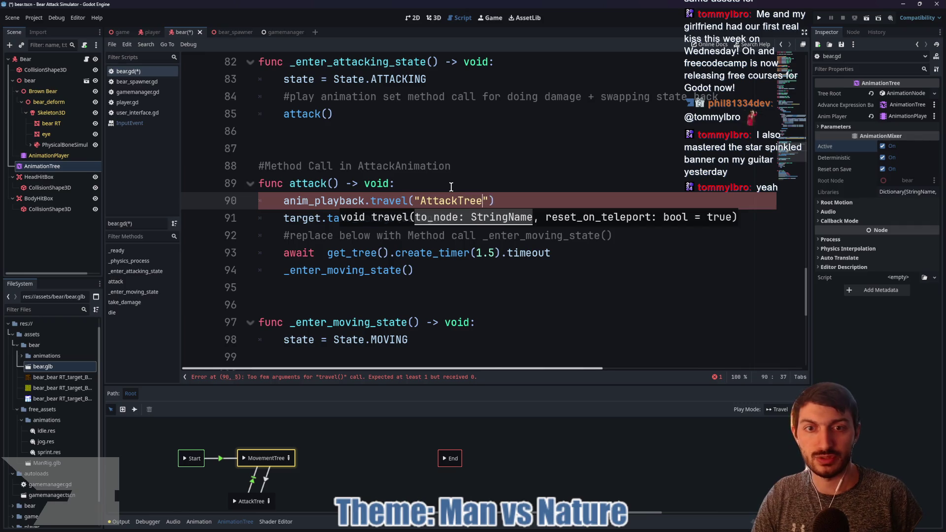
# Step: Replace the 1.5-second timer await with await anim_playback.state_finished
pyautogui.moveTo(561, 256); pyautogui.dragTo(316, 253)
pyautogui.write('anim')
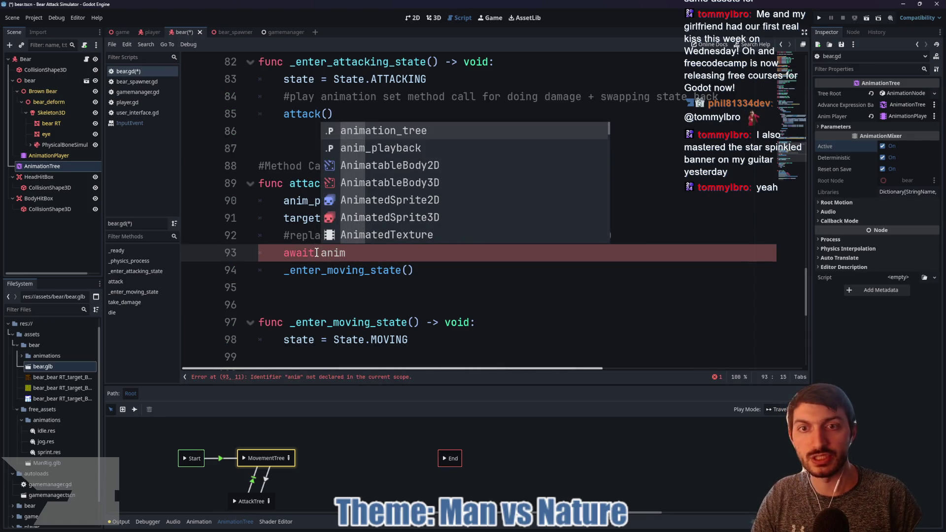
pyautogui.press('Down')
pyautogui.press('Return')
pyautogui.write('.fini')
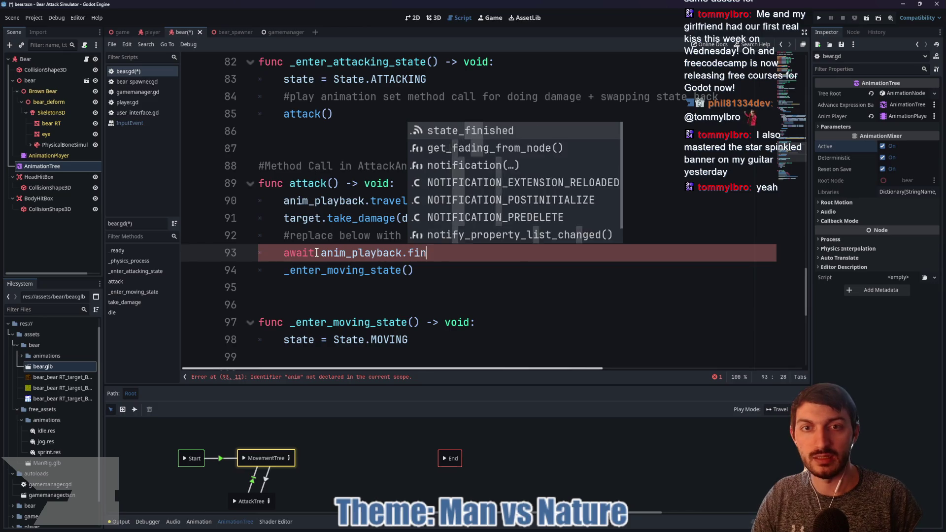
pyautogui.press('Return')
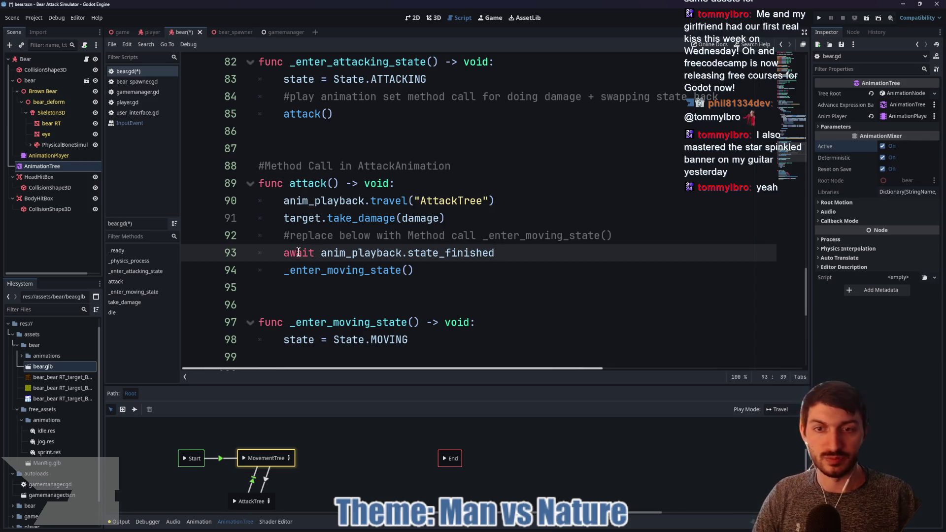
pyautogui.click(466, 270)
pyautogui.click(502, 252)
# Step: Save bear.gd and look over the edited attack() function
pyautogui.hotkey('ctrl', 's')
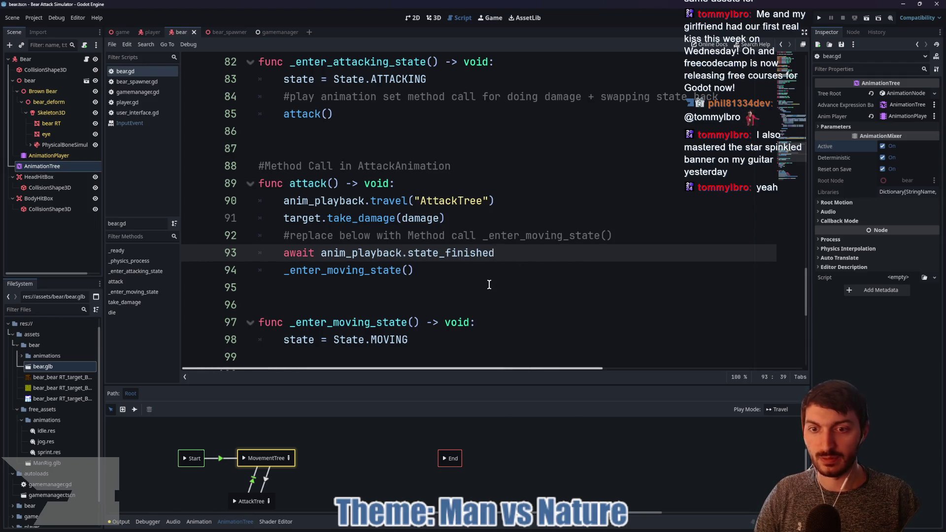
pyautogui.scroll(-1, 485, 286)
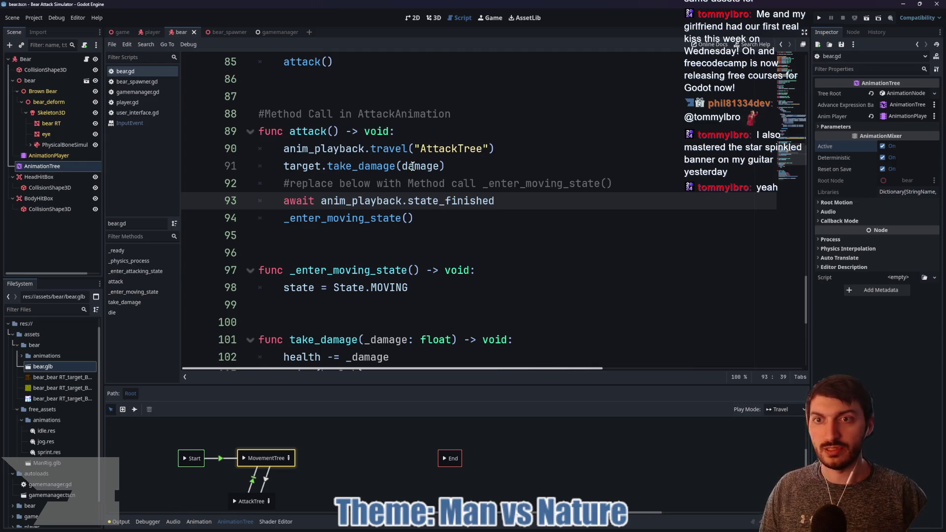
pyautogui.scroll(3, 409, 170)
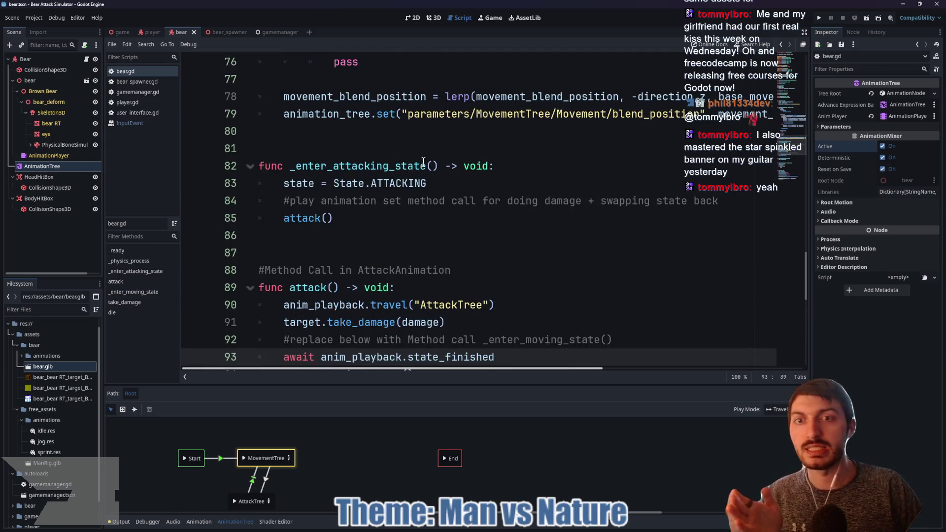
pyautogui.scroll(7, 423, 161)
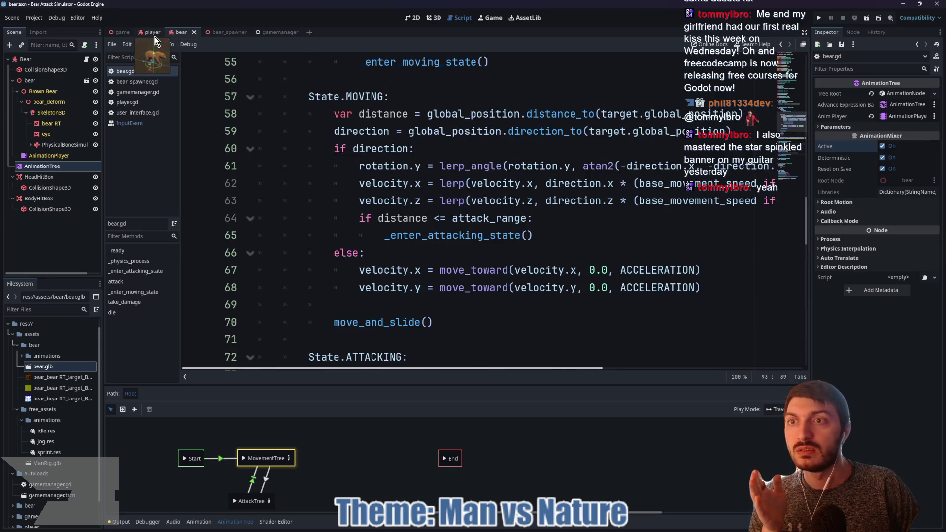
pyautogui.click(155, 37)
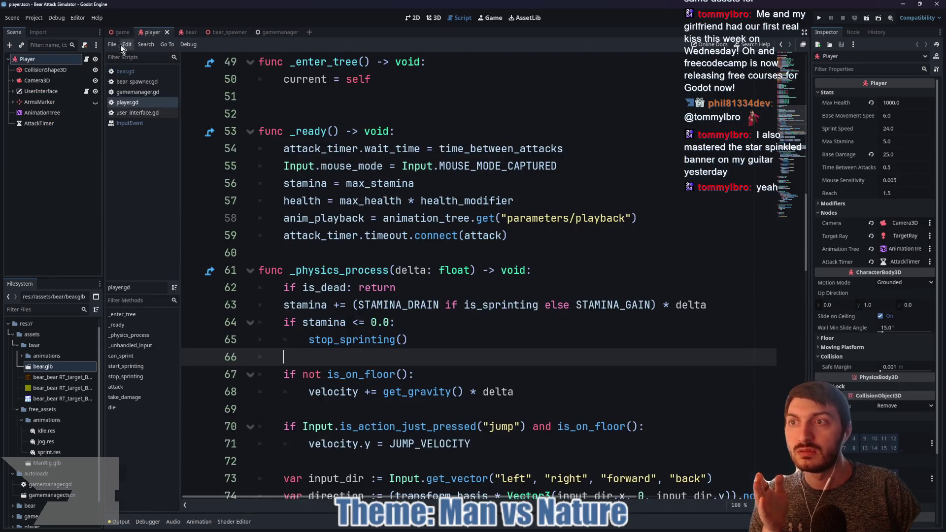
pyautogui.click(900, 153)
pyautogui.write('10')
pyautogui.press('Return')
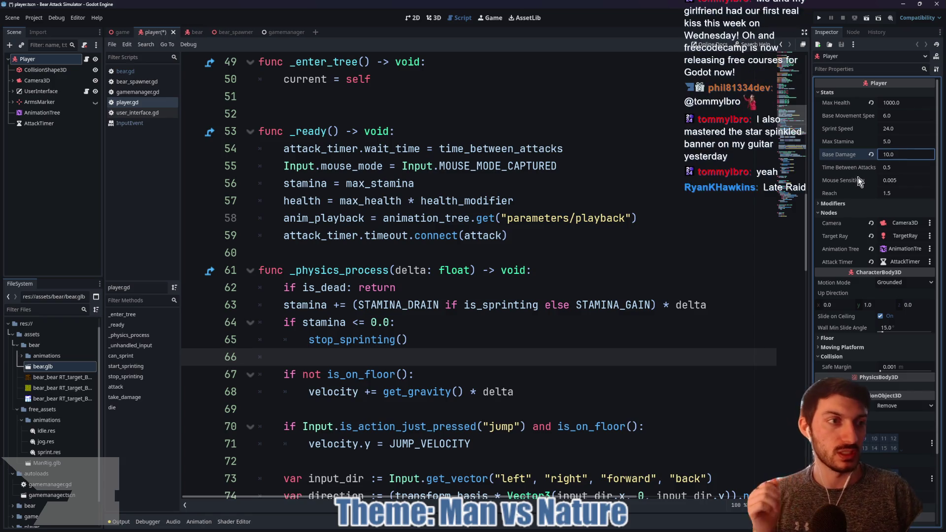
pyautogui.click(558, 239)
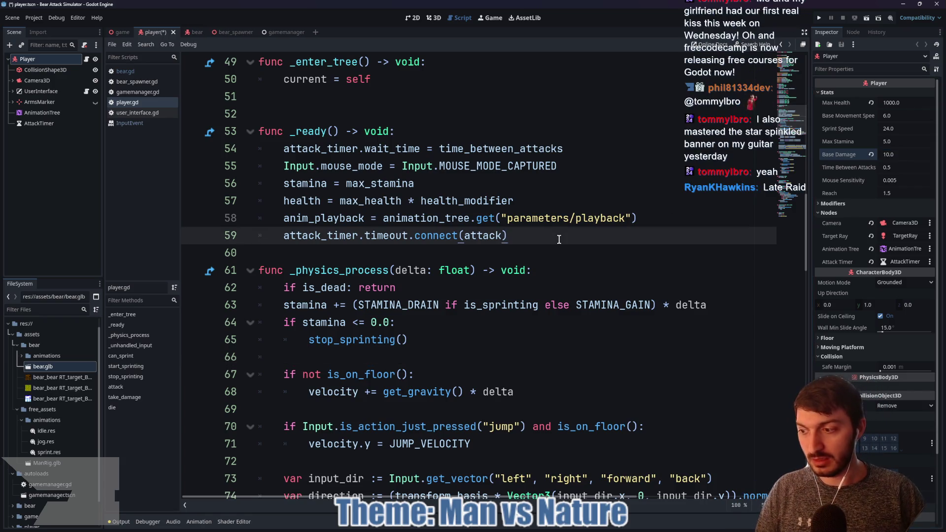
pyautogui.hotkey('ctrl', 's')
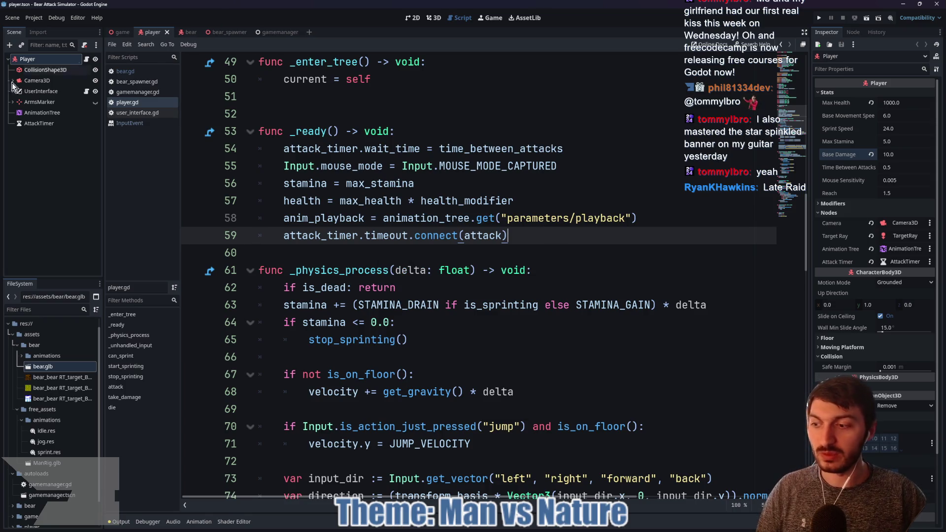
pyautogui.hotkey('alt', 'Tab')
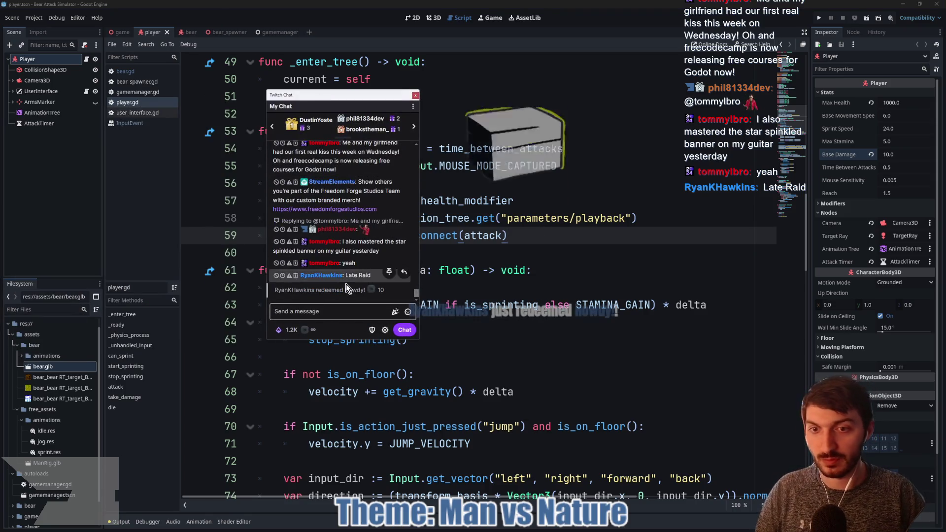
pyautogui.hotkey('alt', 'Tab')
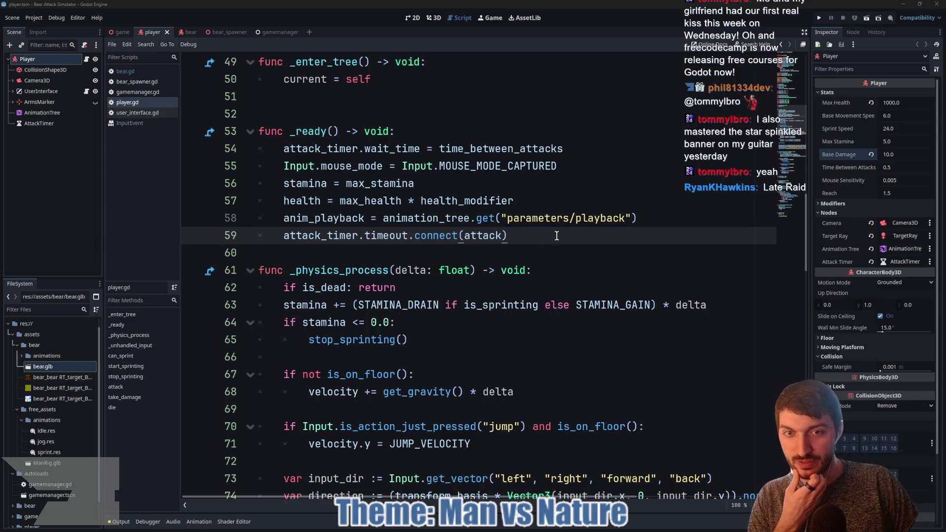
pyautogui.click(394, 266)
pyautogui.click(366, 254)
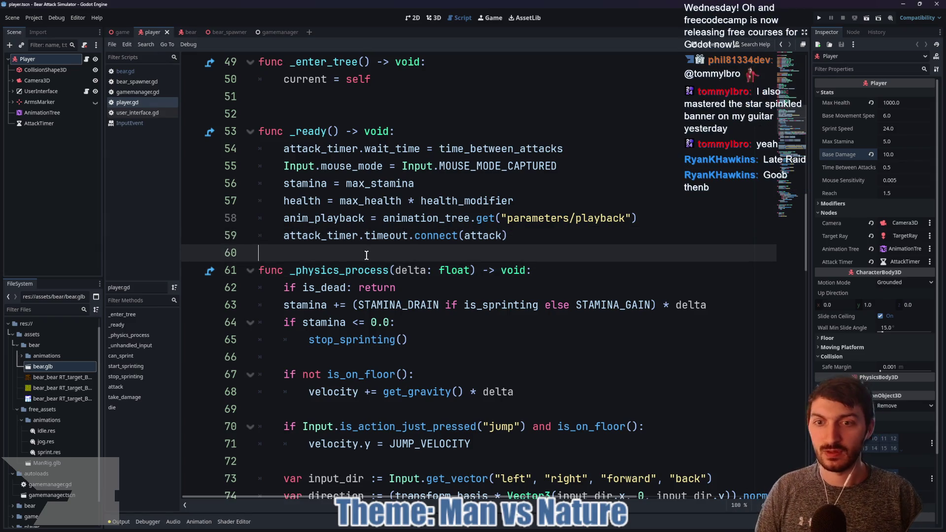
# Step: Add a blank line above _physics_process in player.gd and review the attack_timer timeout connection
pyautogui.press('Return')
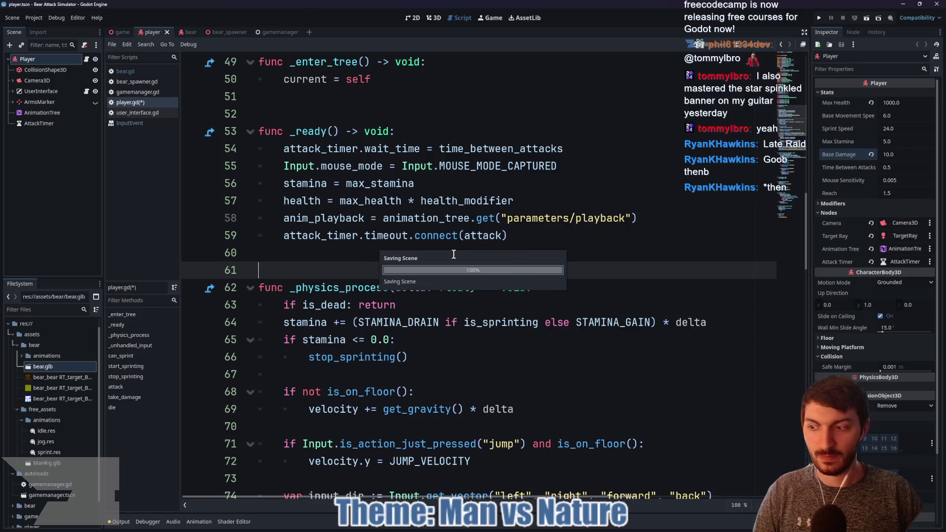
pyautogui.scroll(6, 452, 255)
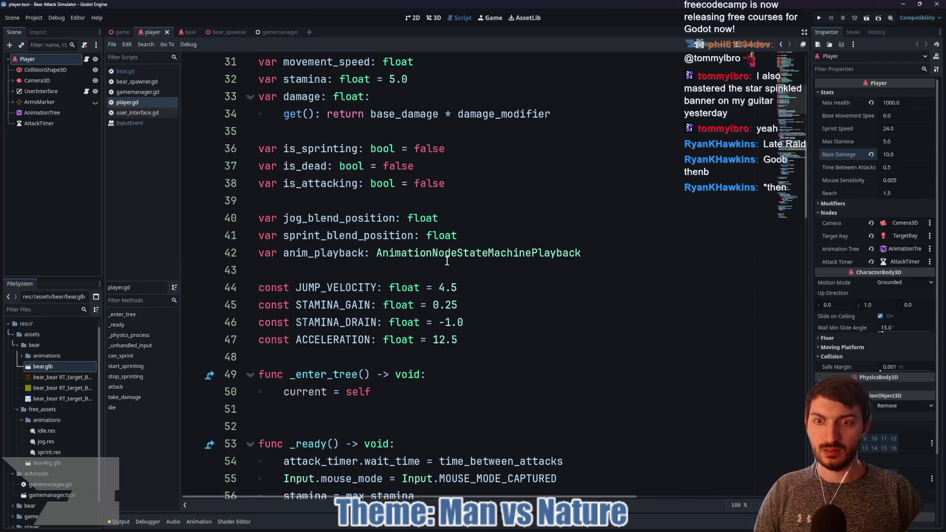
pyautogui.scroll(-6, 414, 278)
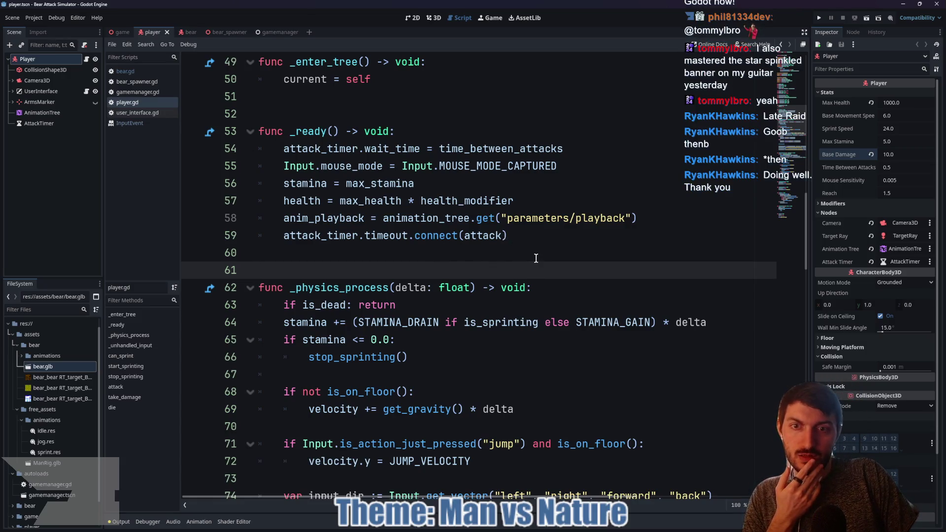
pyautogui.press('Up')
pyautogui.press('Up')
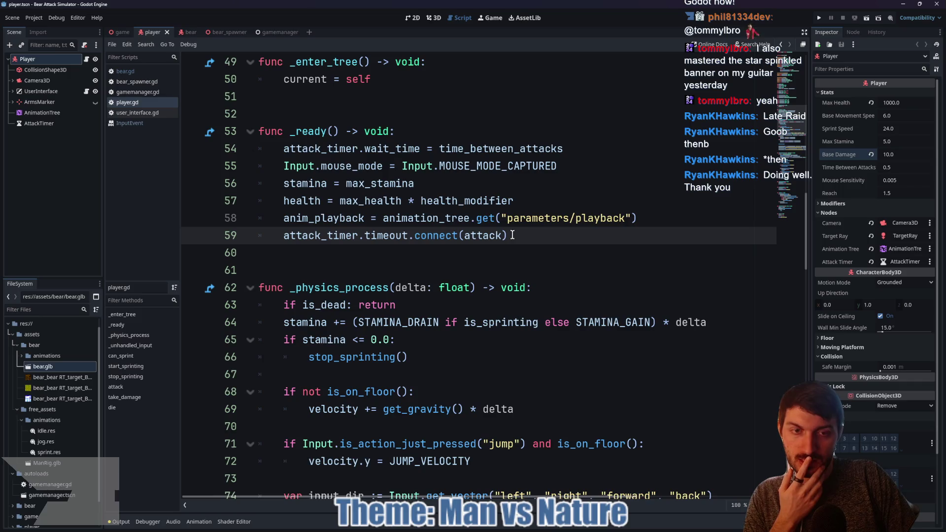
pyautogui.moveTo(512, 235); pyautogui.dragTo(277, 237)
pyautogui.doubleClick(345, 236)
pyautogui.scroll(-3, 384, 246)
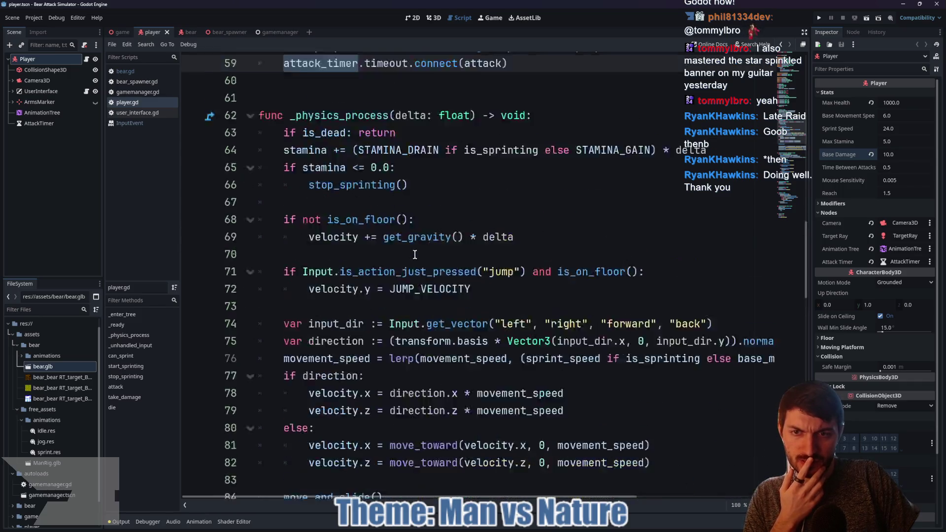
pyautogui.scroll(3, 414, 254)
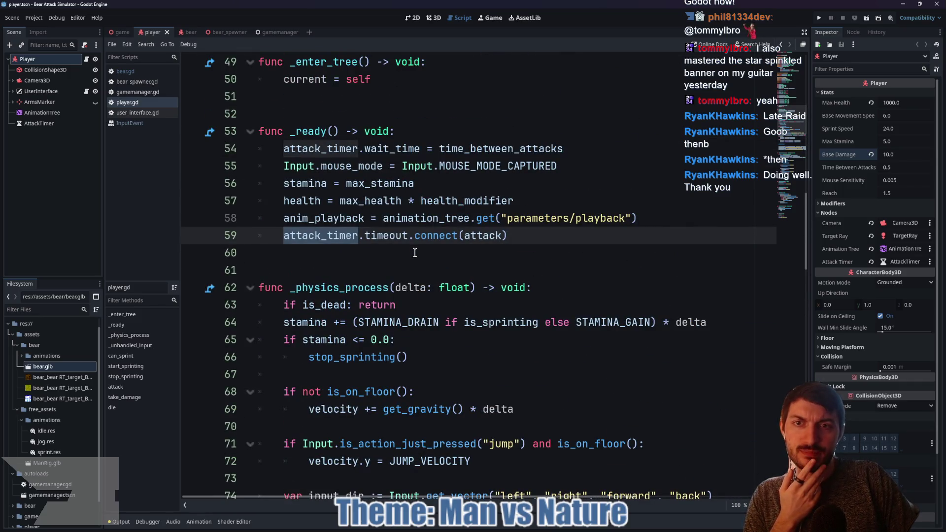
pyautogui.scroll(-12, 415, 253)
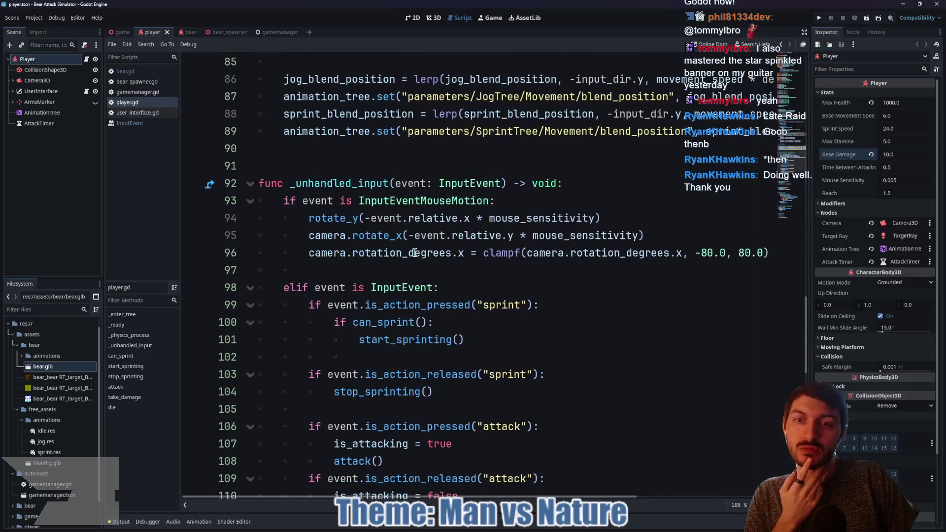
pyautogui.scroll(-5, 414, 252)
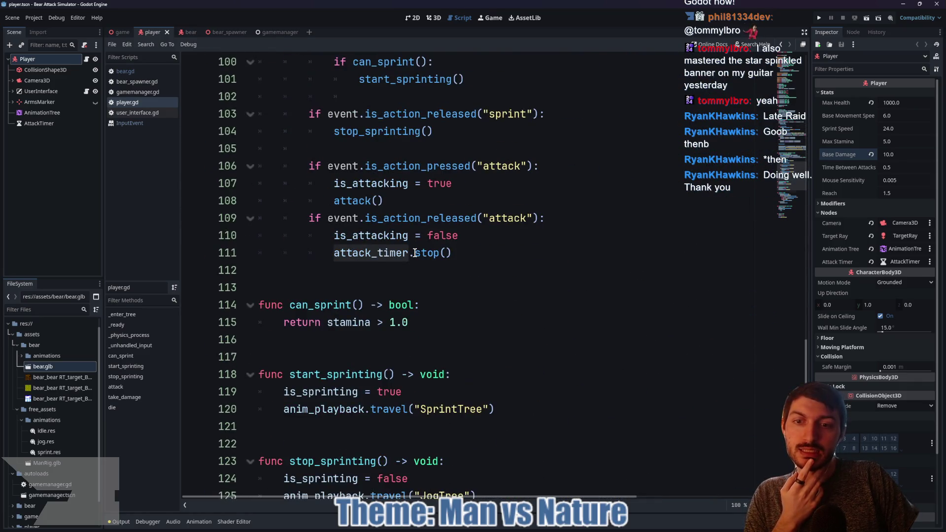
pyautogui.scroll(-3, 414, 253)
pyautogui.scroll(5, 415, 253)
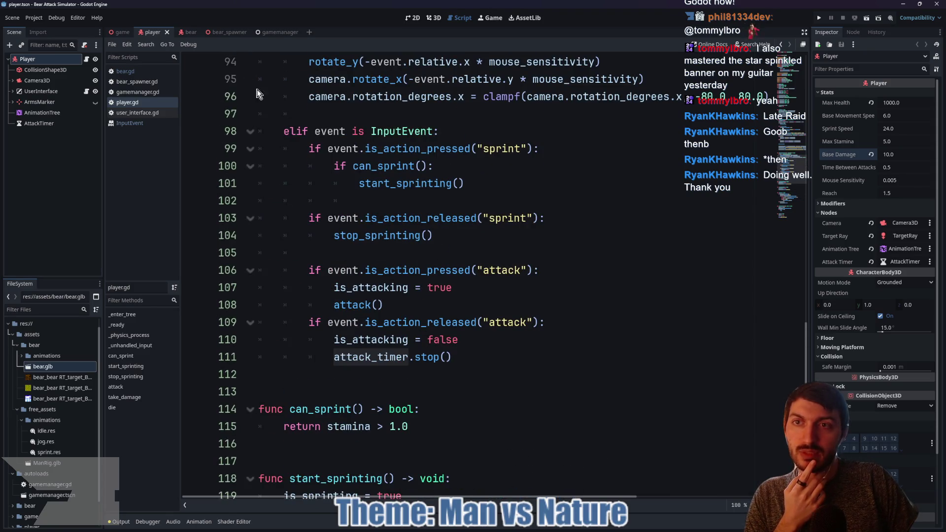
# Step: Switch to the bear scene, collapse the AnimationTree panel, and scroll to attack()
pyautogui.click(188, 32)
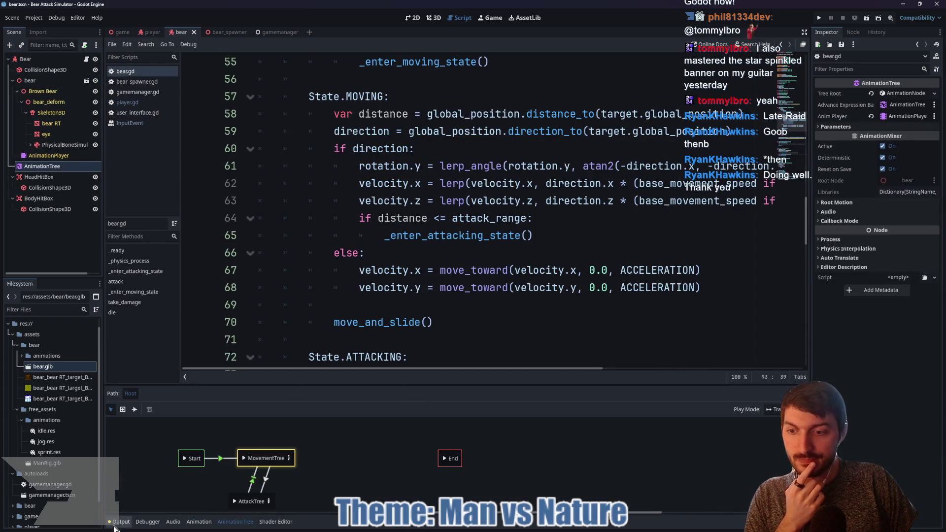
pyautogui.click(235, 521)
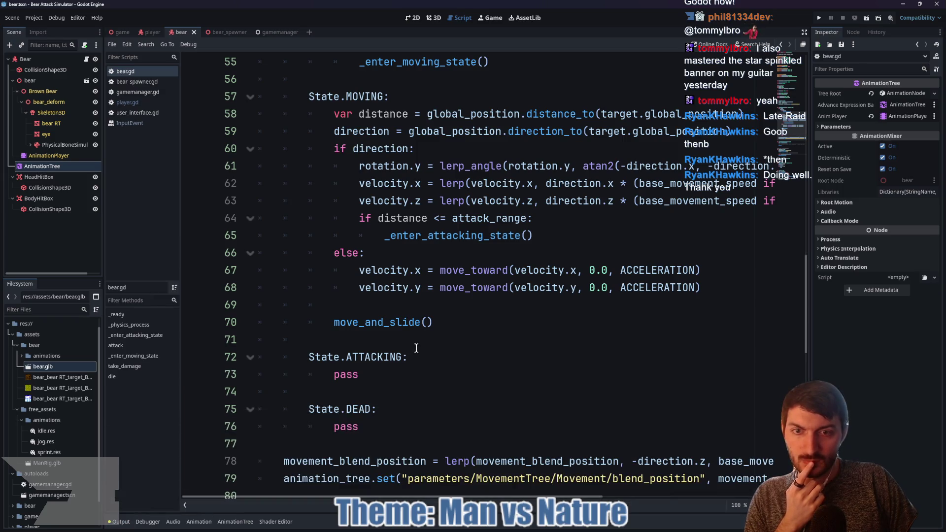
pyautogui.scroll(2, 416, 348)
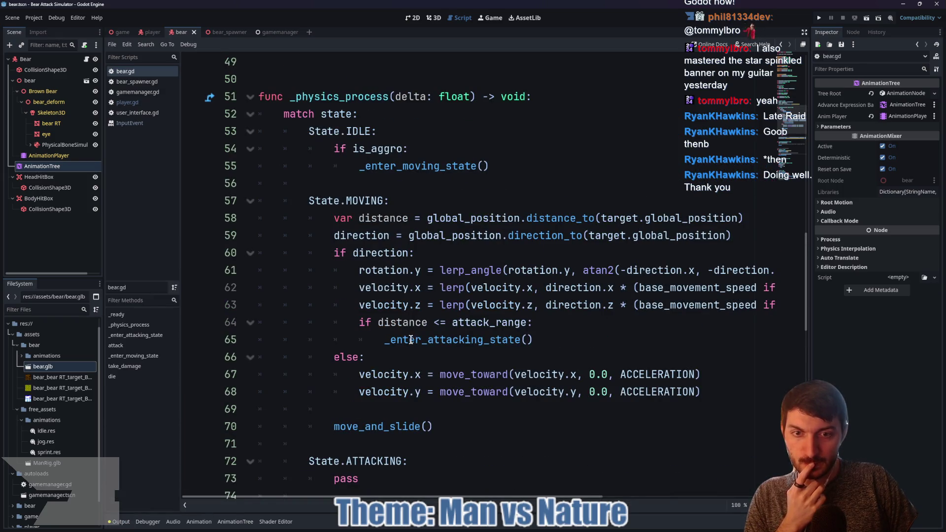
pyautogui.scroll(-2, 430, 327)
pyautogui.scroll(-5, 430, 327)
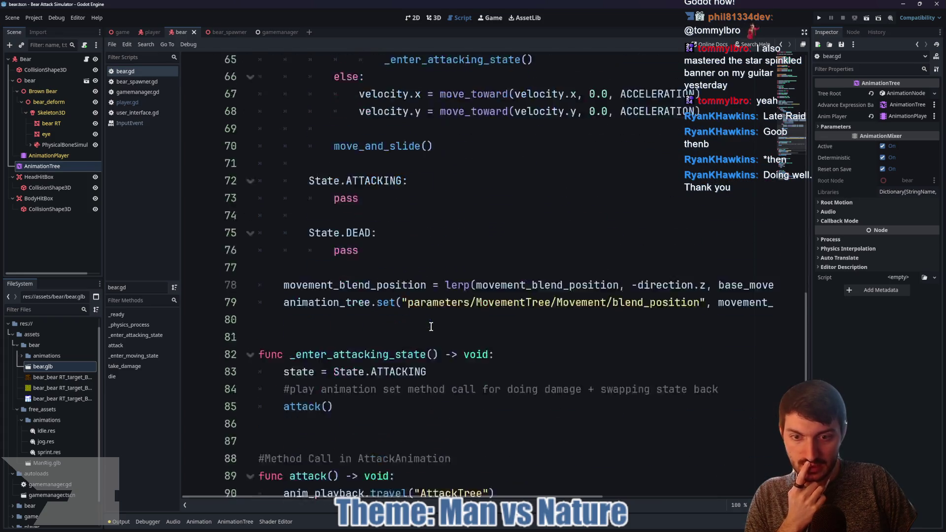
pyautogui.scroll(-1, 430, 327)
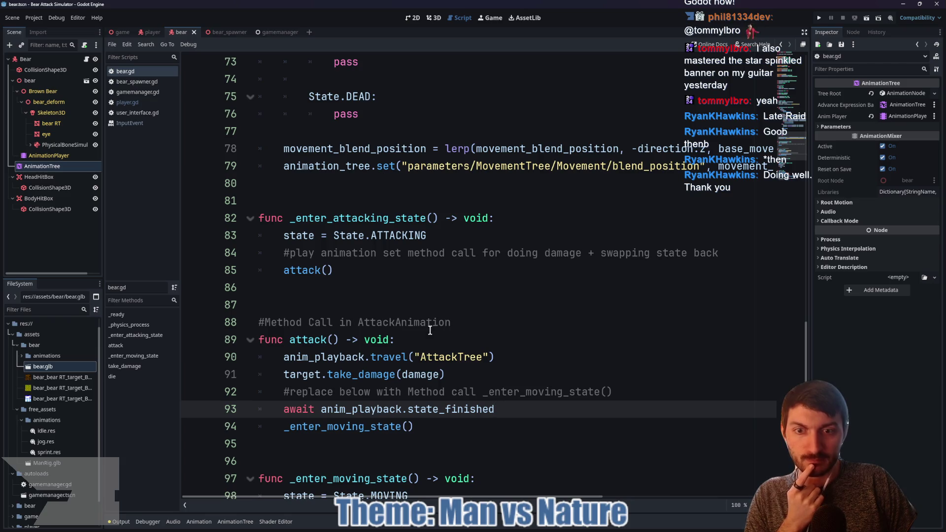
# Step: Start an if animation_tree.get_animation("AttackTree") check at the top of attack(), then erase it back
pyautogui.click(405, 340)
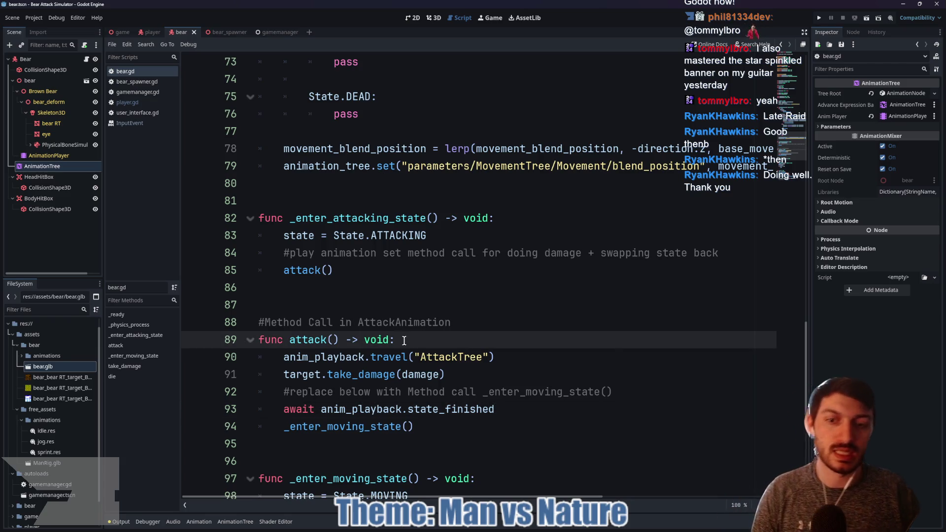
pyautogui.press('Return')
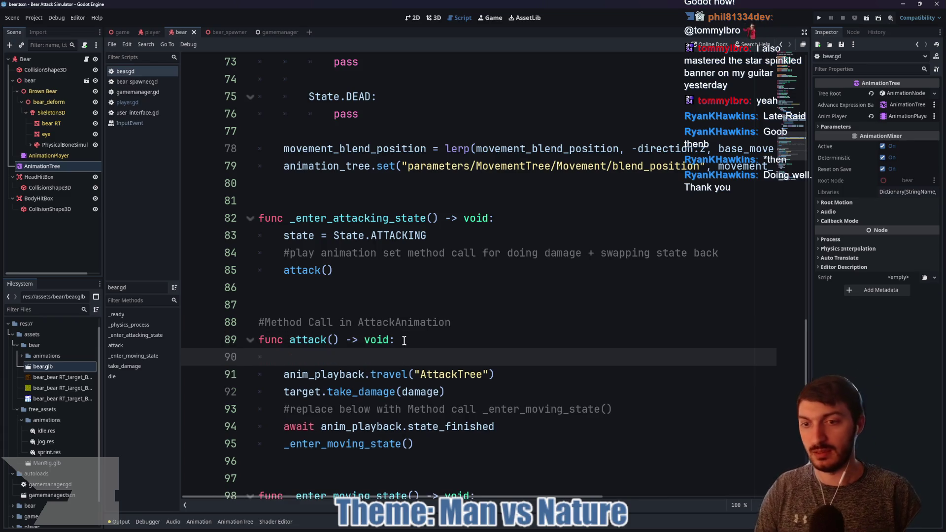
pyautogui.write('if')
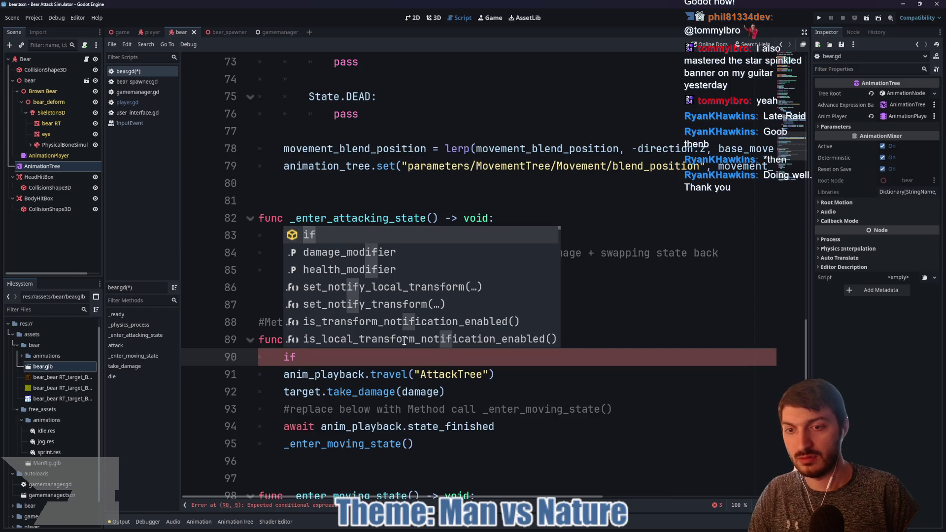
pyautogui.write(' ani')
pyautogui.press('Return')
pyautogui.write('.get_')
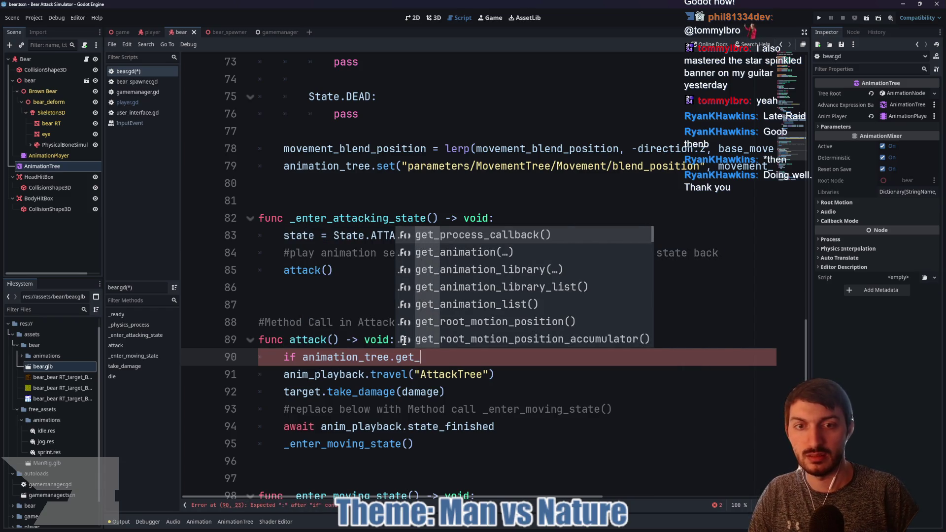
pyautogui.press('Down')
pyautogui.press('Return')
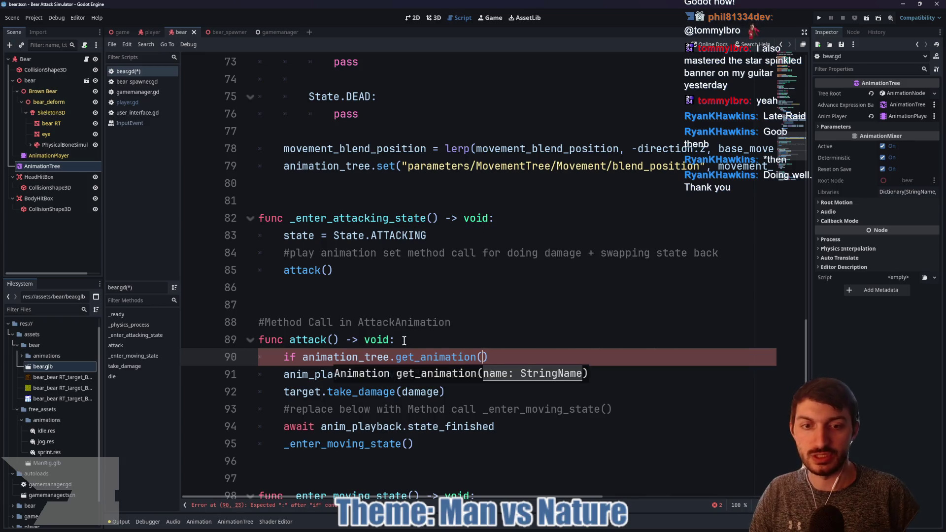
pyautogui.write('"AttackTree')
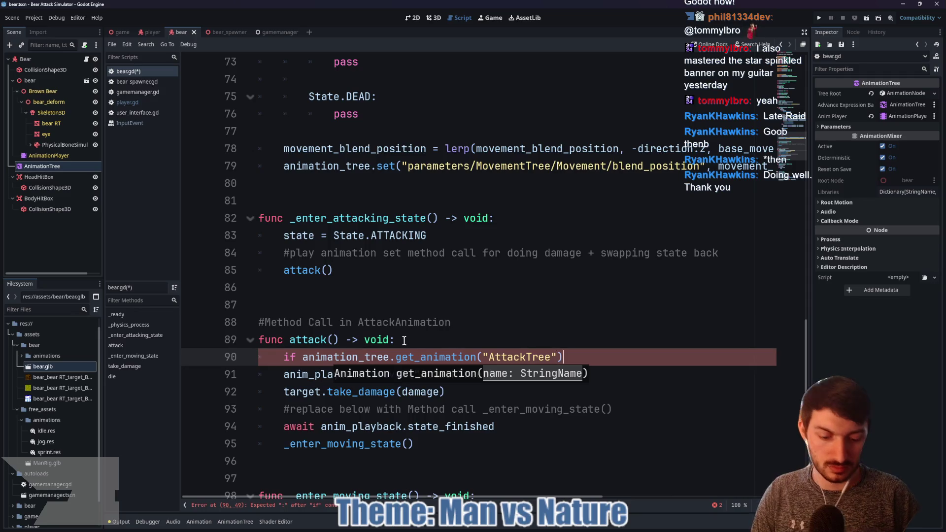
pyautogui.write('.is_pl')
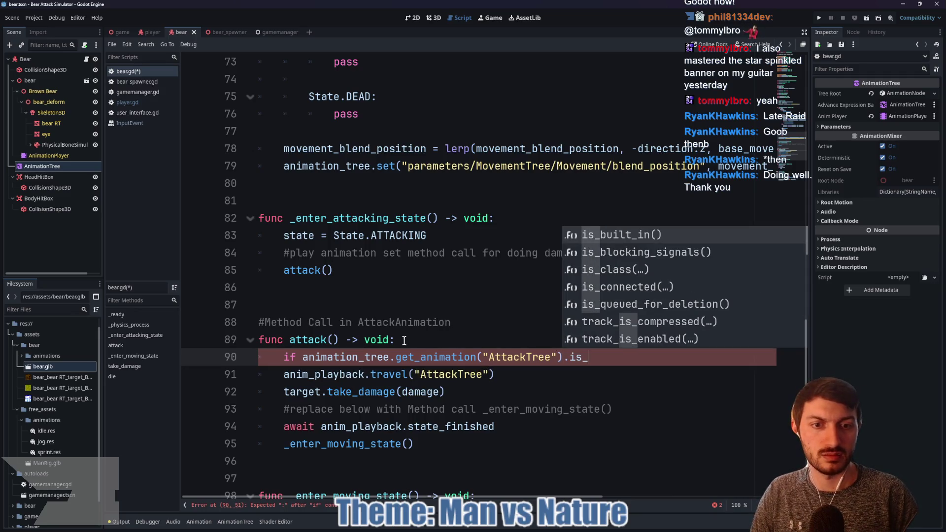
pyautogui.press('BackSpace')
pyautogui.press('BackSpace')
pyautogui.press('BackSpace')
pyautogui.press('BackSpace')
pyautogui.press('BackSpace')
pyautogui.press('BackSpace')
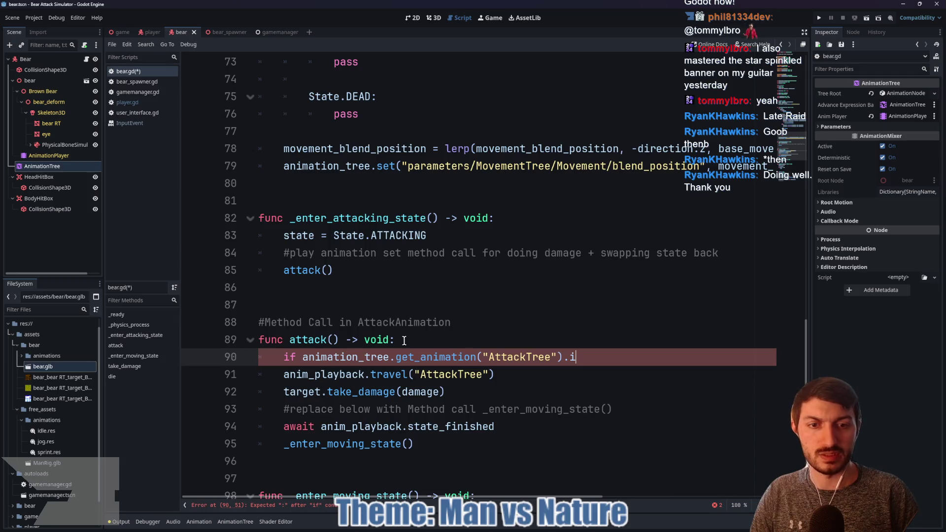
pyautogui.press('BackSpace')
pyautogui.press('BackSpace')
pyautogui.press('BackSpace')
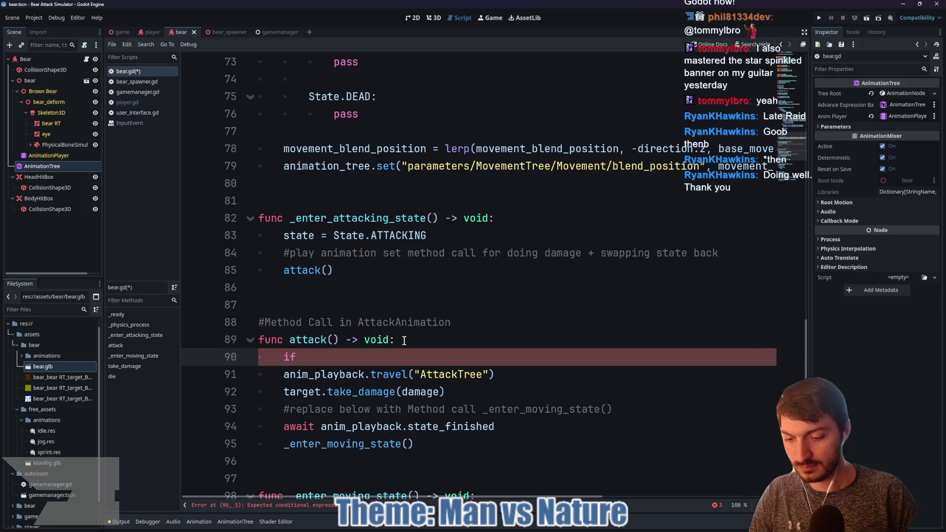
# Step: Write if $bear/AnimationPlayer.is_playing() instead, then delete that whole condition from line 90
pyautogui.write('$Anim')
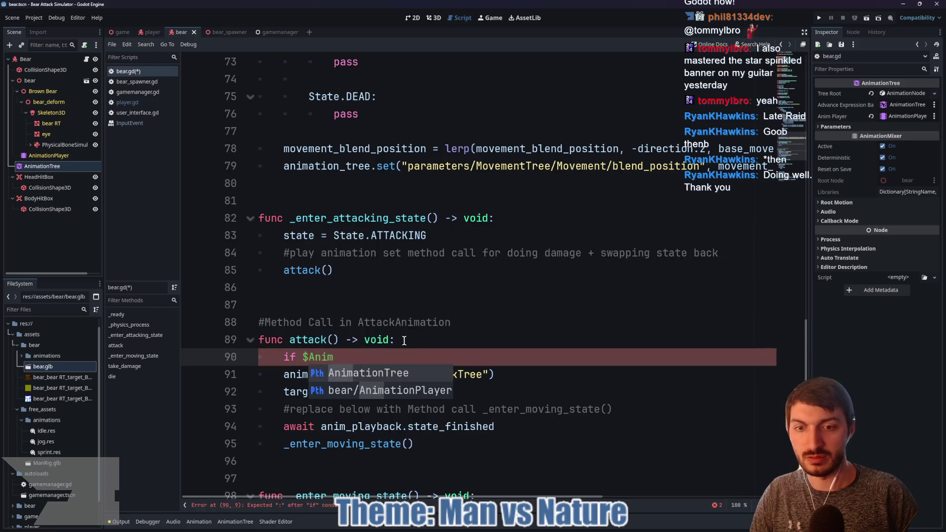
pyautogui.press('Down')
pyautogui.press('Return')
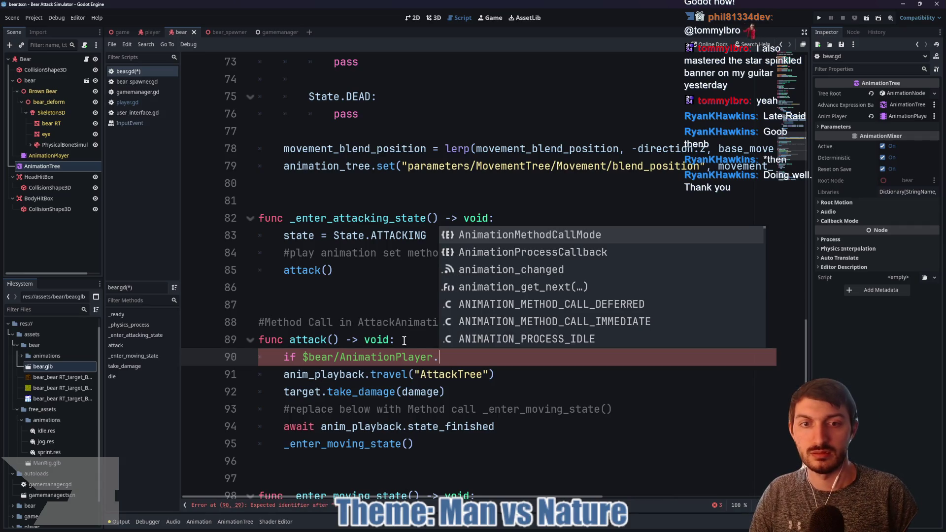
pyautogui.write('is')
pyautogui.press('Return')
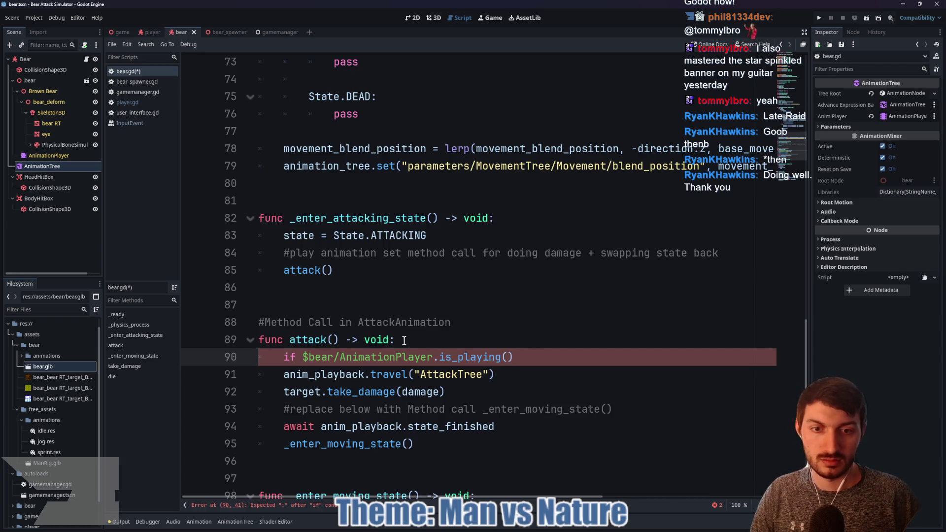
pyautogui.press('Left')
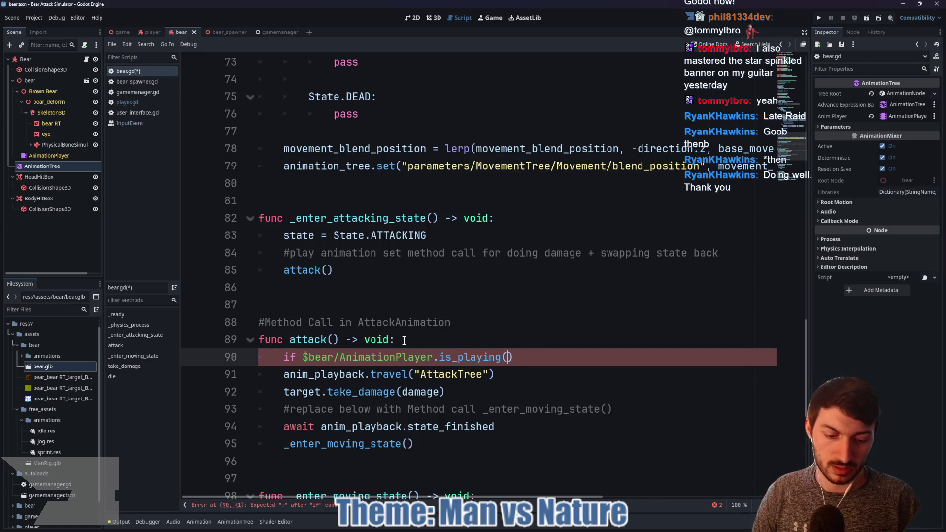
pyautogui.write('"')
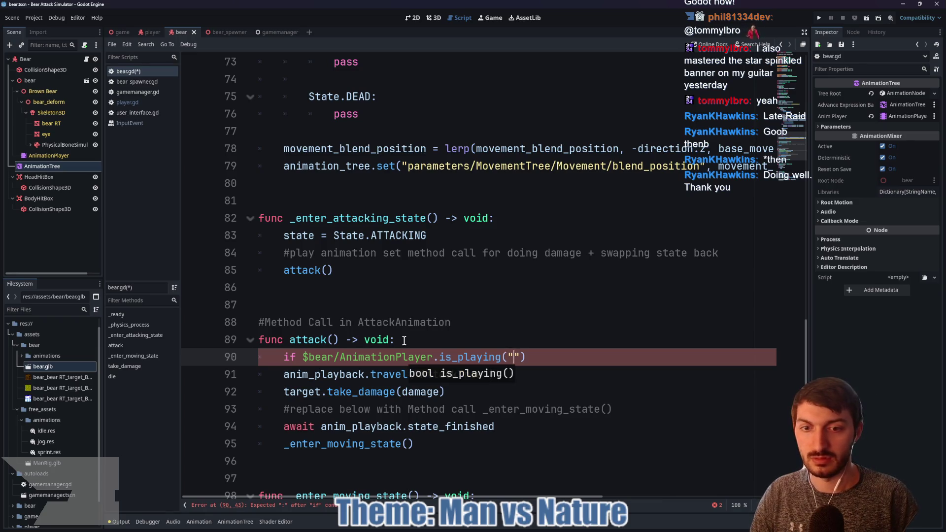
pyautogui.press('BackSpace')
pyautogui.moveTo(514, 357); pyautogui.dragTo(277, 352)
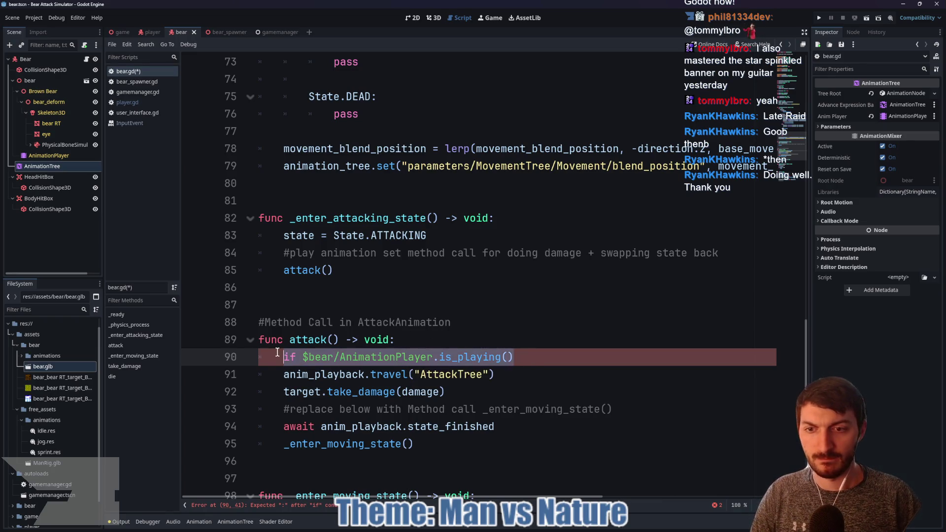
pyautogui.press('BackSpace')
pyautogui.press('BackSpace')
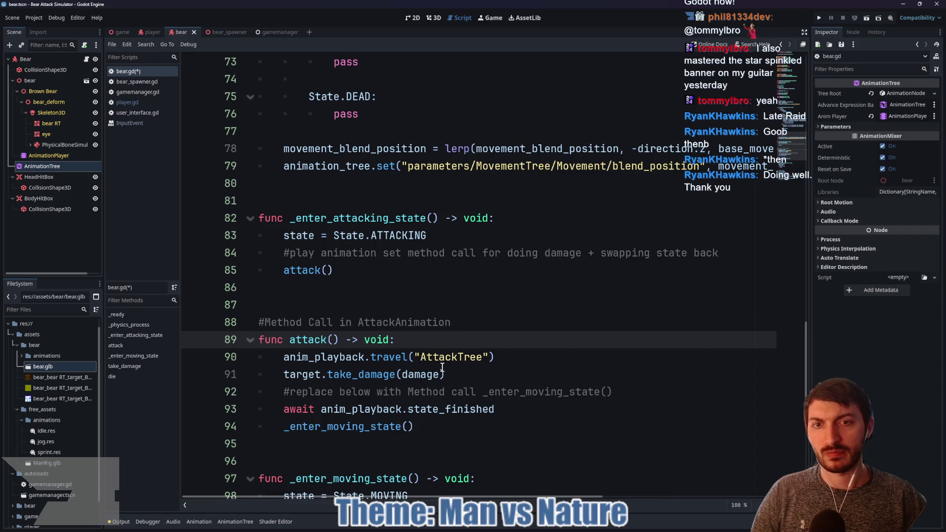
# Step: Review bear.gd's state code, checking the pass in the ATTACKING state
pyautogui.scroll(6, 442, 367)
pyautogui.scroll(-2, 443, 334)
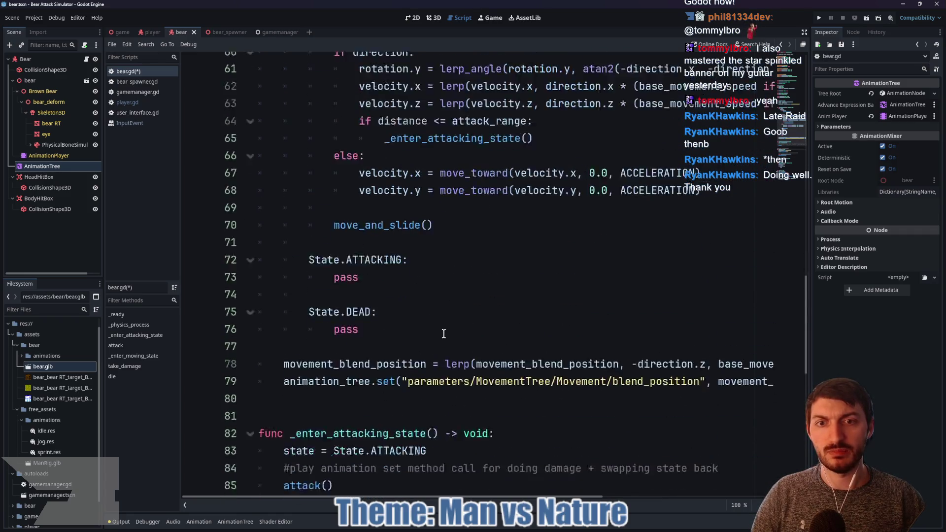
pyautogui.scroll(-3, 444, 334)
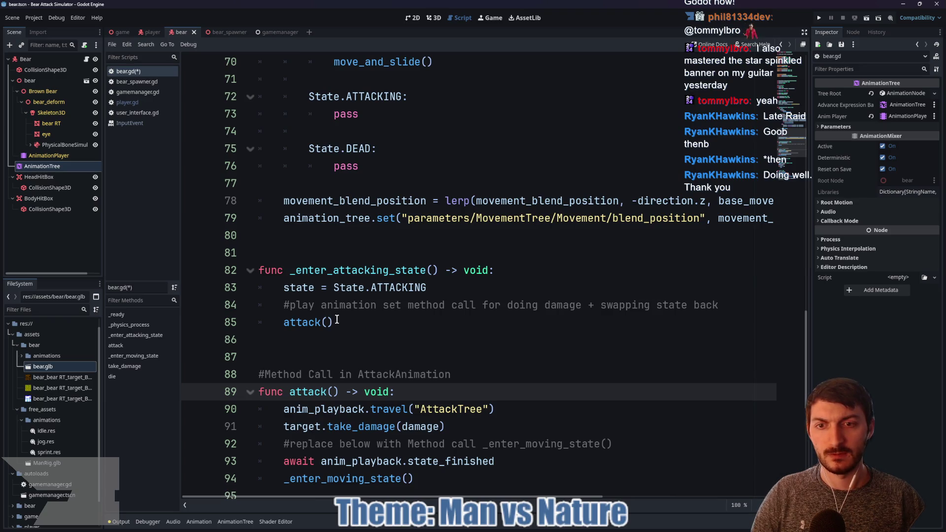
pyautogui.scroll(5, 337, 320)
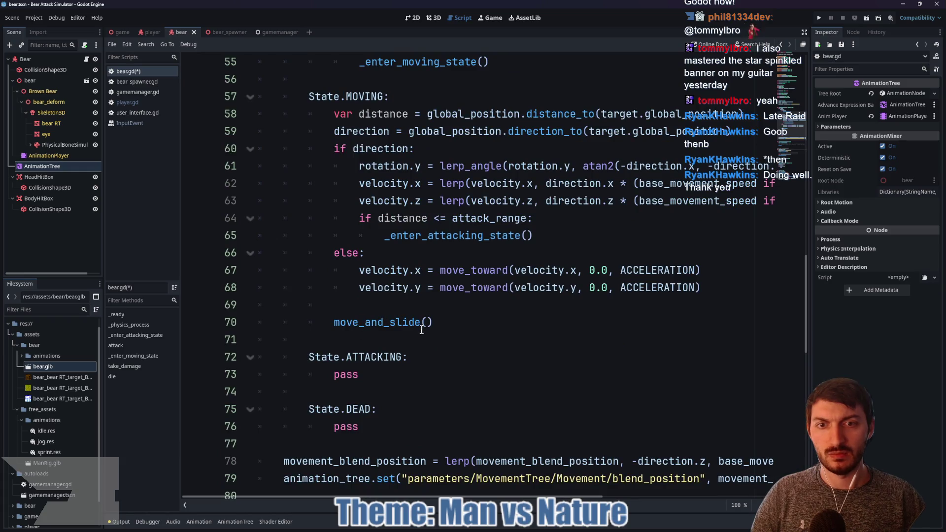
pyautogui.scroll(5, 471, 284)
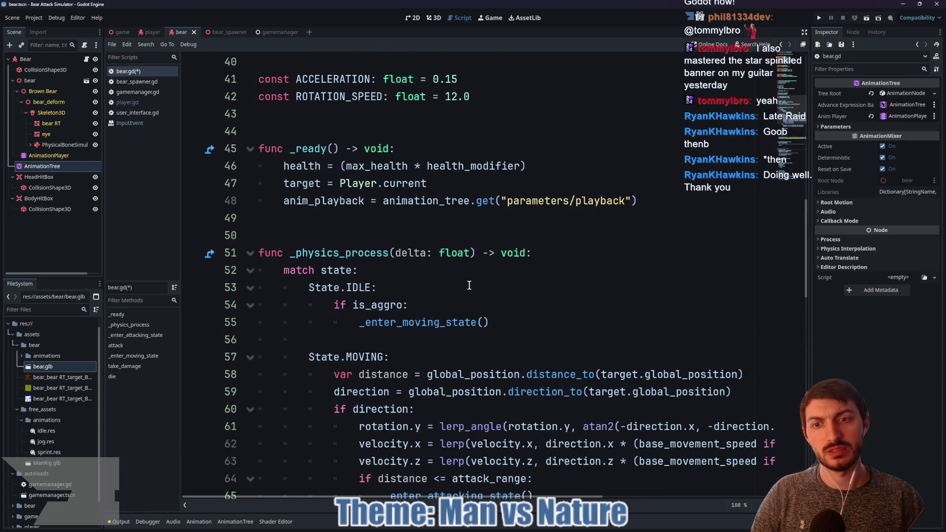
pyautogui.scroll(-6, 463, 286)
pyautogui.moveTo(362, 323); pyautogui.dragTo(315, 322)
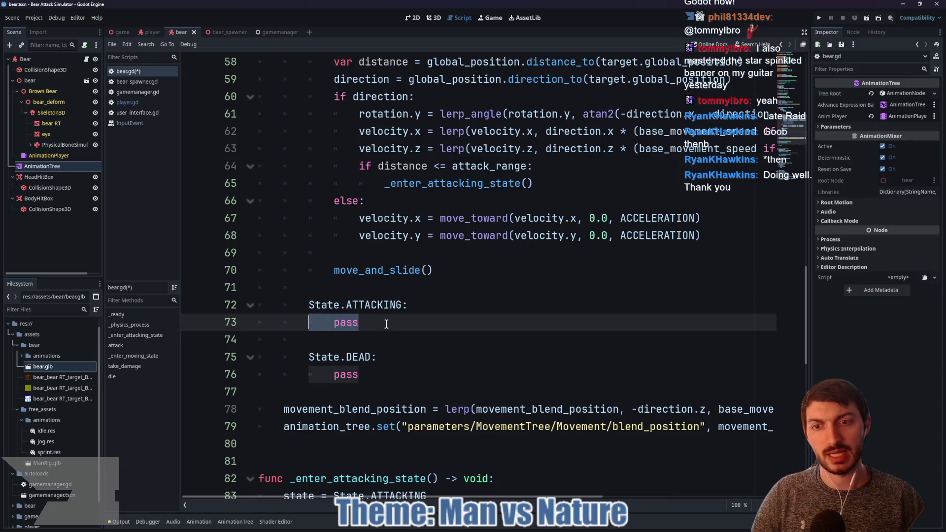
pyautogui.click(386, 323)
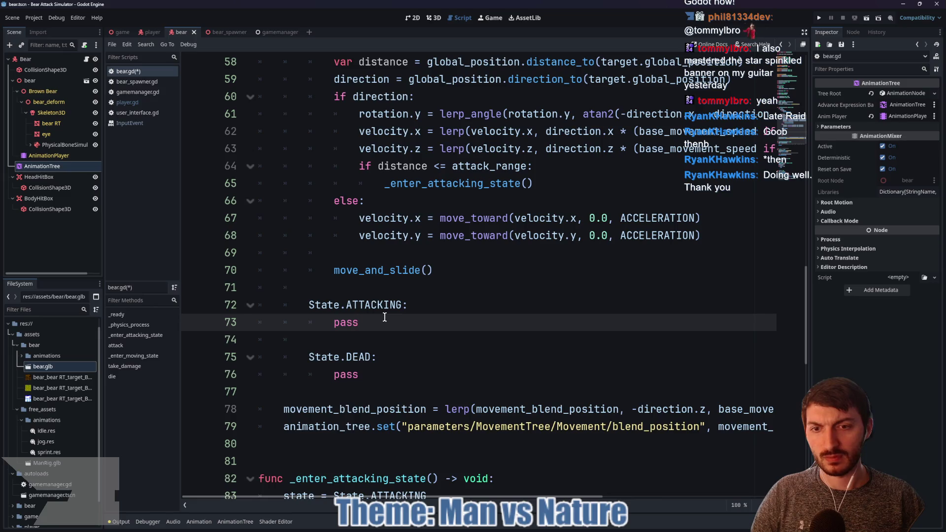
# Step: Save bear.gd with Ctrl+S, then scroll down toward die()
pyautogui.scroll(-5, 385, 317)
pyautogui.click(415, 299)
pyautogui.hotkey('ctrl', 's')
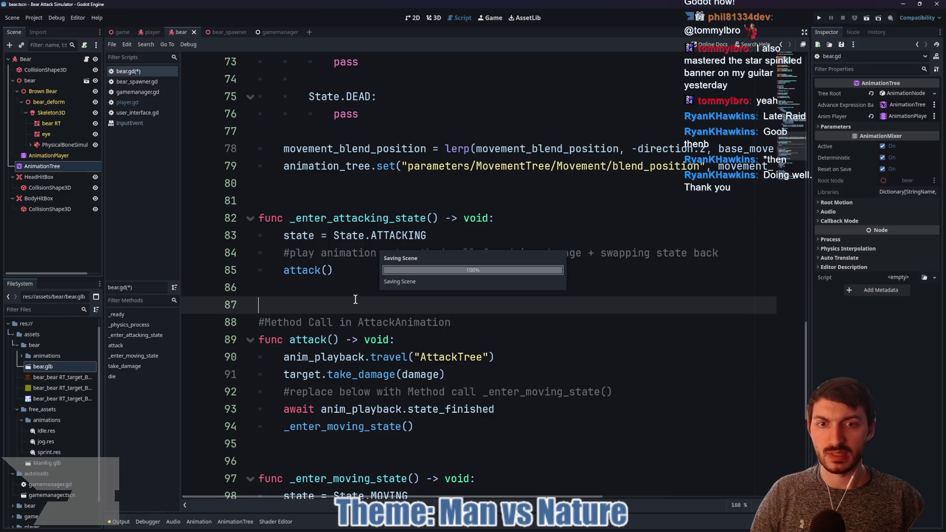
pyautogui.click(429, 295)
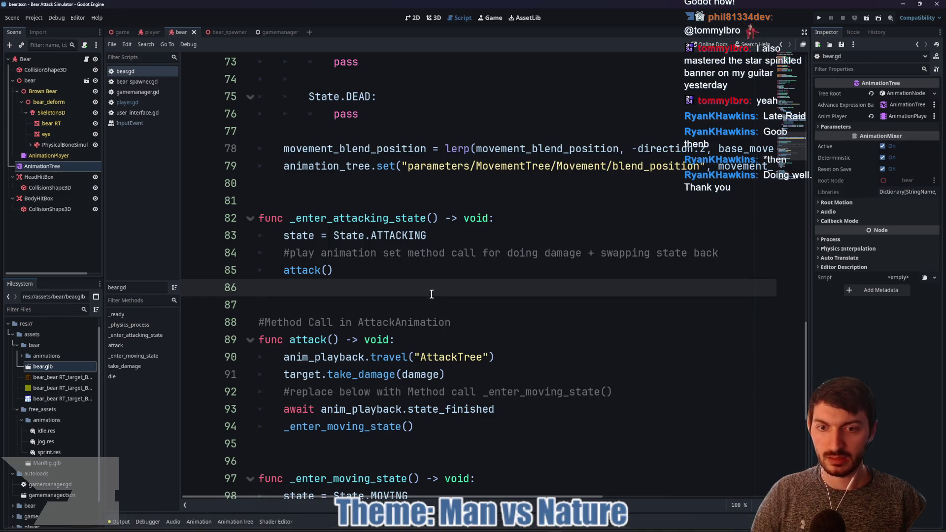
pyautogui.scroll(-4, 433, 296)
pyautogui.scroll(-2, 472, 268)
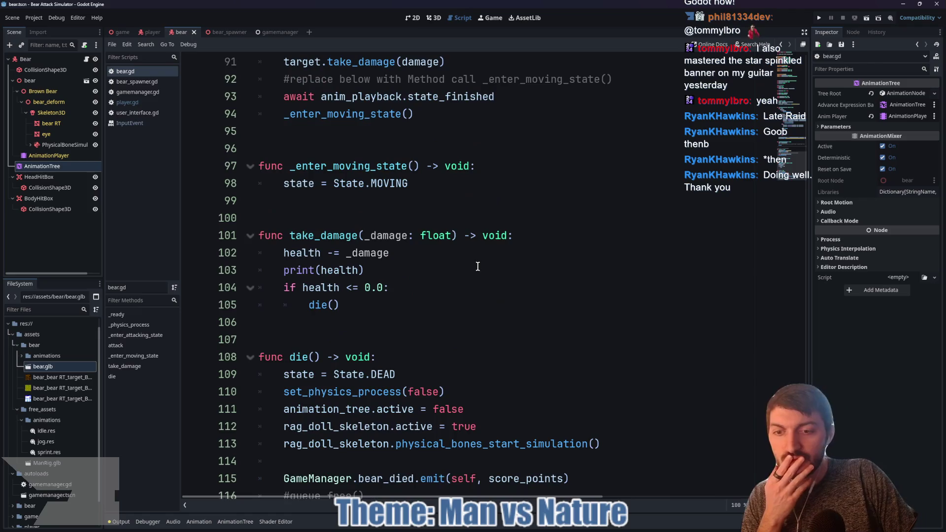
# Step: In die(), delete the commented-out queue_free line and the blank line before the bear_died emit
pyautogui.scroll(-1, 474, 272)
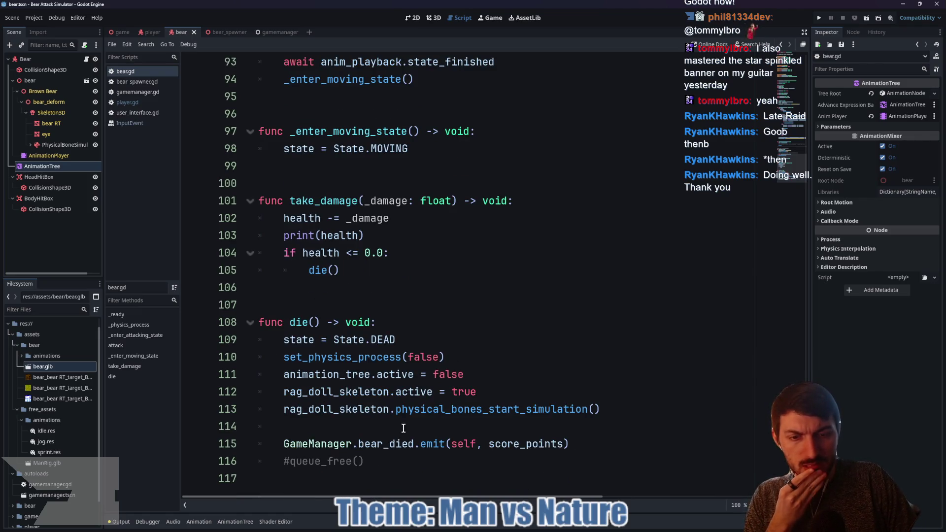
pyautogui.click(374, 459)
pyautogui.press('BackSpace')
pyautogui.press('BackSpace')
pyautogui.press('BackSpace')
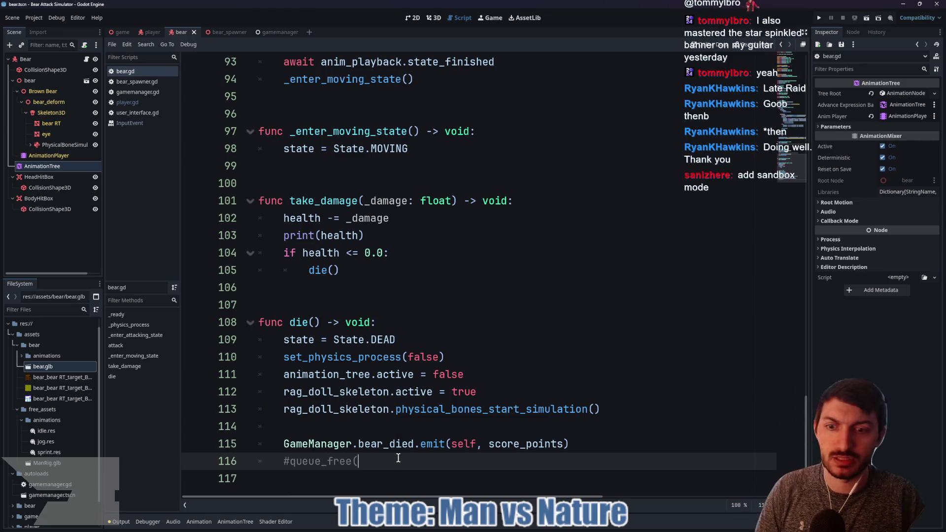
pyautogui.press('BackSpace')
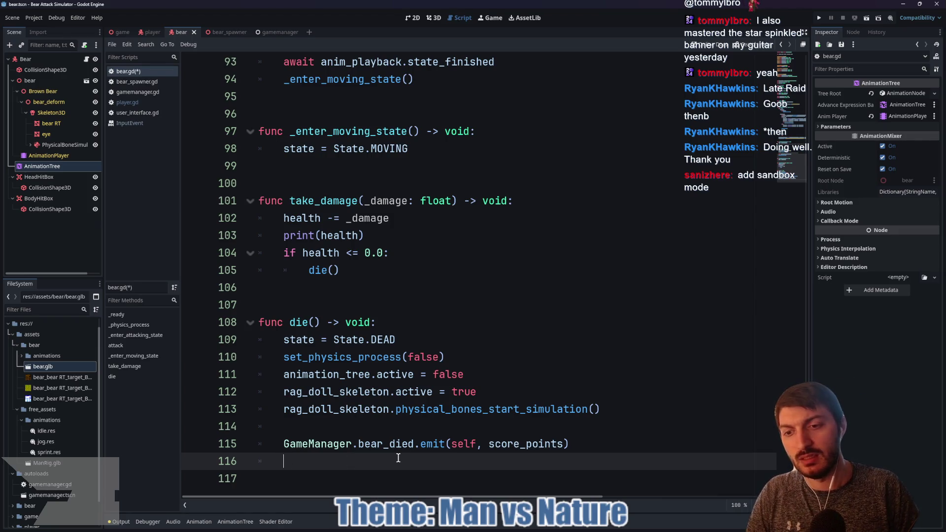
pyautogui.click(301, 428)
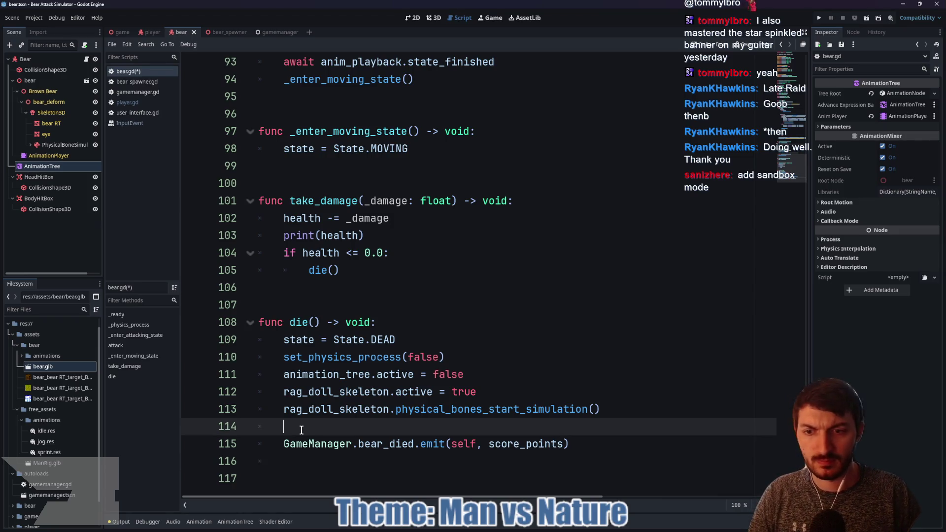
pyautogui.press('BackSpace')
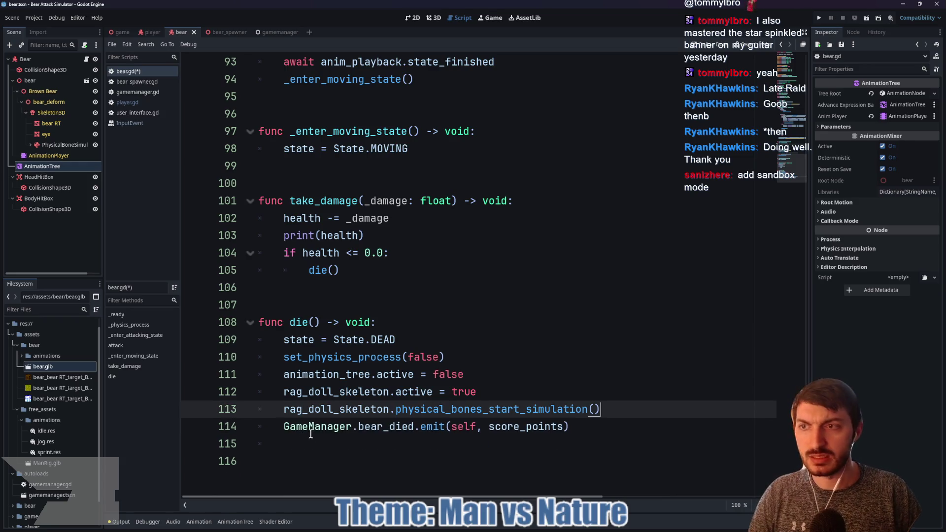
# Step: Add a get_tree().create_timer(2.5).timeout.connect(queue_free) line after the bear_died emit
pyautogui.click(322, 443)
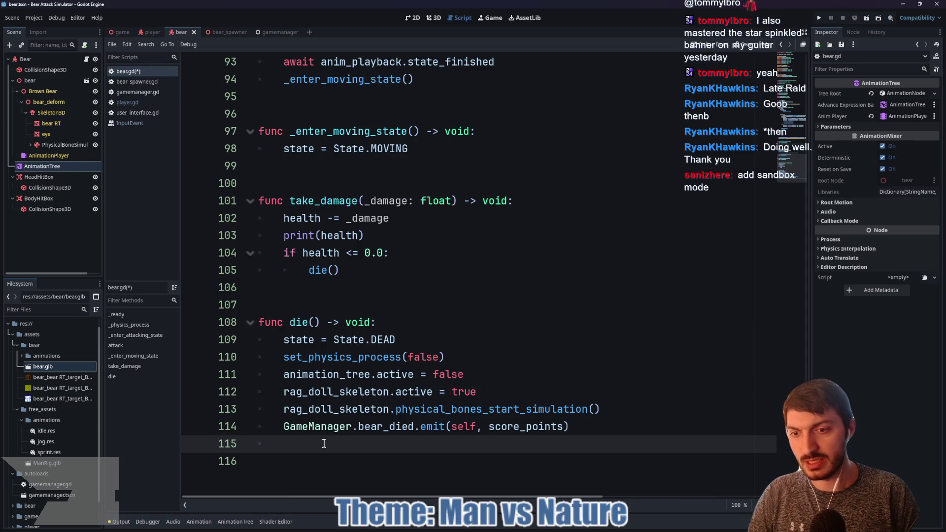
pyautogui.write('await get_tr')
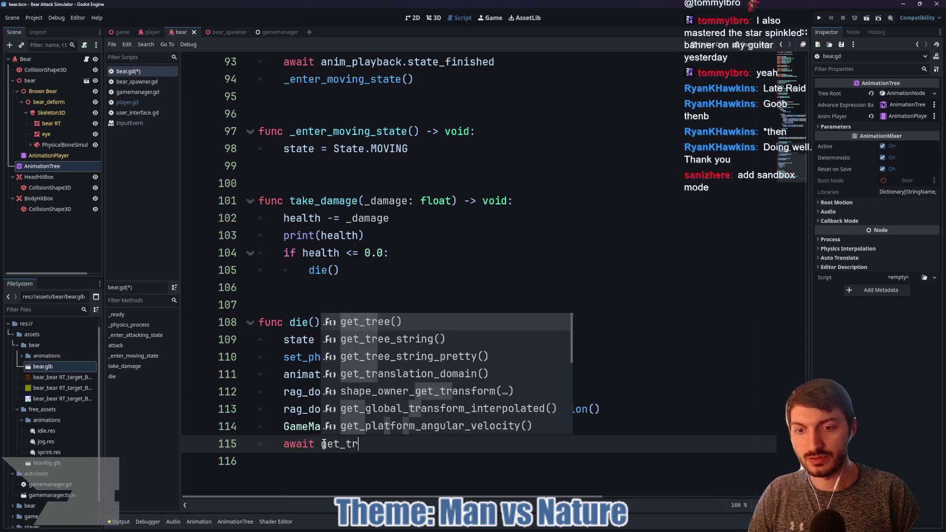
pyautogui.press('Return')
pyautogui.write('.create_timer(')
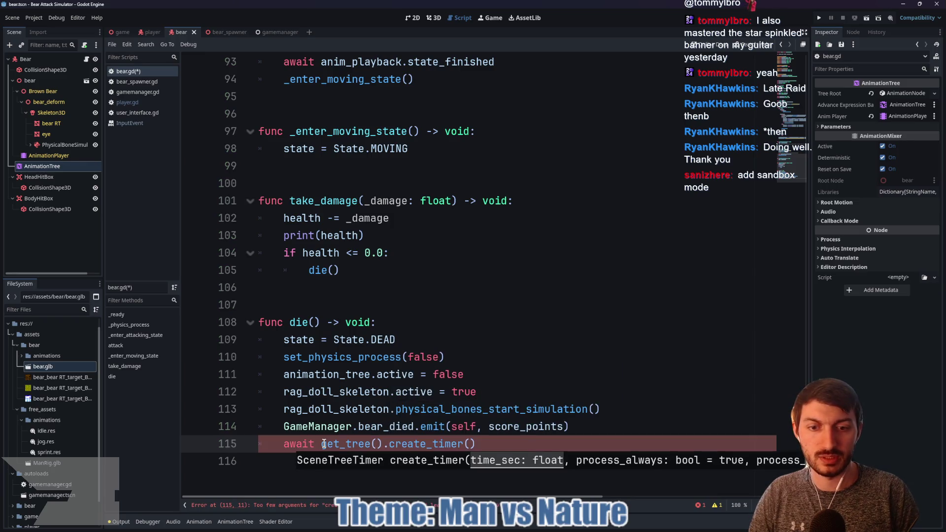
pyautogui.write('2')
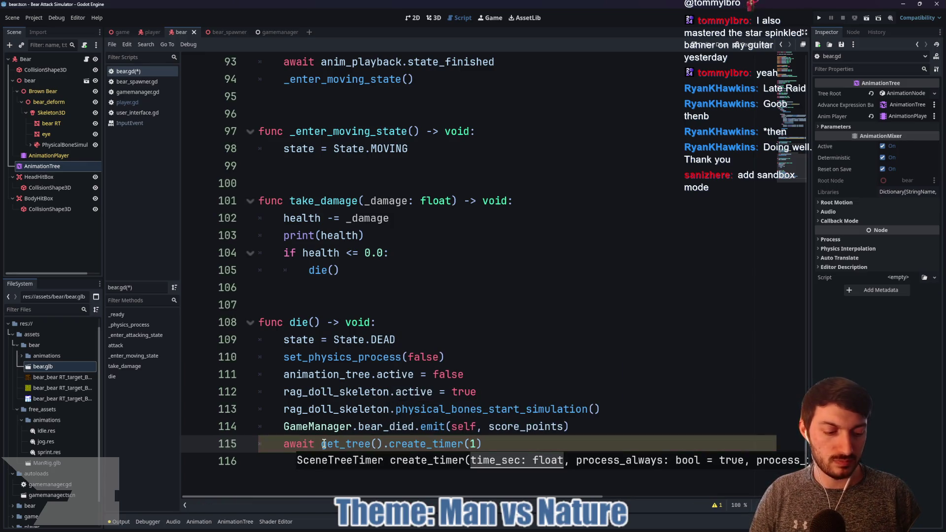
pyautogui.write('.5')
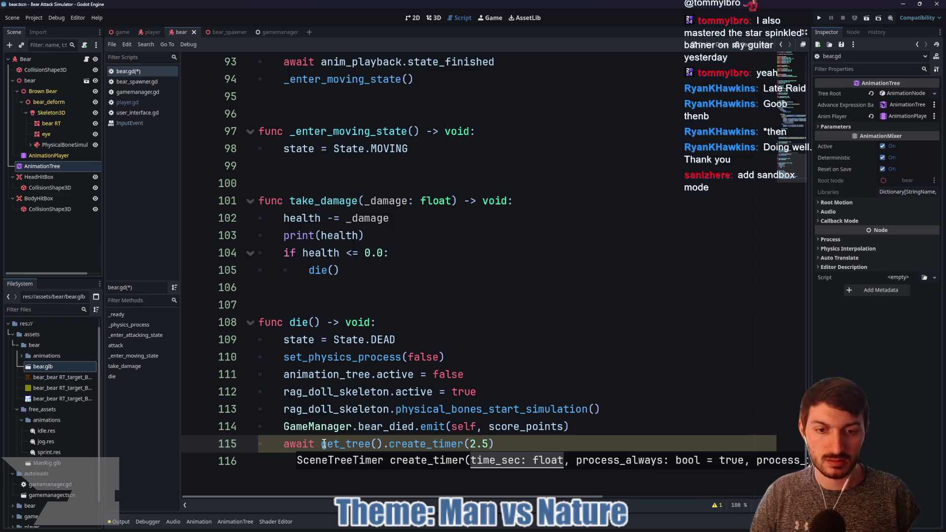
pyautogui.press('Down')
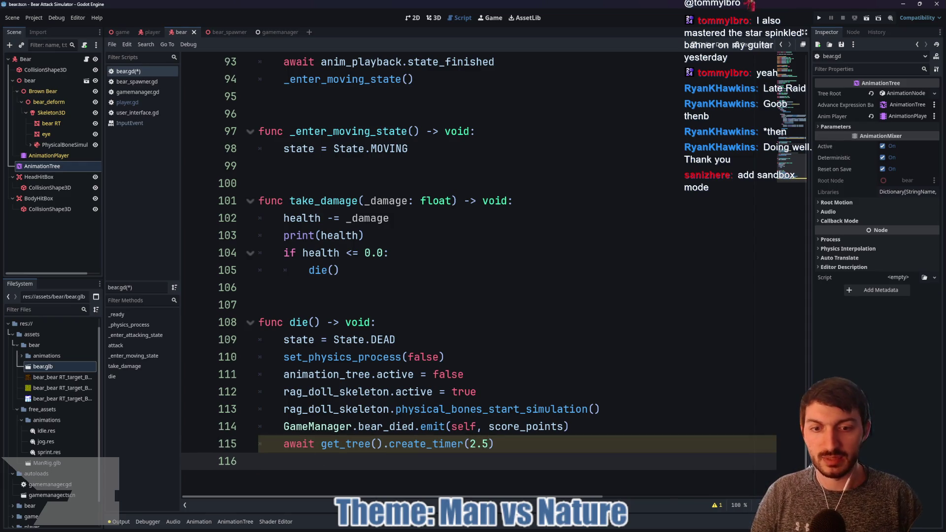
pyautogui.click(501, 444)
pyautogui.write('.timeout.co')
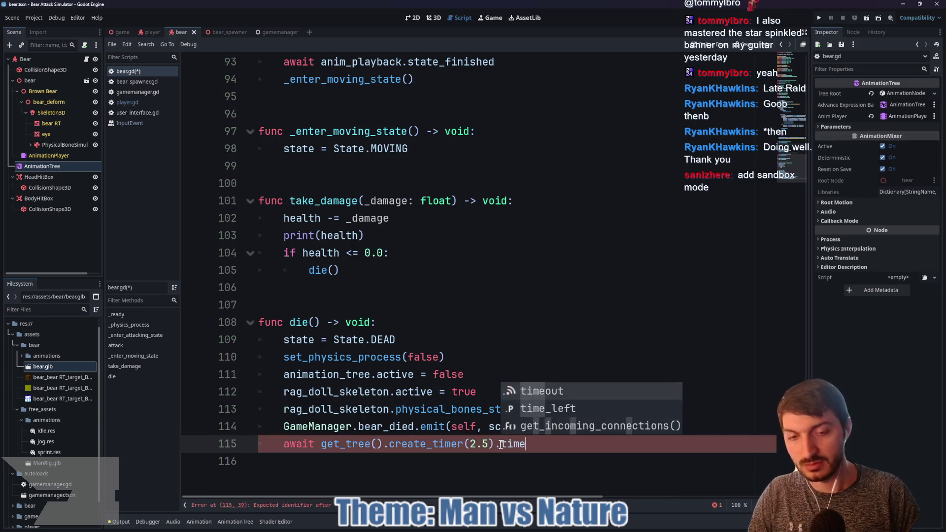
pyautogui.press('Return')
pyautogui.write('queue_free')
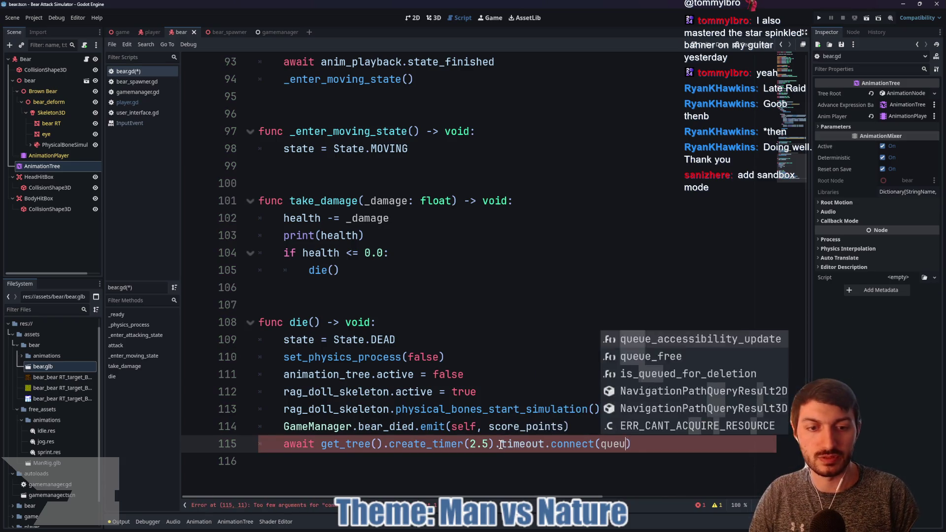
pyautogui.press('Escape')
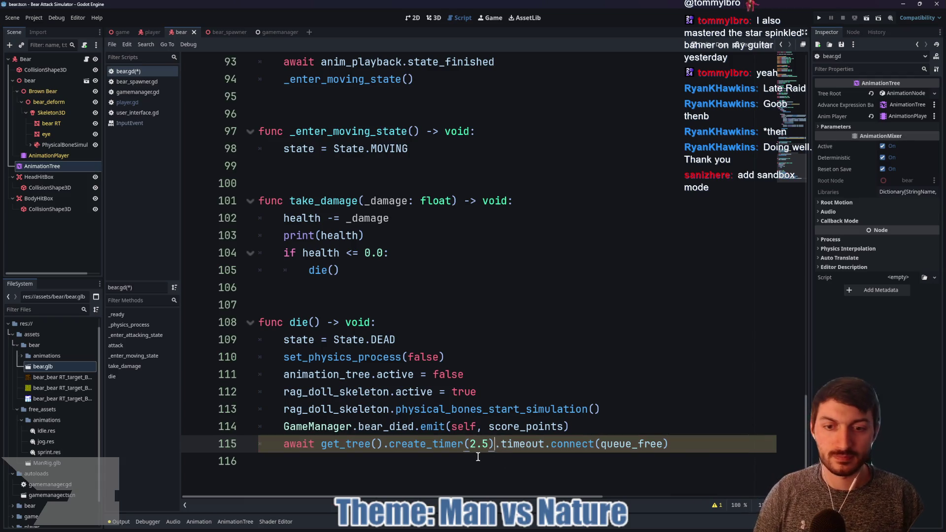
# Step: Remove the await from the timer line and save bear.gd
pyautogui.click(394, 461)
pyautogui.moveTo(371, 444)
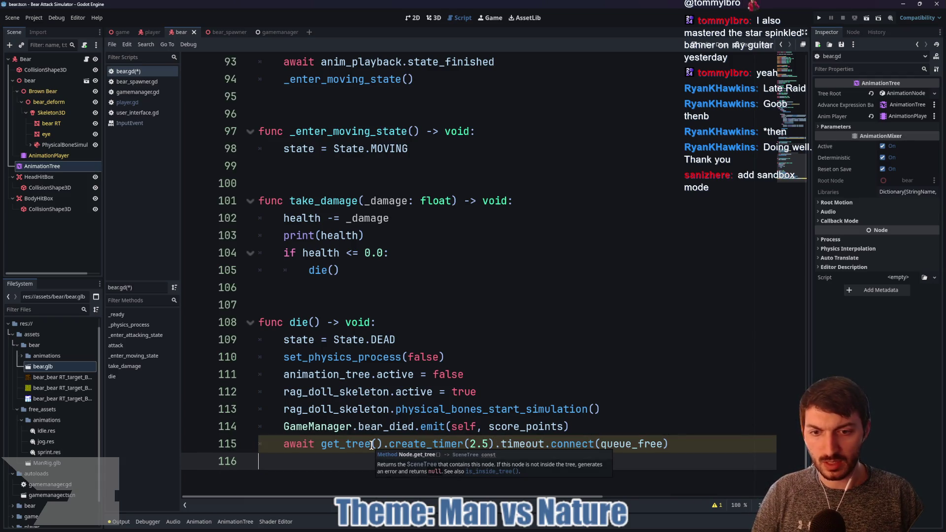
pyautogui.click(499, 443)
pyautogui.hotkey('ctrl', 's')
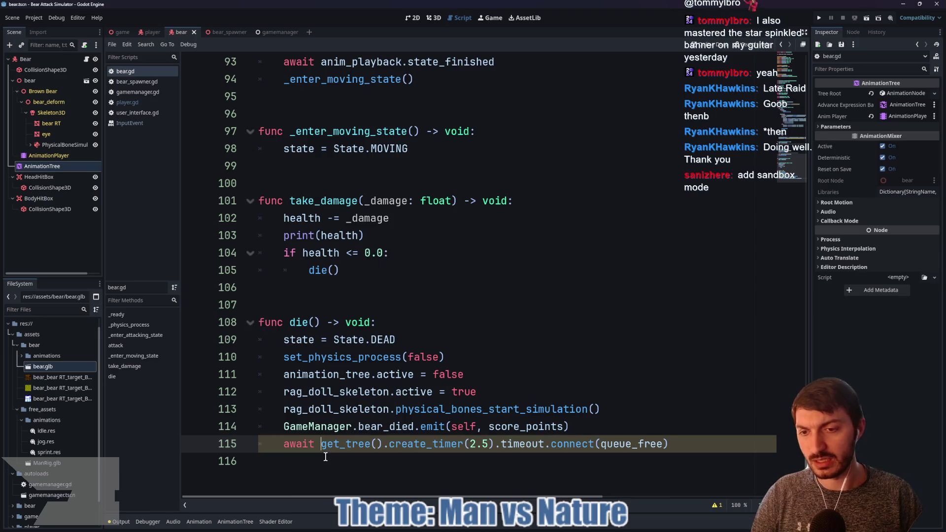
pyautogui.press('BackSpace')
pyautogui.press('BackSpace')
pyautogui.press('BackSpace')
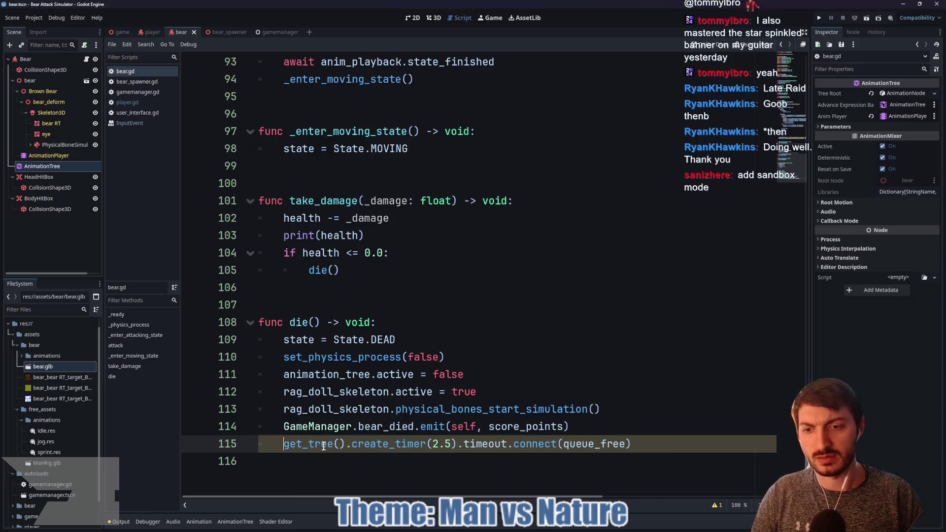
pyautogui.click(346, 444)
pyautogui.hotkey('ctrl', 's')
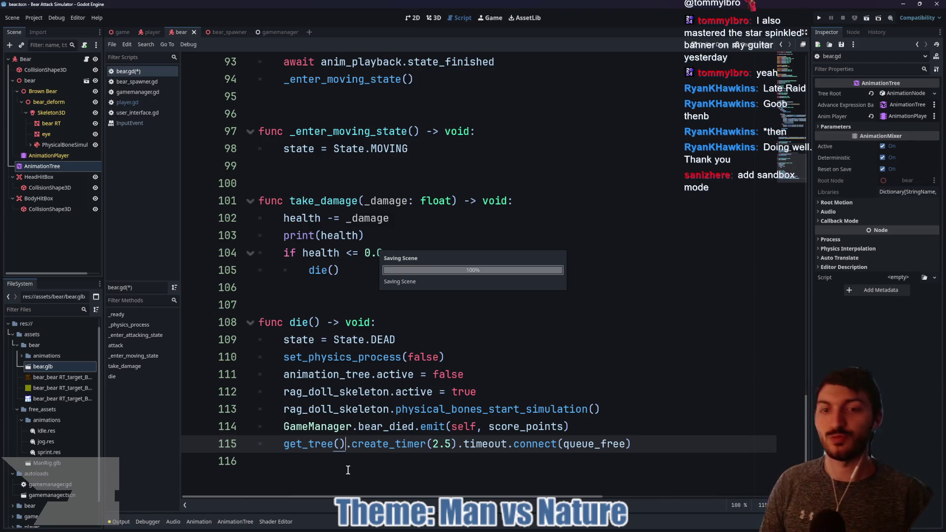
# Step: Scroll back up through bear.gd and switch to the game scene
pyautogui.scroll(3, 337, 291)
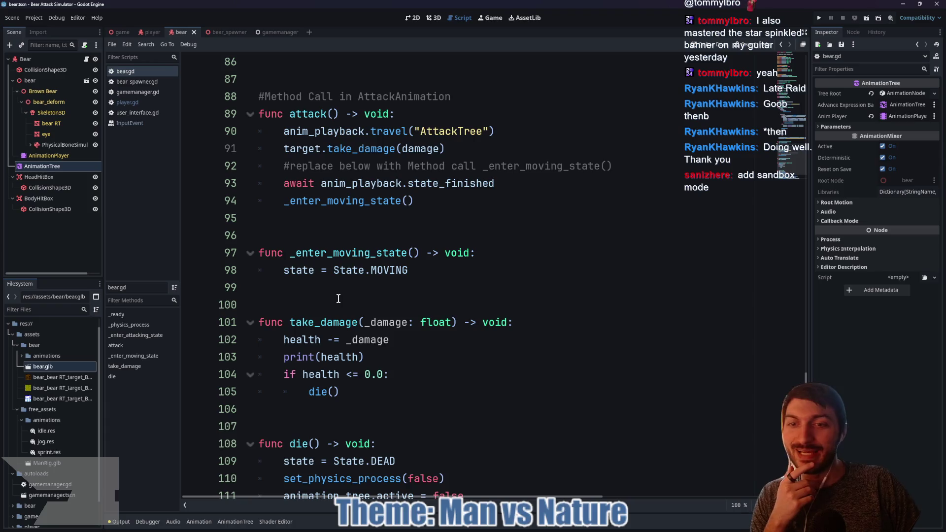
pyautogui.scroll(4, 338, 279)
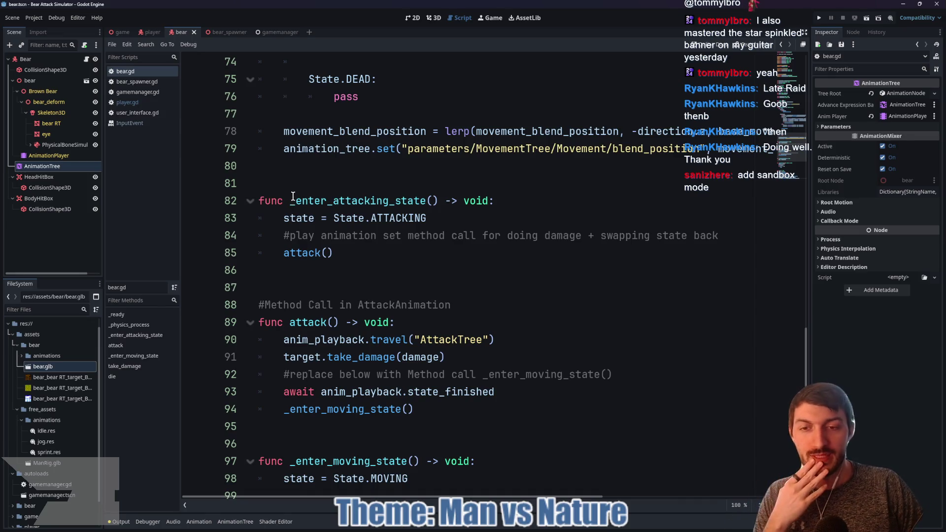
pyautogui.scroll(1, 327, 217)
pyautogui.click(122, 32)
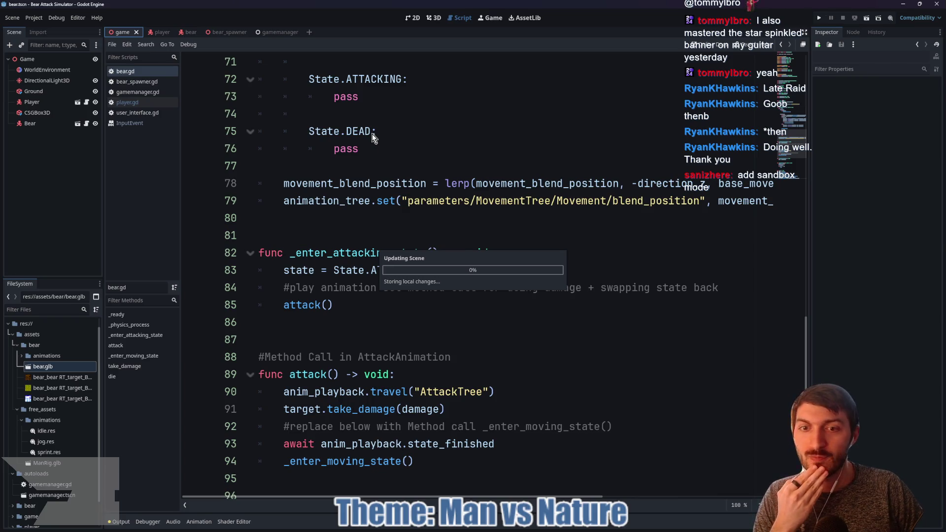
# Step: View the game scene's ground and bear in the 3D viewport, then switch to bear_spawner
pyautogui.click(434, 18)
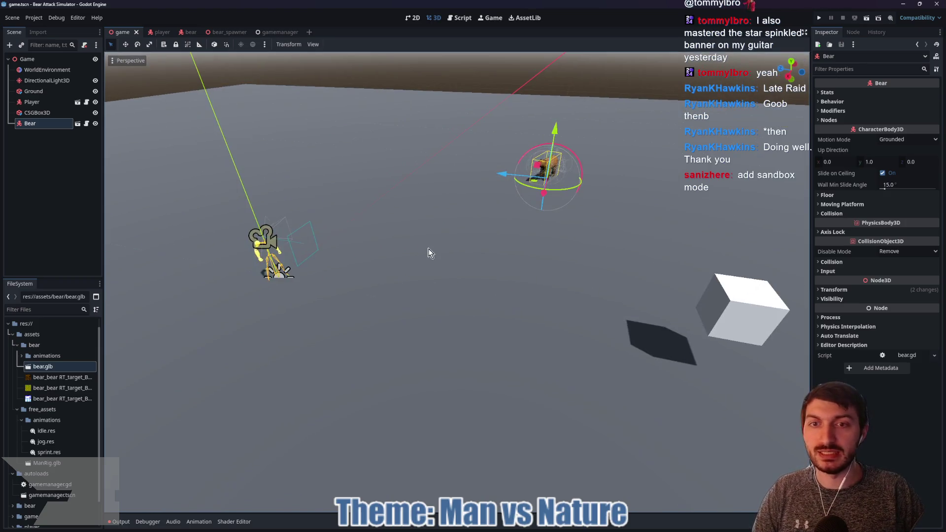
pyautogui.moveTo(499, 255)
pyautogui.mouseDown()
pyautogui.moveTo(563, 315)
pyautogui.moveTo(601, 312)
pyautogui.moveTo(477, 312)
pyautogui.moveTo(498, 316)
pyautogui.mouseUp()
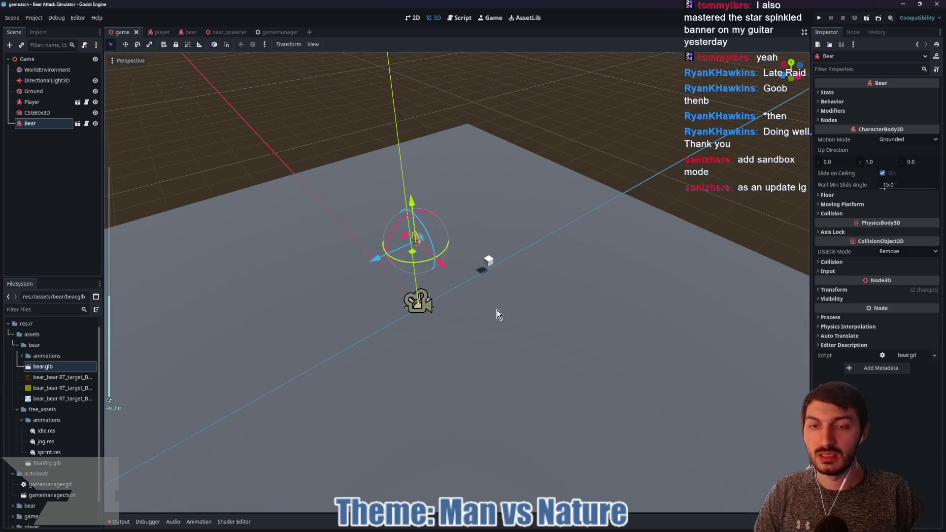
pyautogui.scroll(3, 497, 316)
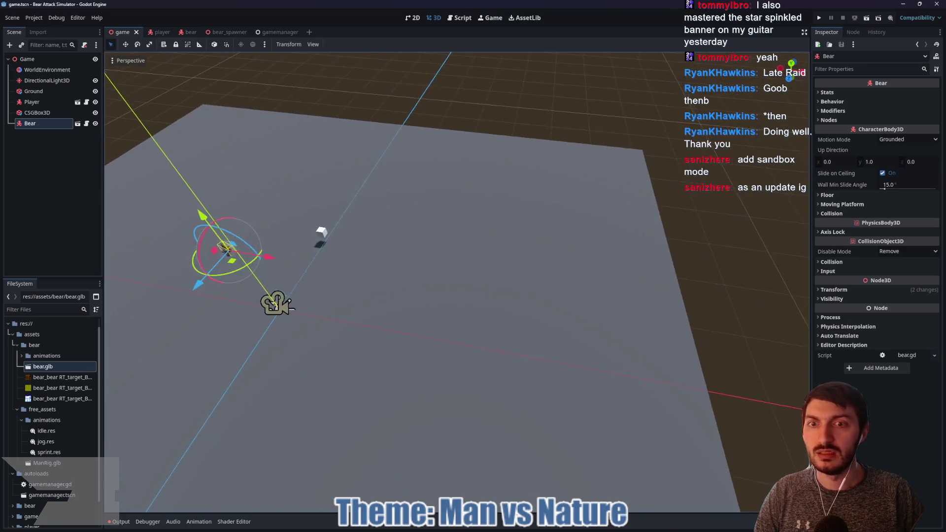
pyautogui.moveTo(511, 310); pyautogui.dragTo(511, 311)
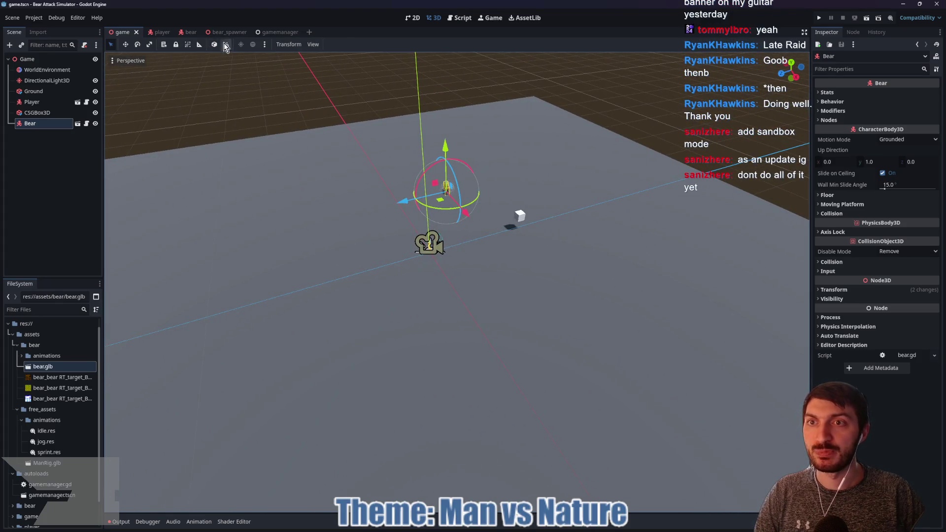
pyautogui.click(219, 32)
# Step: Open bear_spawner.gd from the BearSpawner node and look over its spawn_grid export
pyautogui.click(86, 59)
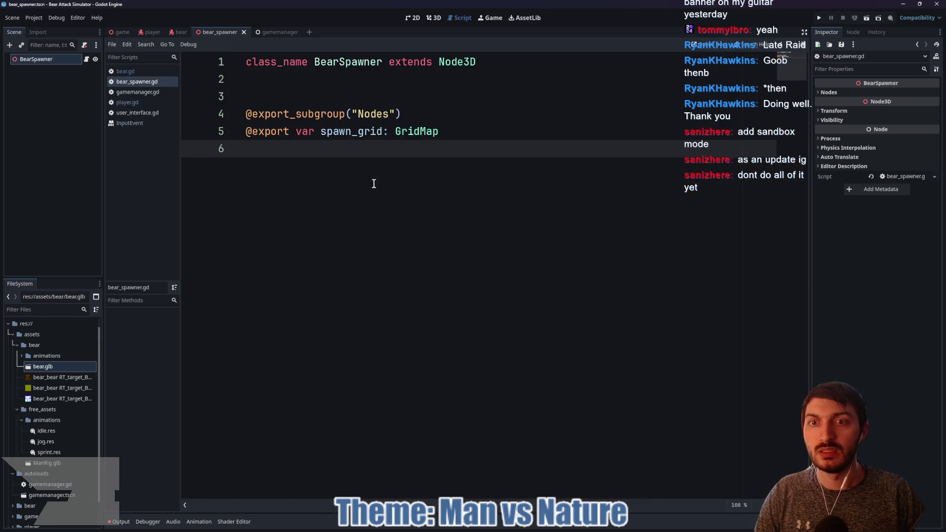
pyautogui.doubleClick(348, 131)
pyautogui.click(346, 189)
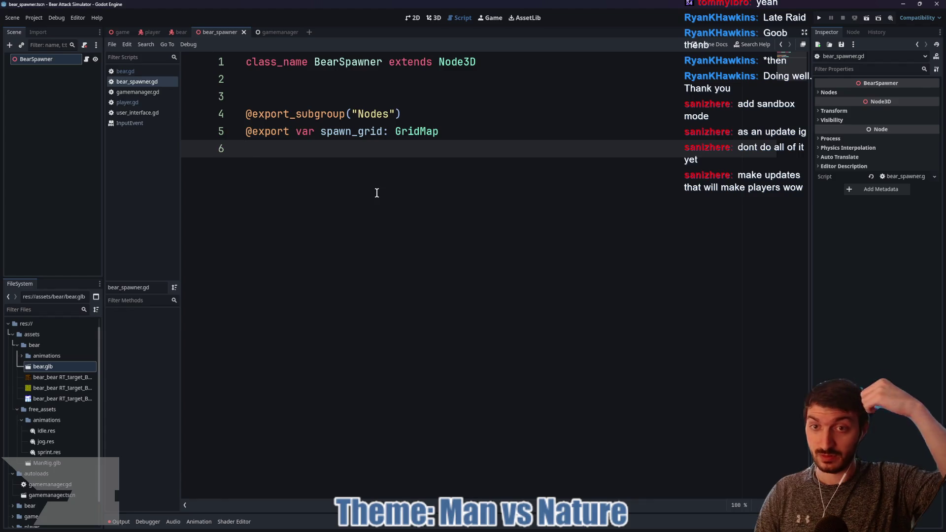
pyautogui.click(290, 87)
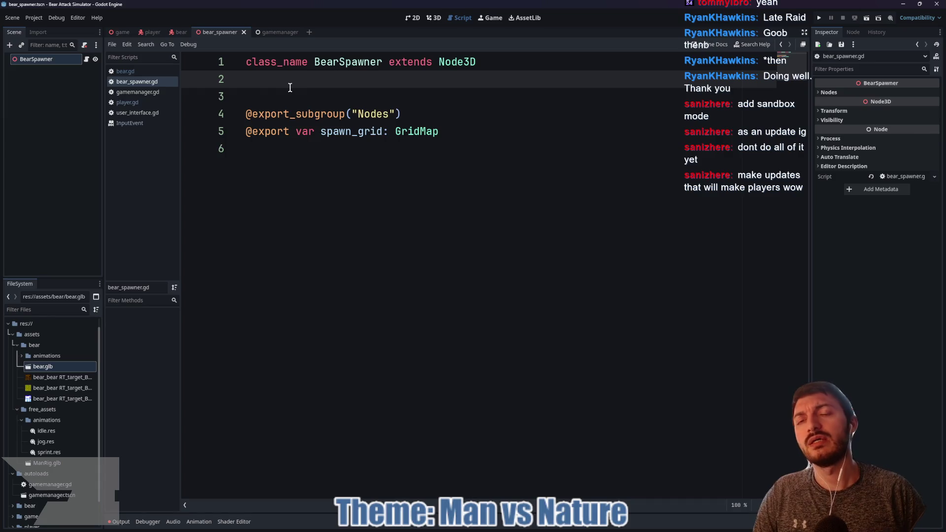
pyautogui.click(297, 93)
pyautogui.click(293, 86)
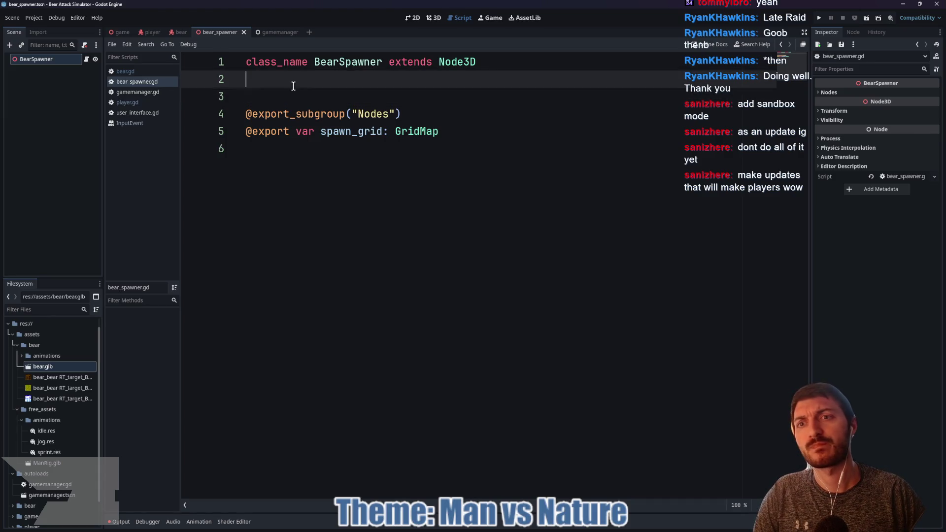
pyautogui.click(287, 97)
# Step: Begin a func spawn_bears() declaration with a return type below the spawn_grid variable
pyautogui.click(283, 80)
pyautogui.click(279, 95)
pyautogui.click(277, 81)
pyautogui.click(274, 94)
pyautogui.click(276, 81)
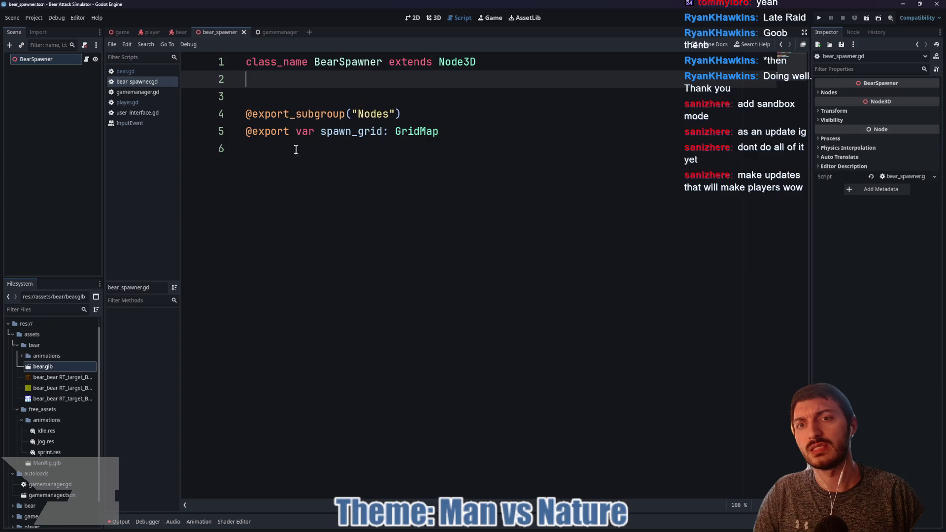
pyautogui.click(295, 149)
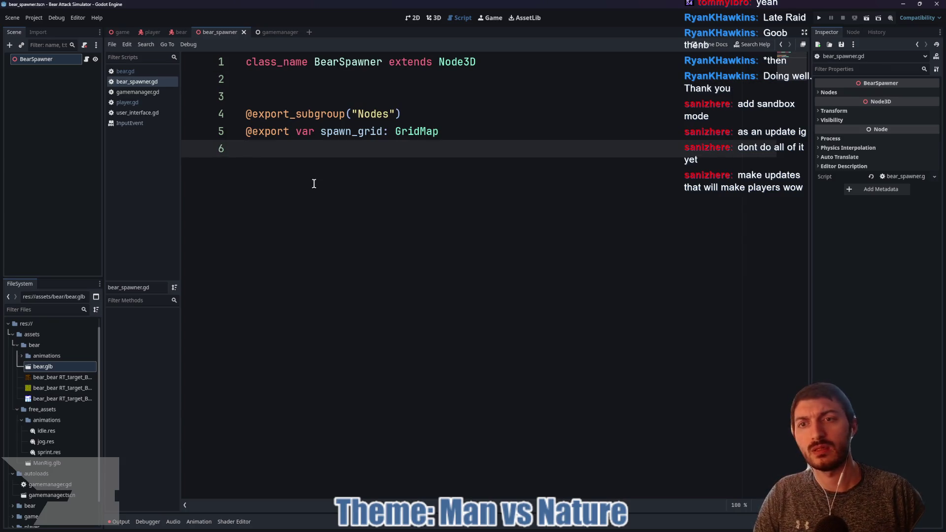
pyautogui.press('Return')
pyautogui.press('Return')
pyautogui.write('func spawn_be')
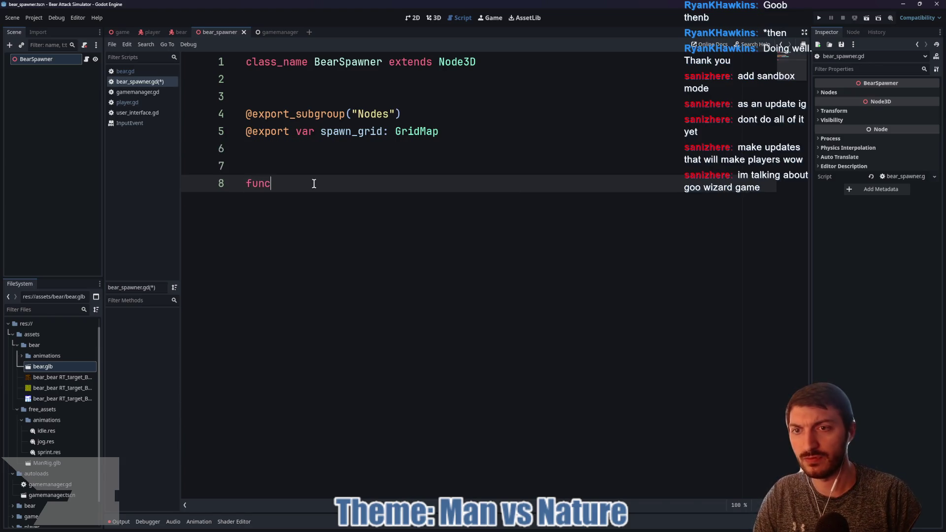
pyautogui.write('ars() -> oi')
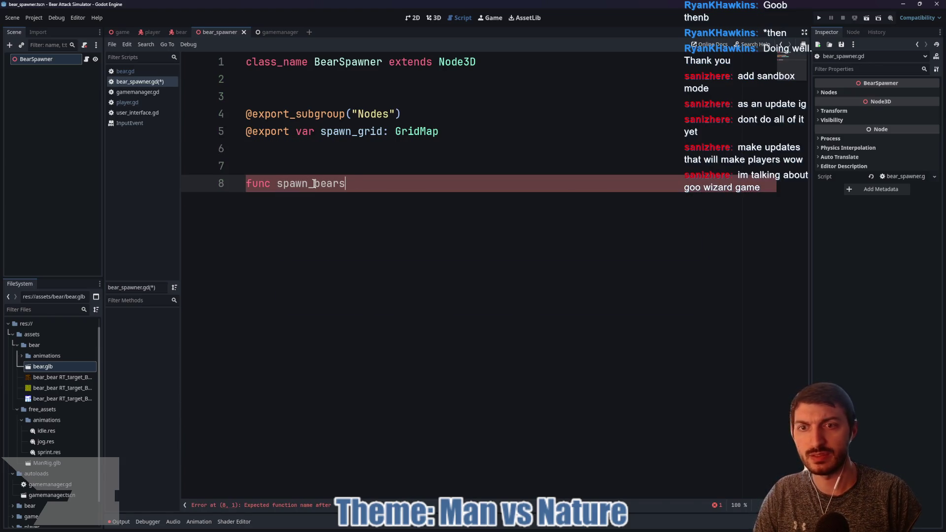
# Step: Finish func spawn_bears() -> void: with a placeholder pass body and save bear_spawner.gd
pyautogui.press('BackSpace')
pyautogui.press('BackSpace')
pyautogui.write('void:')
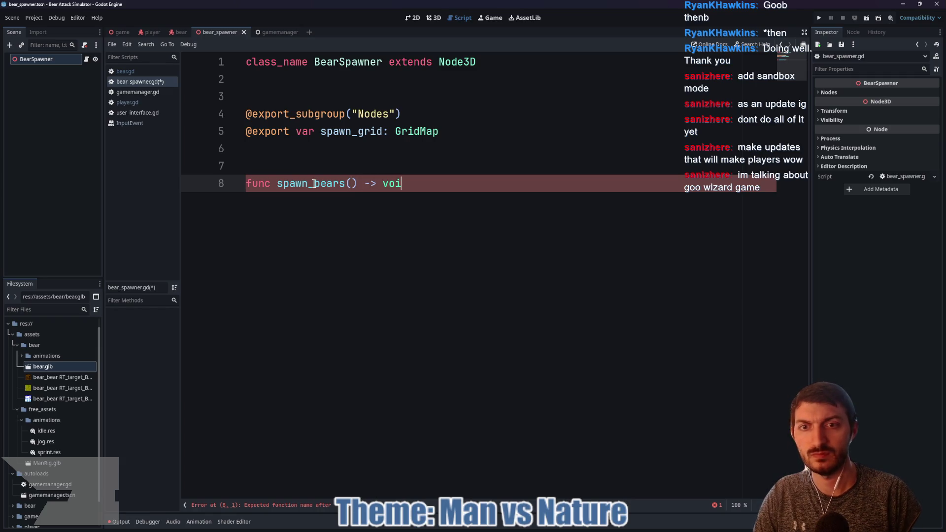
pyautogui.press('Return')
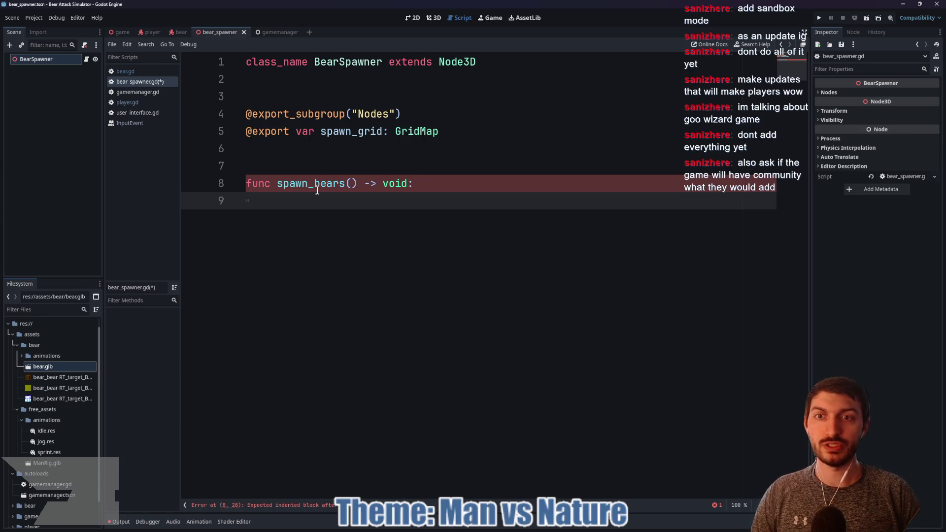
pyautogui.write('pass')
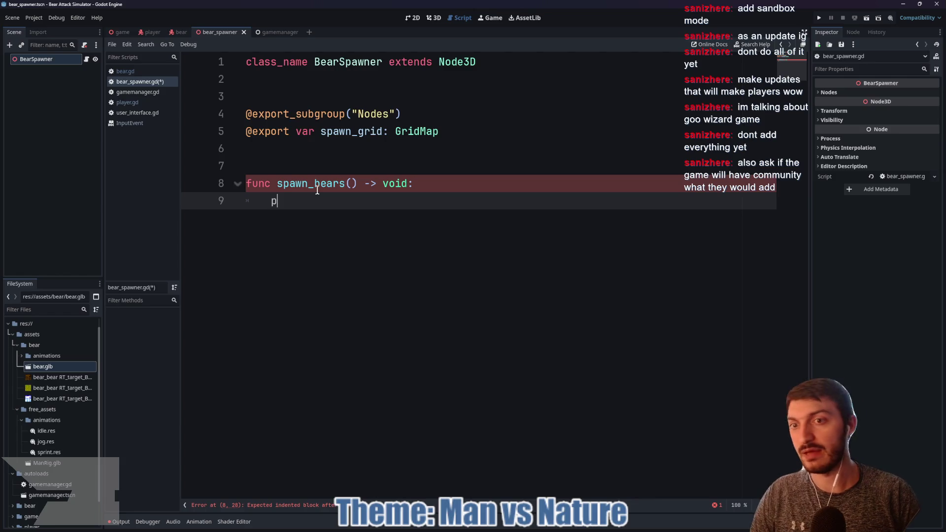
pyautogui.hotkey('ctrl', 's')
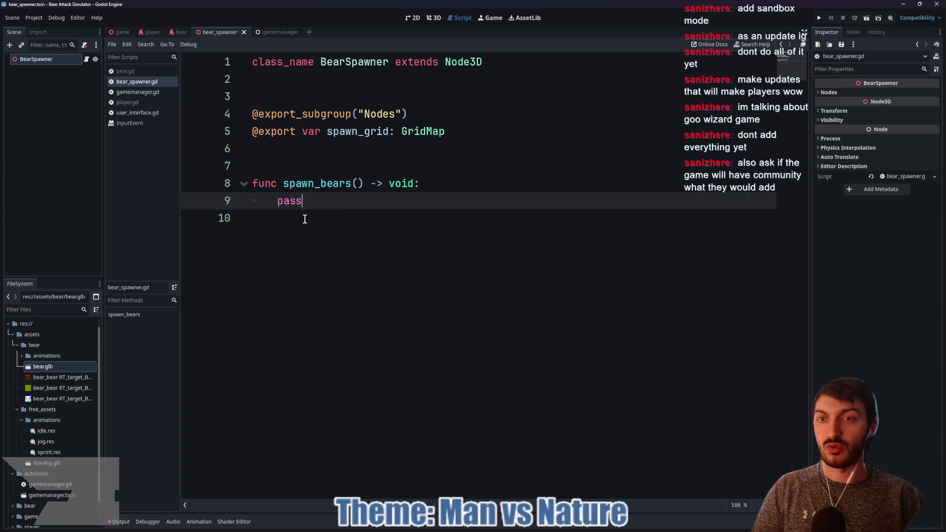
pyautogui.click(274, 92)
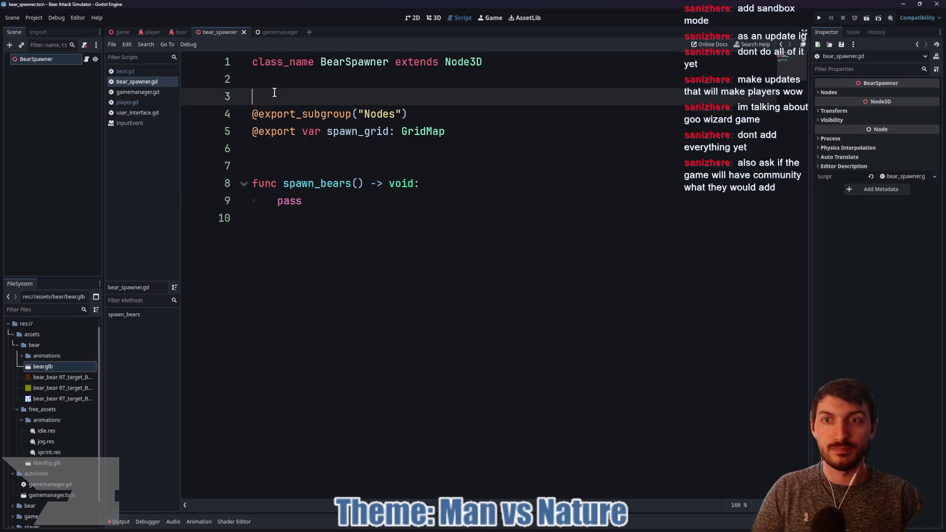
pyautogui.moveTo(282, 107)
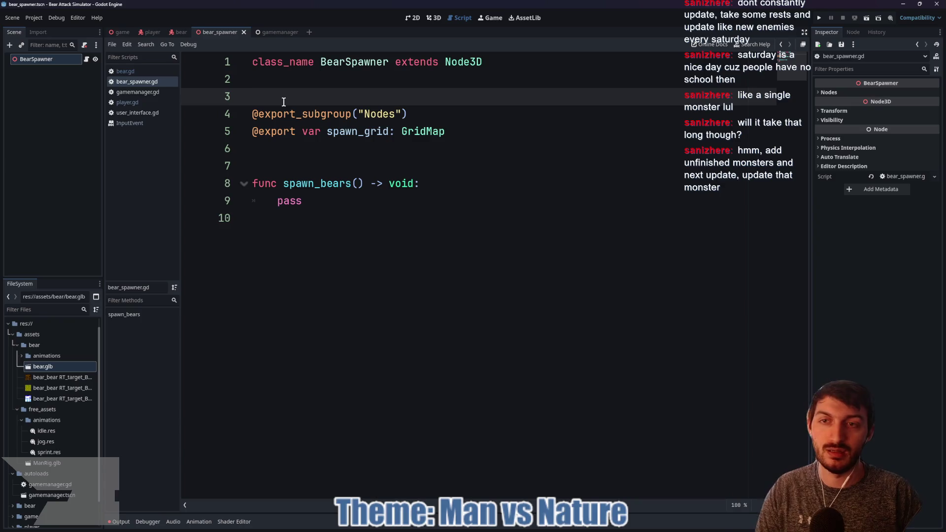
pyautogui.press('Return')
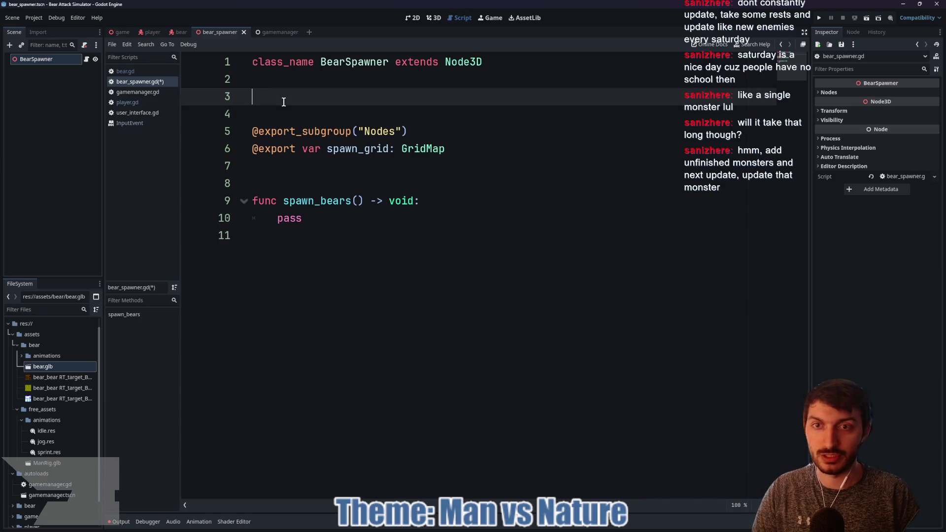
pyautogui.write('@export v')
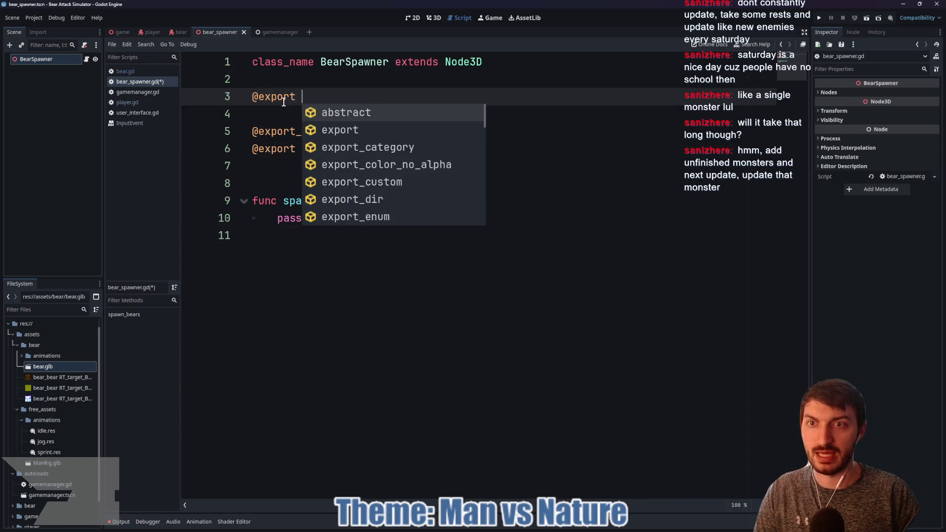
pyautogui.write('ar')
pyautogui.press('BackSpace')
pyautogui.press('BackSpace')
pyautogui.press('BackSpace')
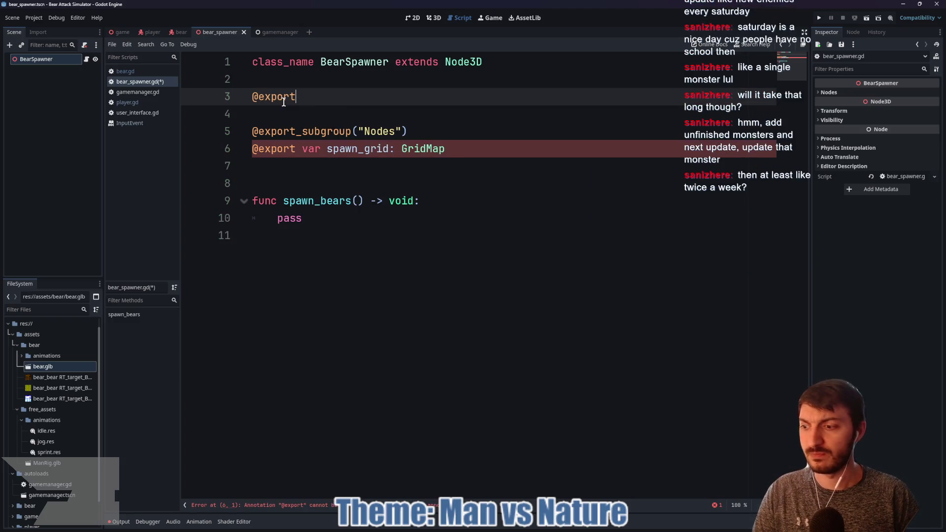
pyautogui.press('BackSpace')
pyautogui.press('BackSpace')
pyautogui.press('BackSpace')
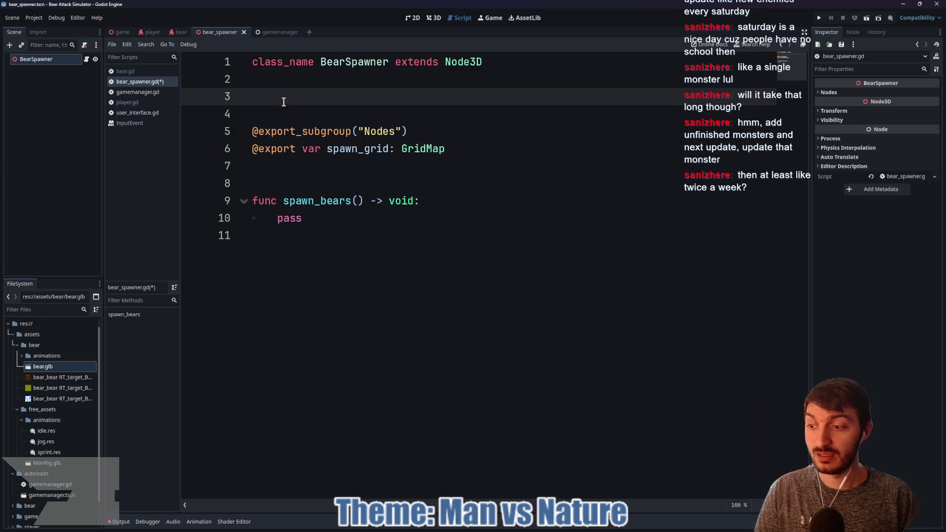
pyautogui.press('BackSpace')
pyautogui.hotkey('ctrl', 's')
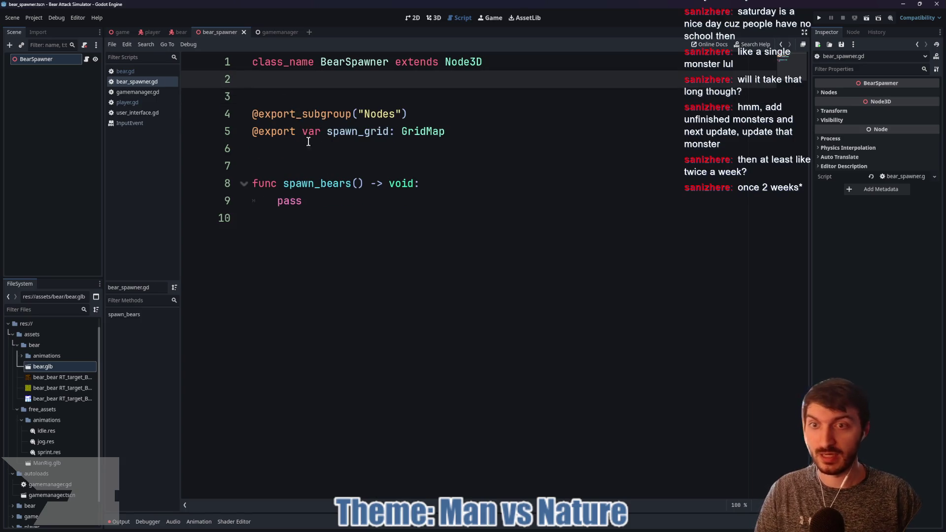
# Step: Delete the placeholder pass statement inside spawn_bears()
pyautogui.click(323, 201)
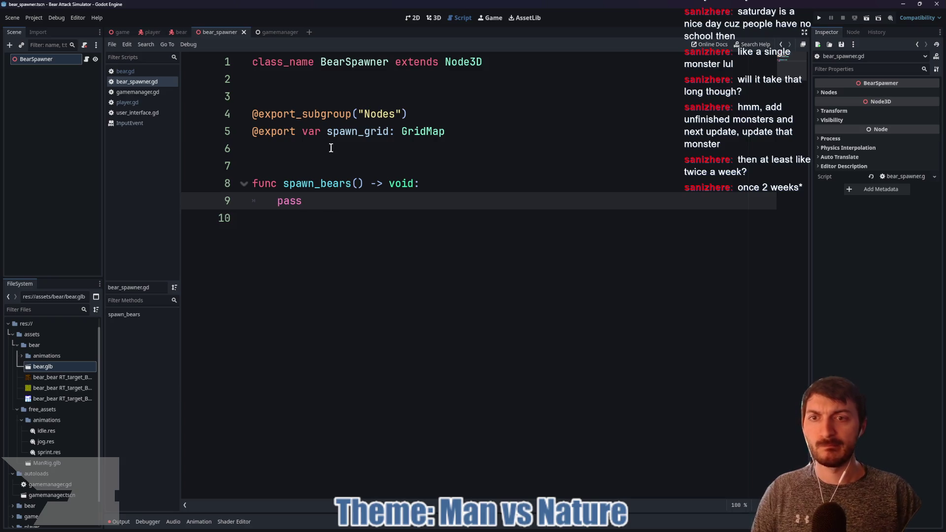
pyautogui.click(357, 183)
pyautogui.click(330, 203)
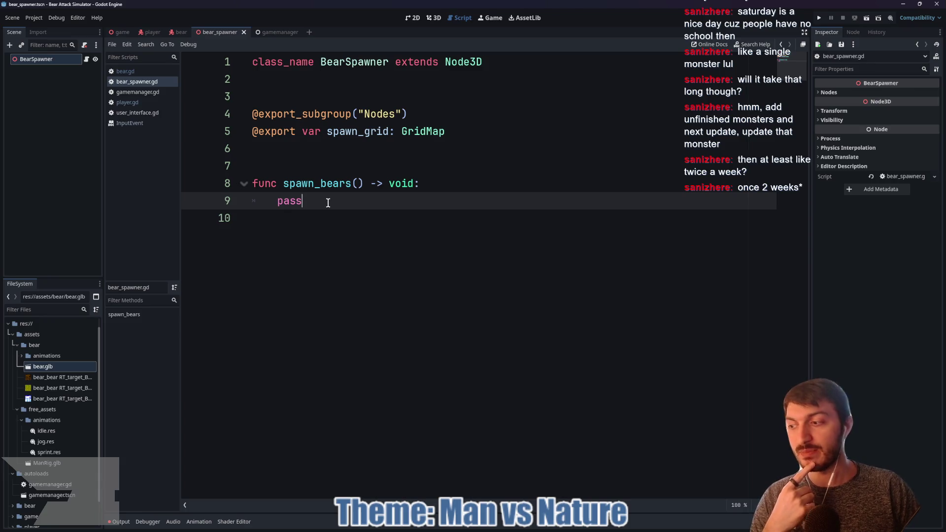
pyautogui.moveTo(322, 202); pyautogui.dragTo(265, 204)
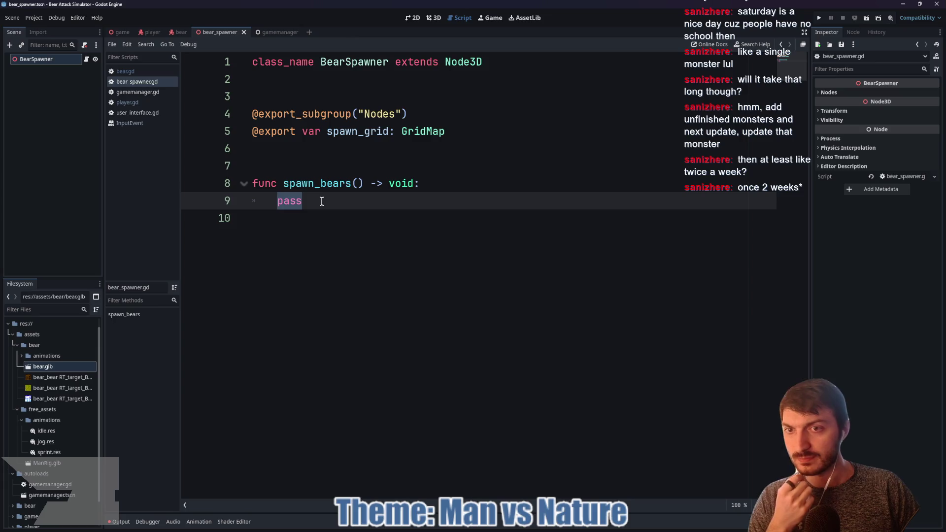
pyautogui.click(309, 165)
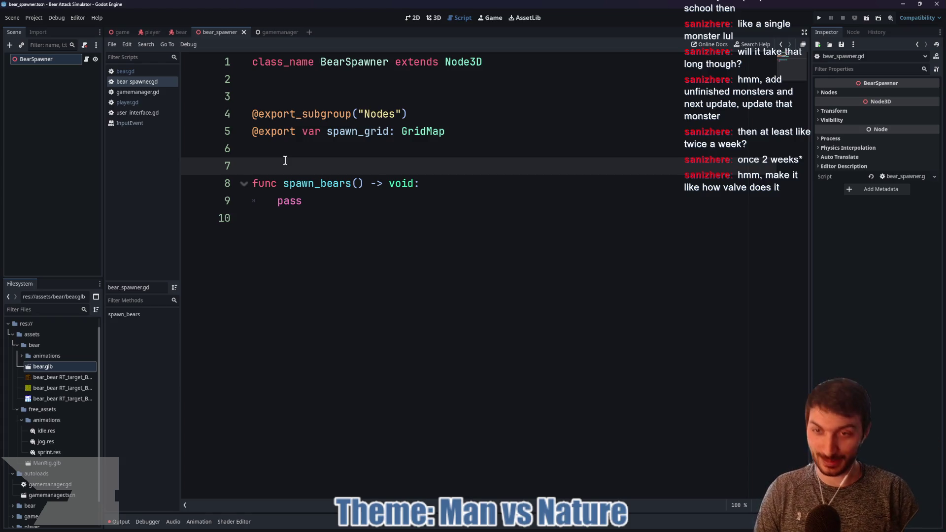
pyautogui.click(328, 196)
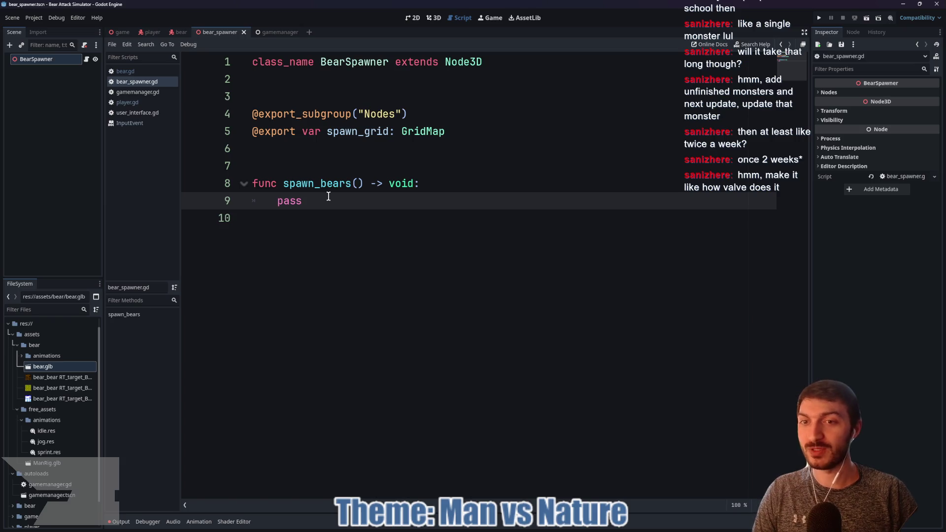
pyautogui.press('BackSpace')
pyautogui.press('BackSpace')
pyautogui.press('BackSpace')
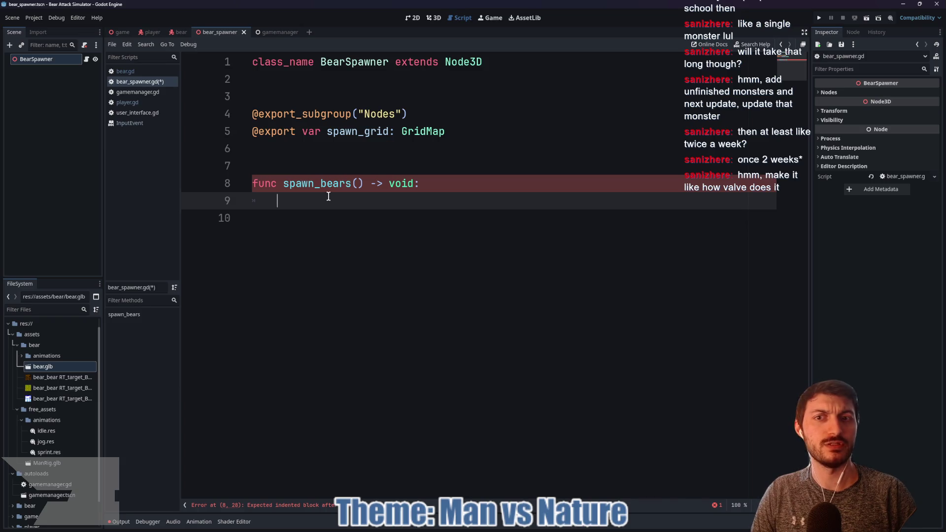
pyautogui.click(291, 87)
pyautogui.press('Return')
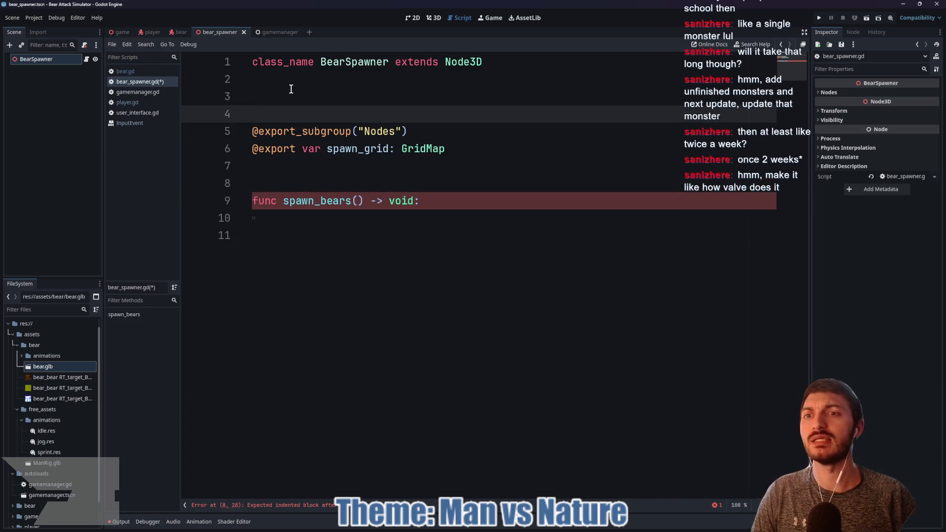
pyautogui.write('@ep')
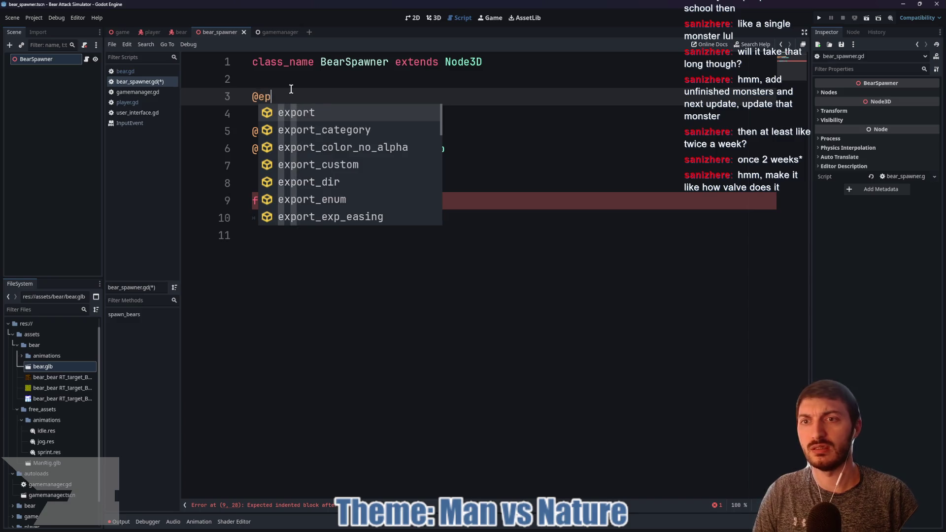
pyautogui.write('xpor')
pyautogui.press('BackSpace')
pyautogui.press('BackSpace')
pyautogui.press('BackSpace')
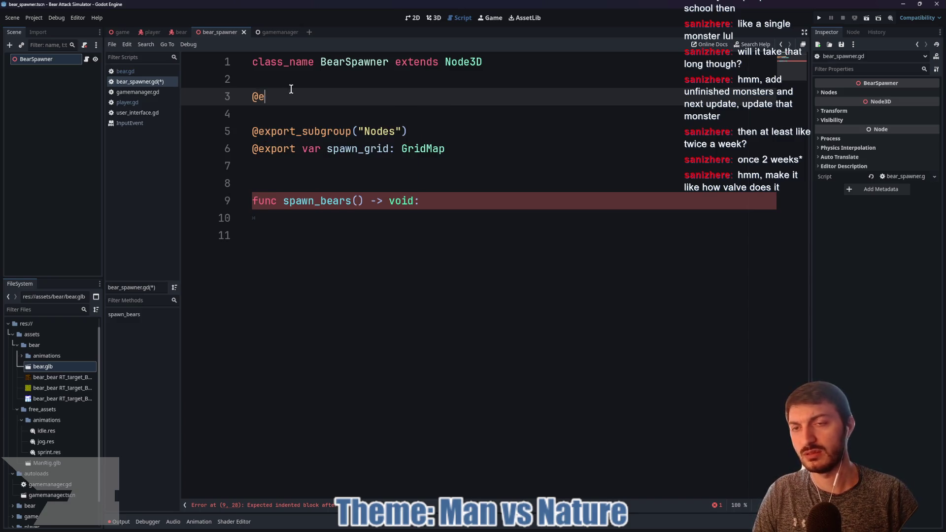
pyautogui.write('xport_sub')
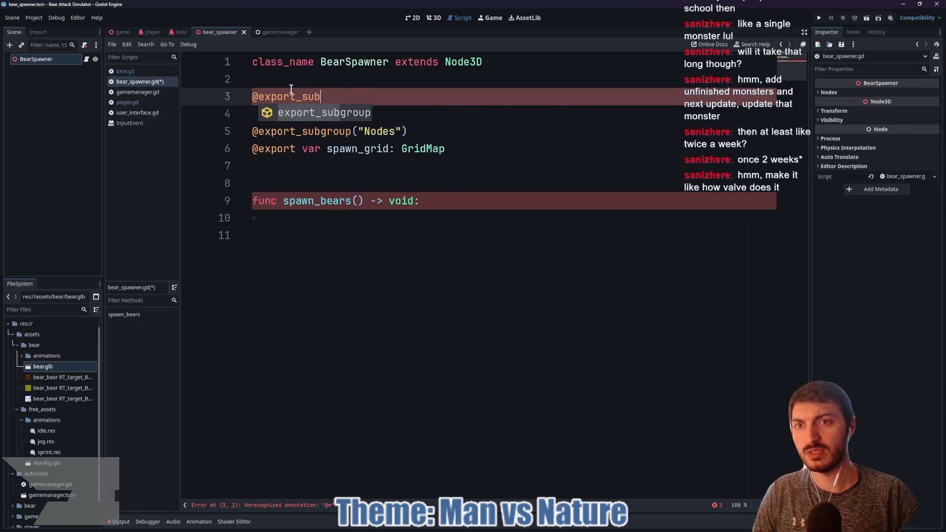
pyautogui.press('Return')
pyautogui.write('"Bears')
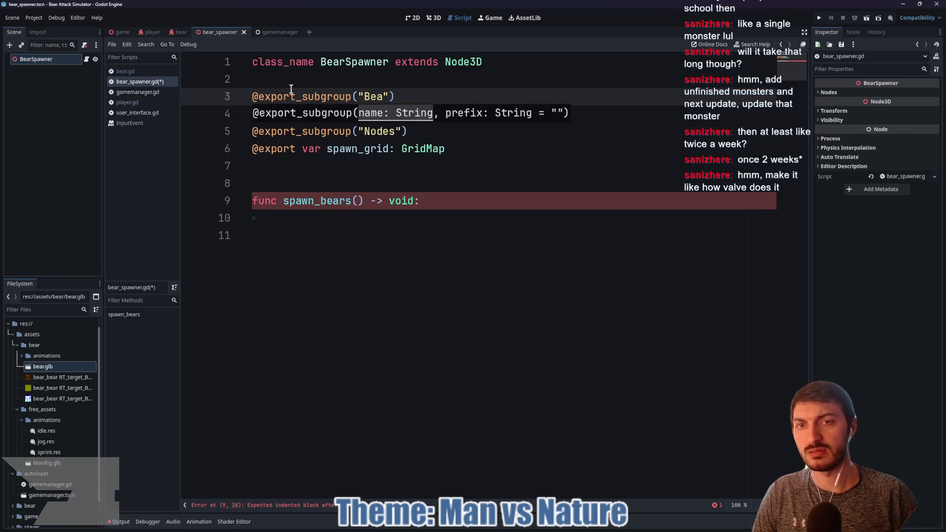
pyautogui.press('BackSpace')
pyautogui.press('BackSpace')
pyautogui.press('BackSpace')
pyautogui.write('Spawner Sta')
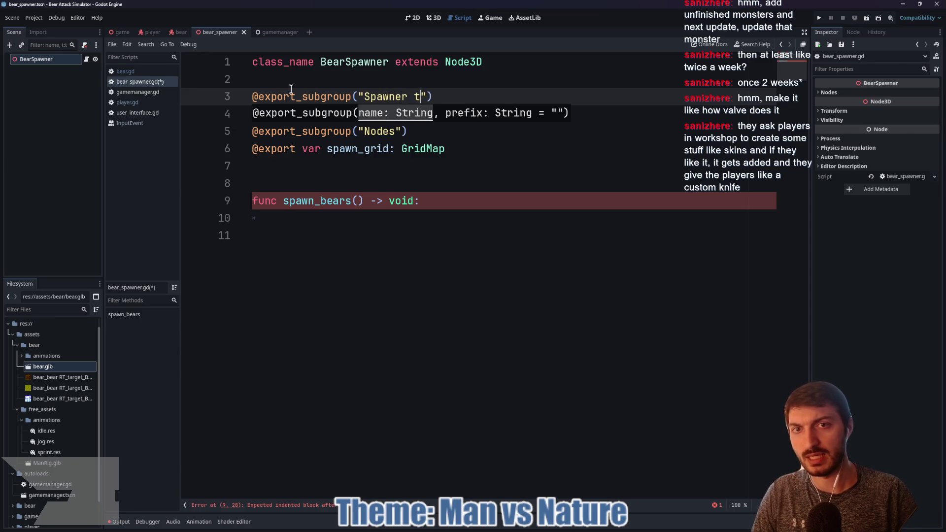
pyautogui.write('ts')
pyautogui.click(502, 95)
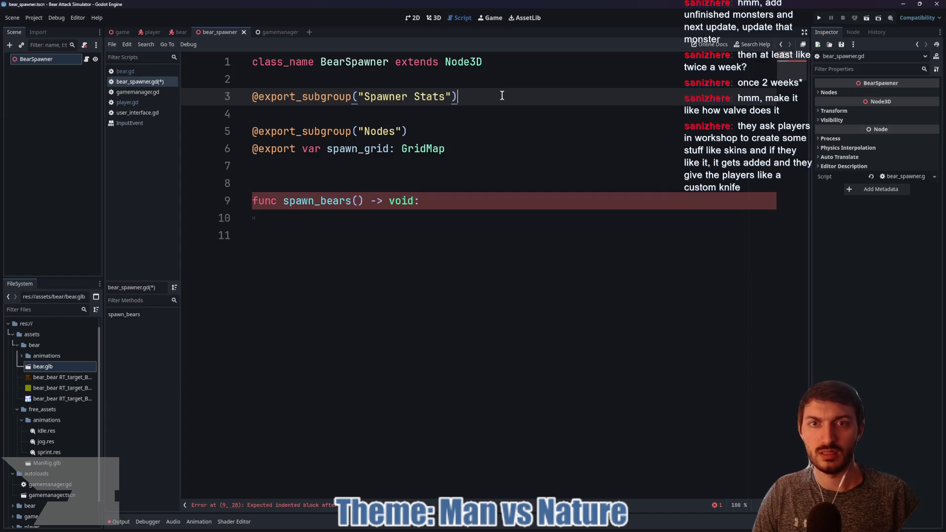
pyautogui.press('Return')
pyautogui.write('@export var ')
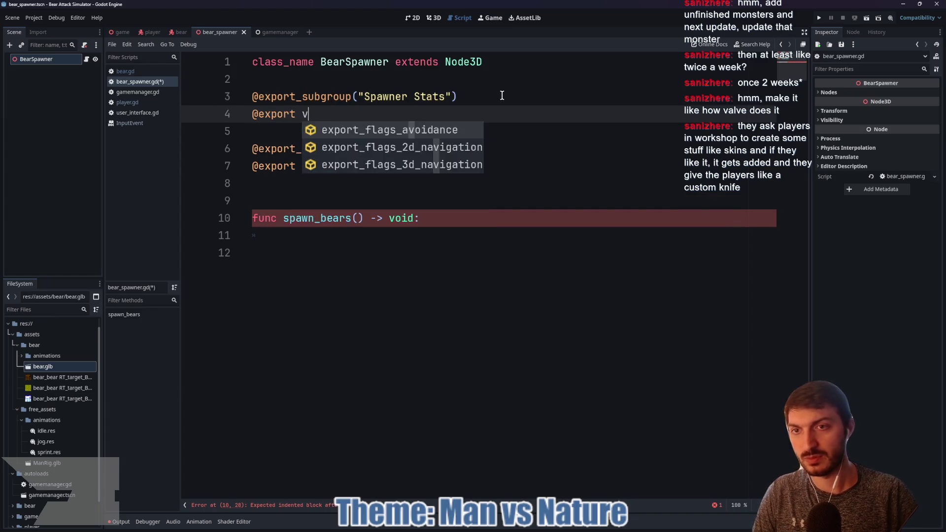
pyautogui.write('bears: ')
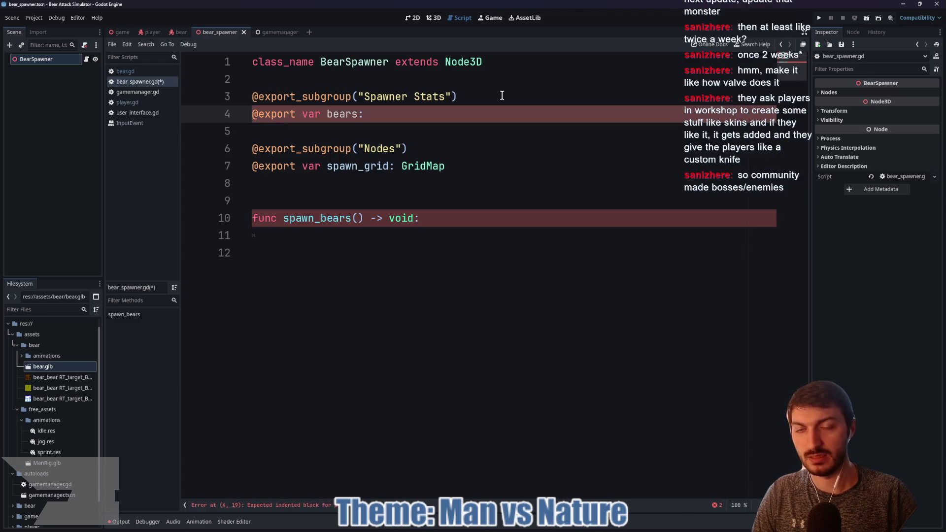
pyautogui.write('Array')
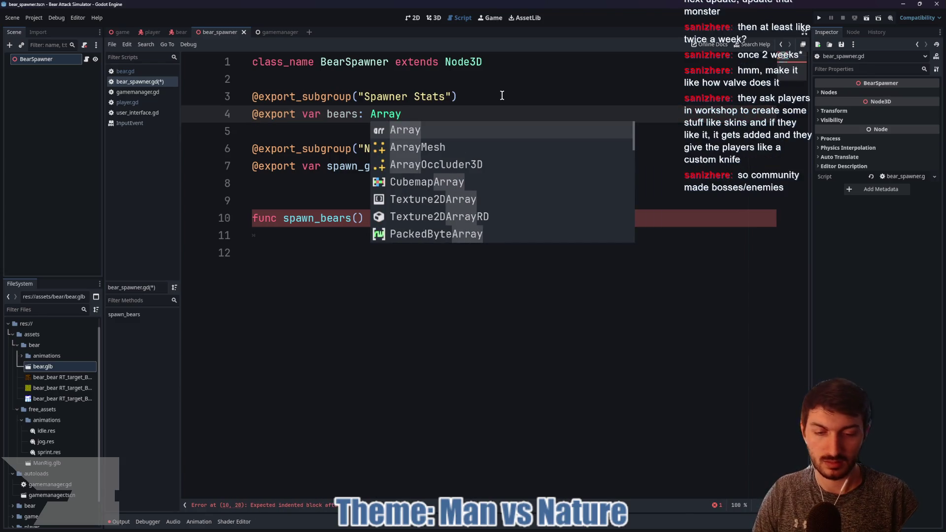
pyautogui.write('[PackedS')
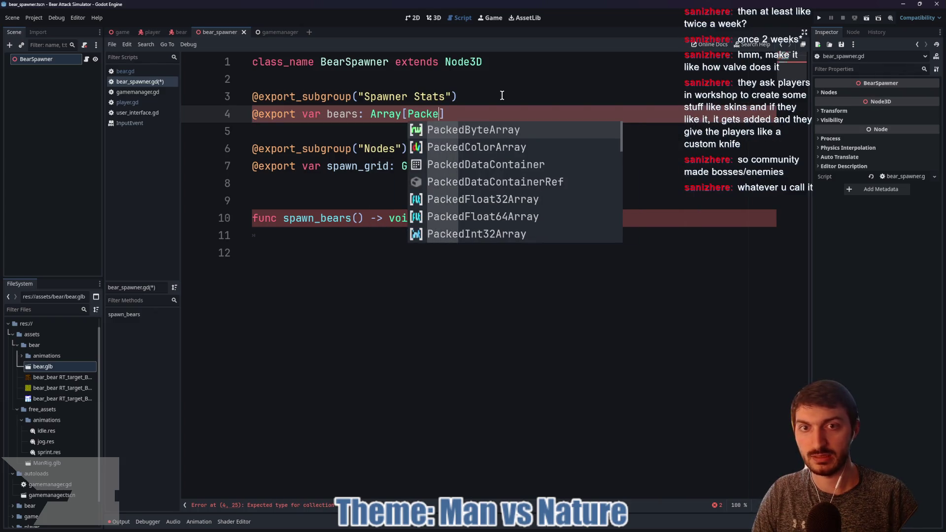
pyautogui.write('cene')
pyautogui.press('Right')
pyautogui.write('= []')
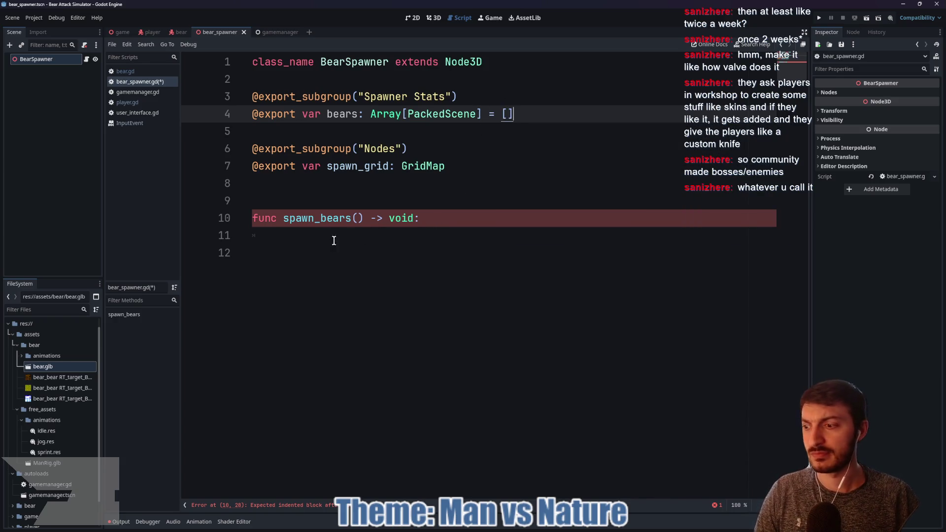
pyautogui.click(491, 200)
pyautogui.hotkey('ctrl', 's')
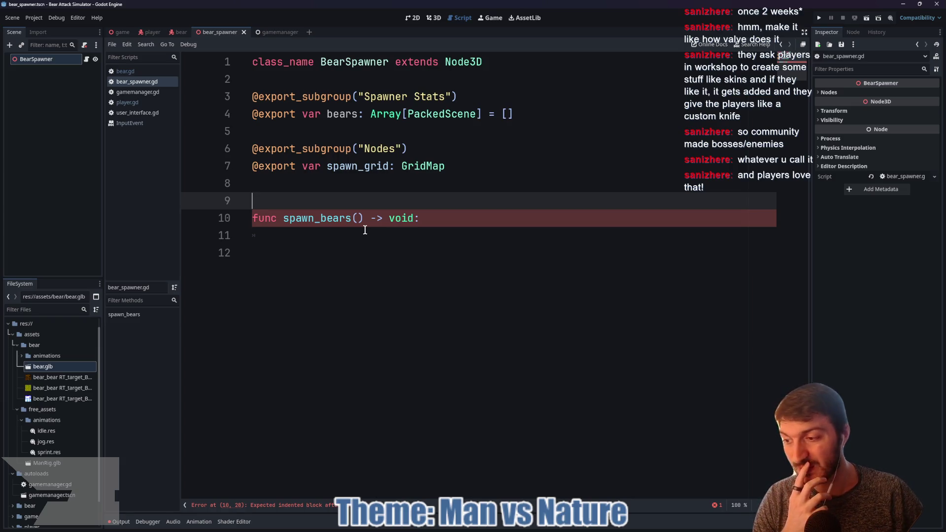
pyautogui.click(345, 237)
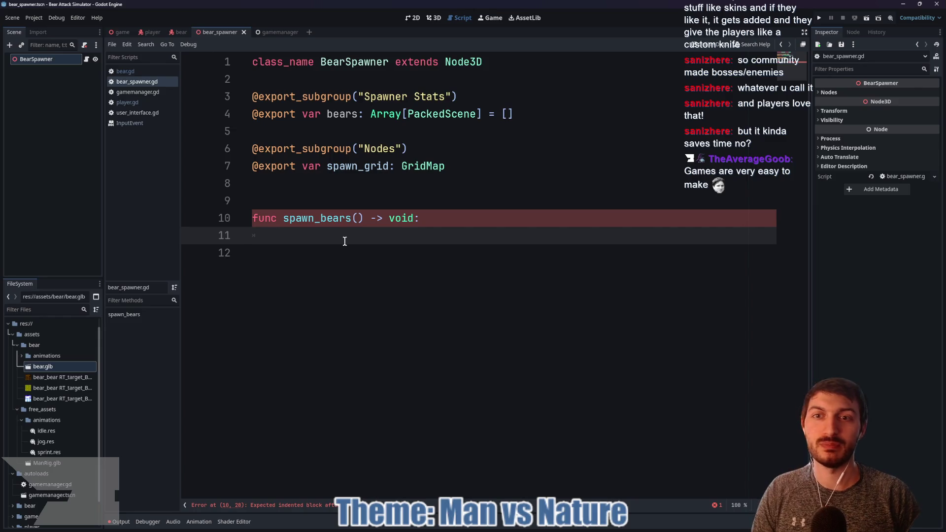
pyautogui.write('var bear')
pyautogui.press('BackSpace')
pyautogui.press('BackSpace')
pyautogui.press('BackSpace')
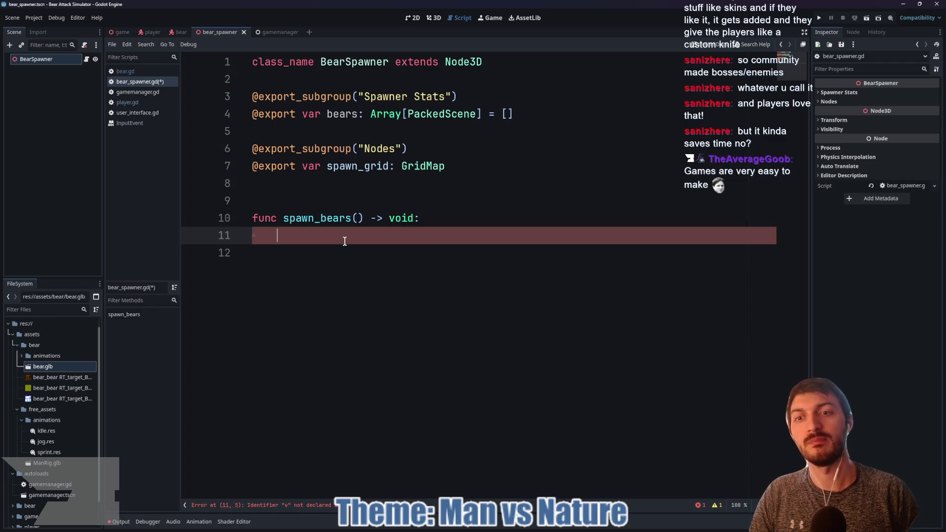
pyautogui.click(529, 115)
pyautogui.press('Return')
pyautogui.write('@export var ')
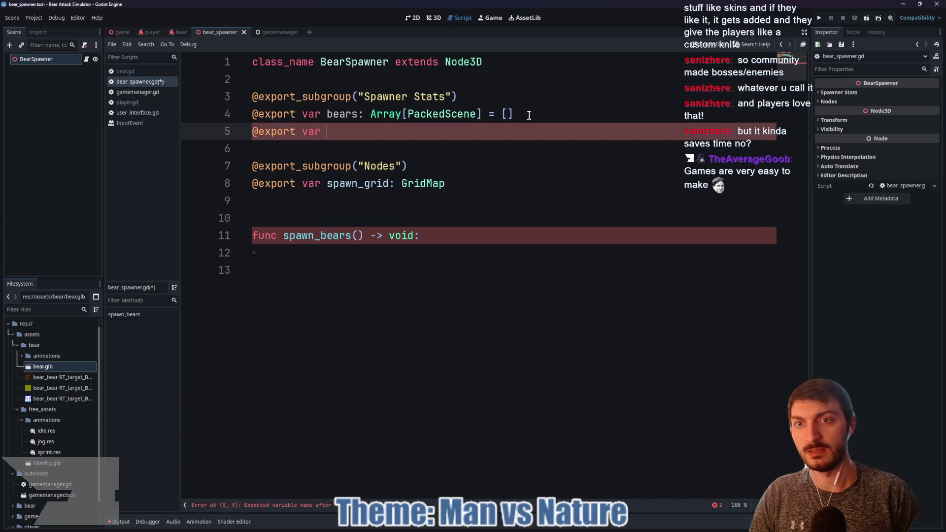
pyautogui.write('spawn_count:')
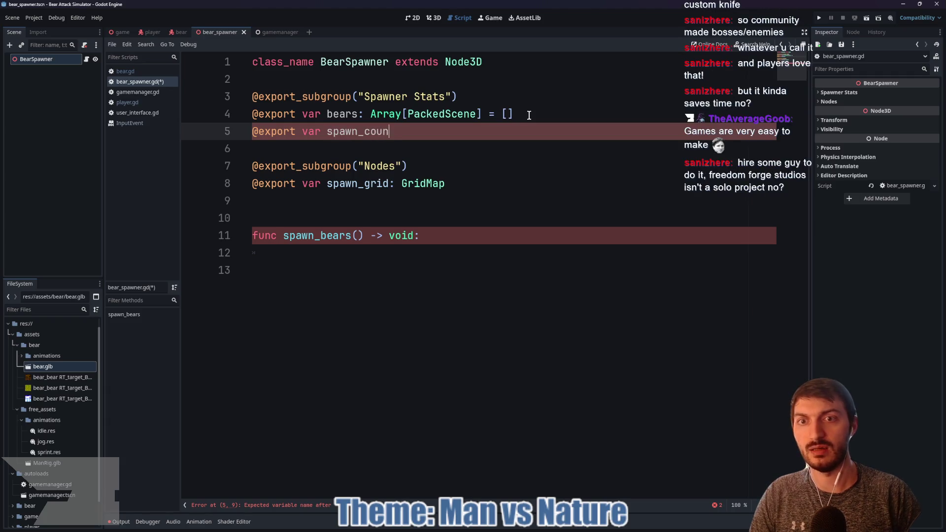
pyautogui.write(' int')
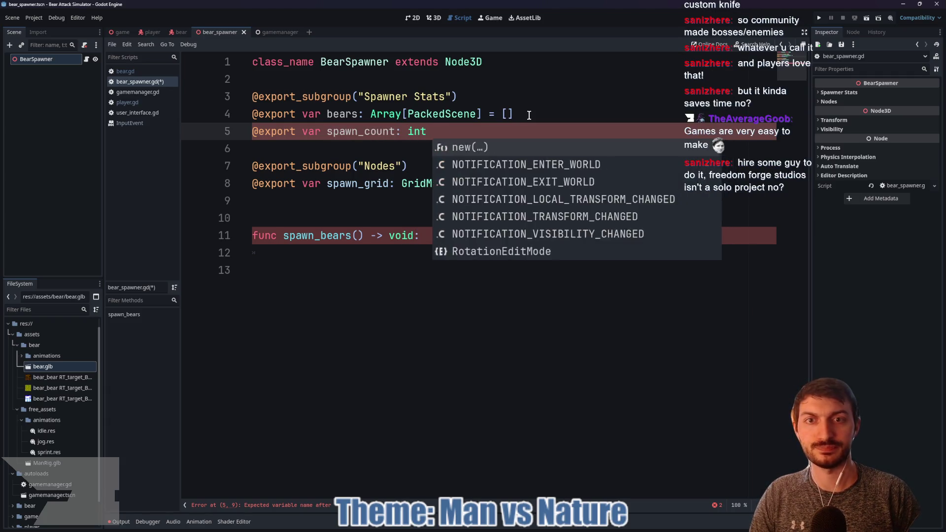
pyautogui.write(' = 3')
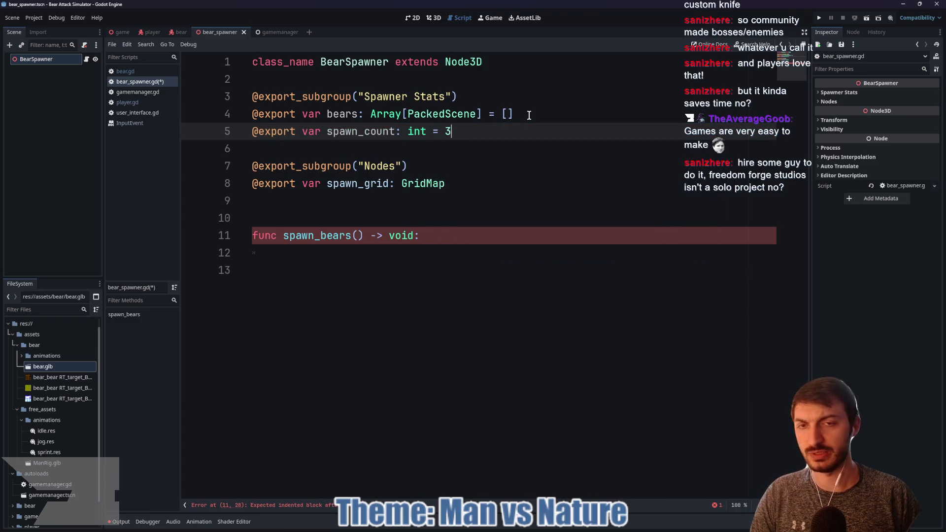
pyautogui.click(299, 255)
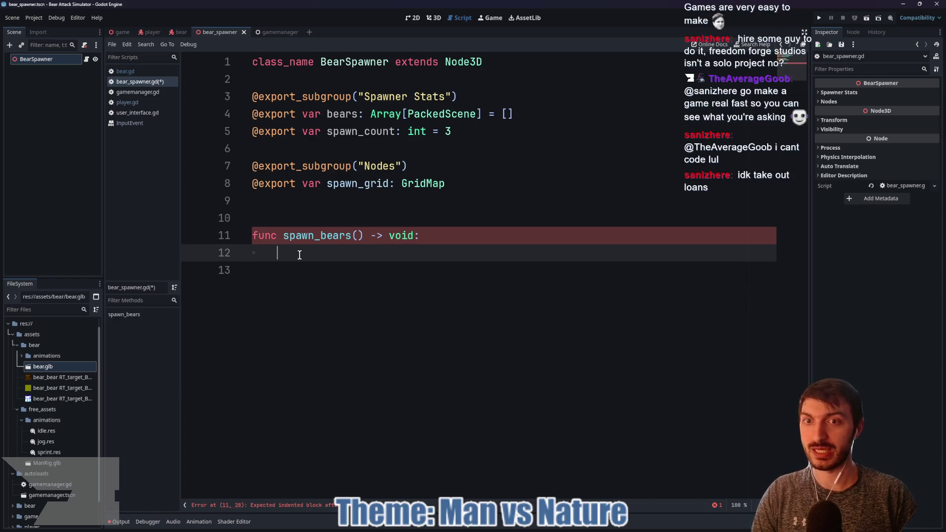
# Step: Write a 'for spawn in spawn_count:' loop in spawn_bears()
pyautogui.write('for')
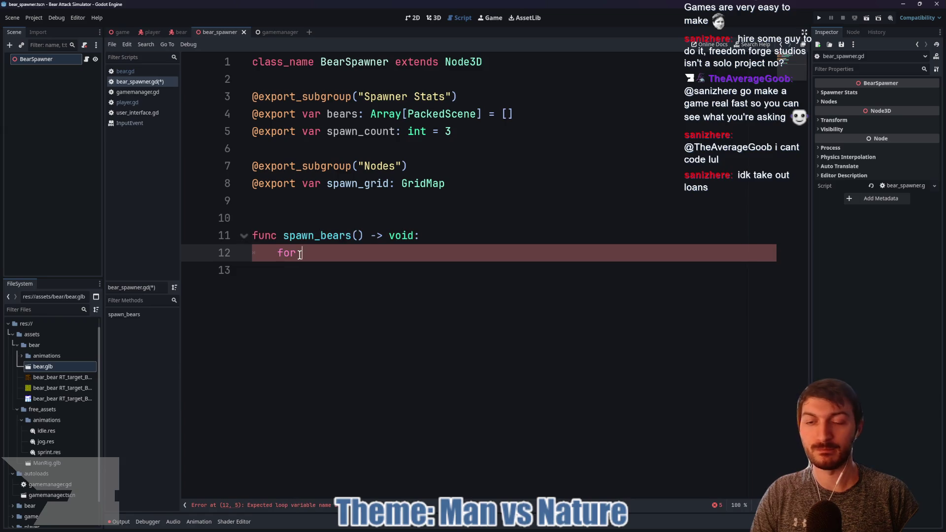
pyautogui.write(' spawn in ')
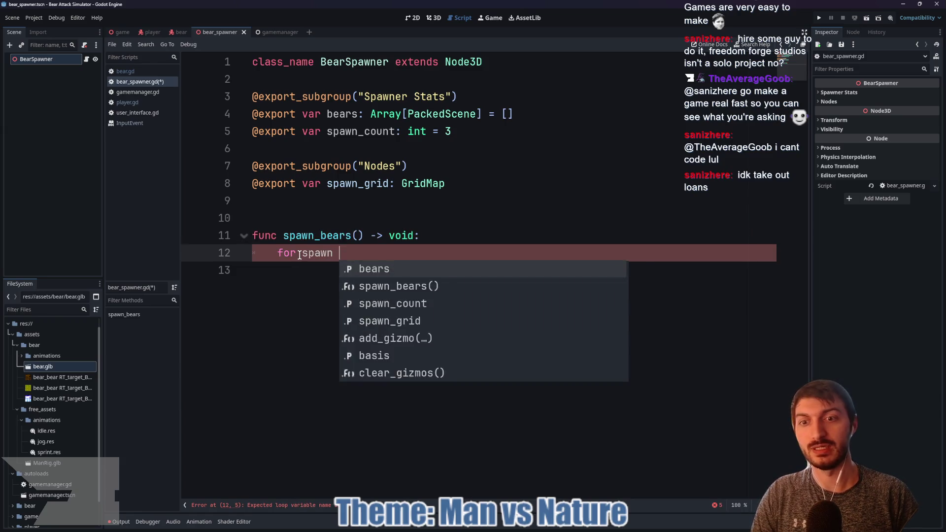
pyautogui.write('spawn')
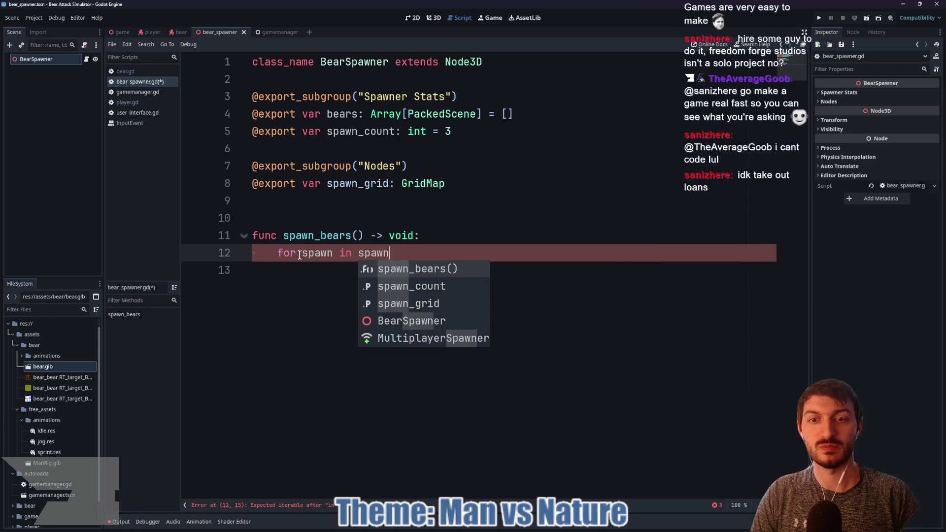
pyautogui.press('Return')
pyautogui.write(':')
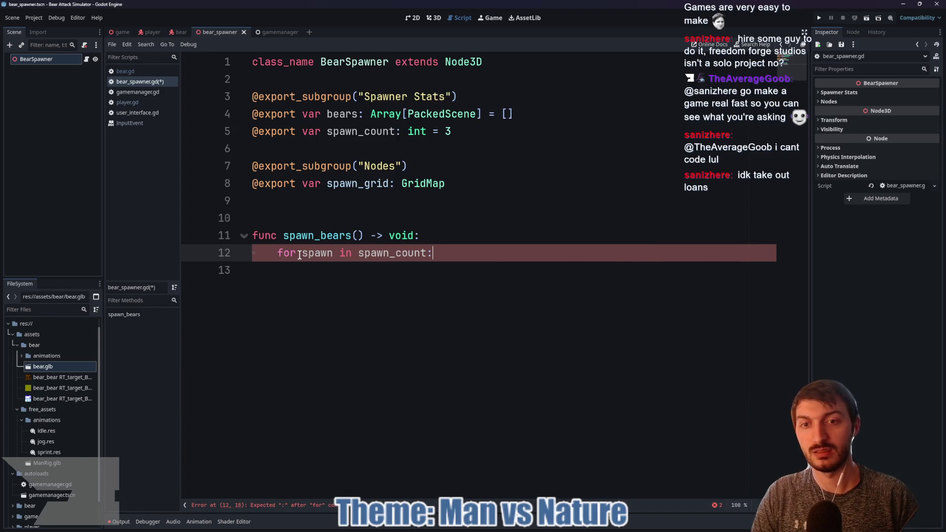
pyautogui.press('Return')
# Step: Inside the loop, declare var bear = bears.pick_random().instantiate()
pyautogui.write('var bear = ')
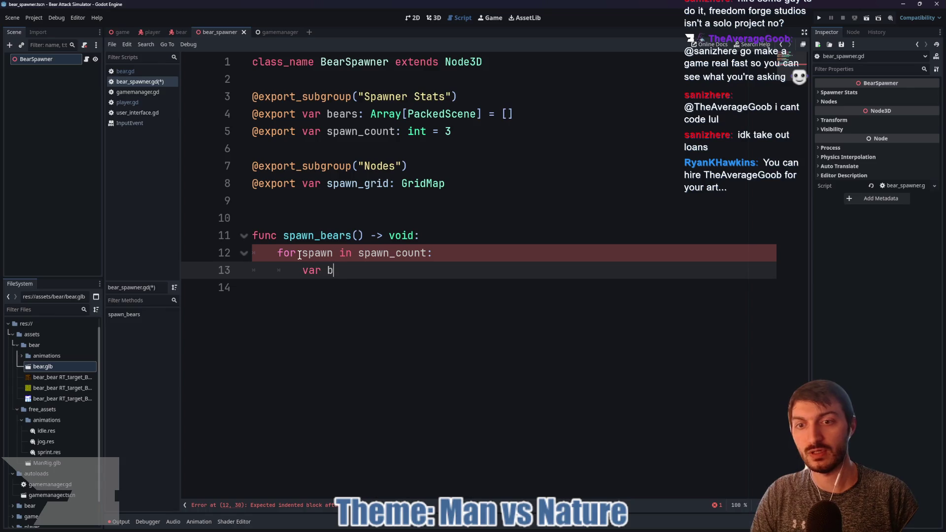
pyautogui.write('bears.pic')
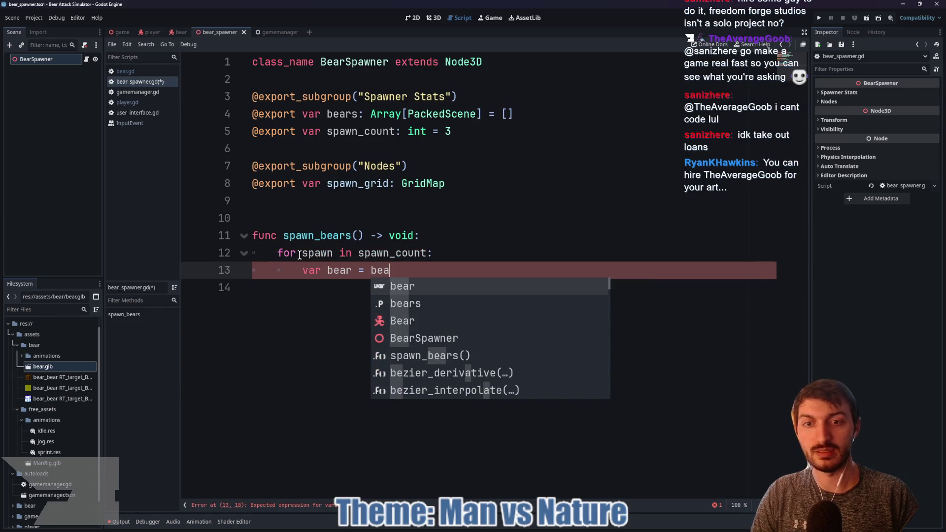
pyautogui.press('Return')
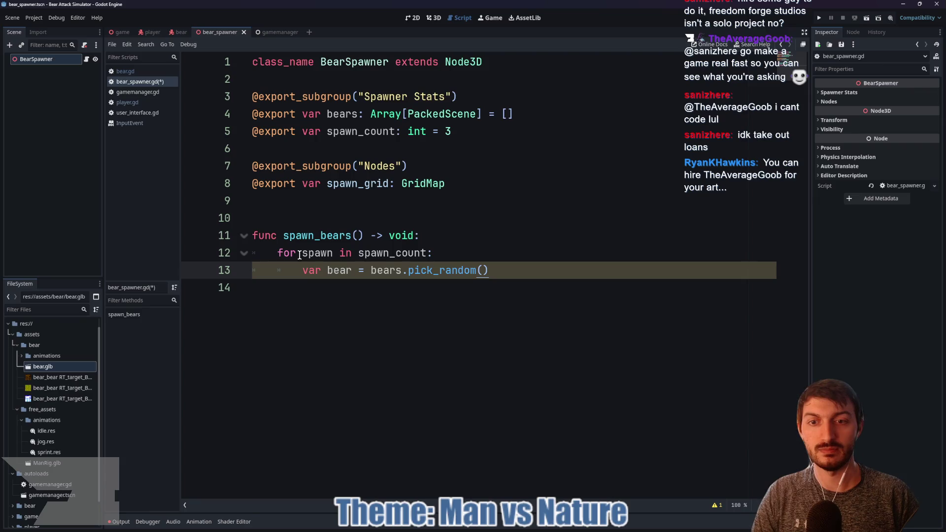
pyautogui.press('Return')
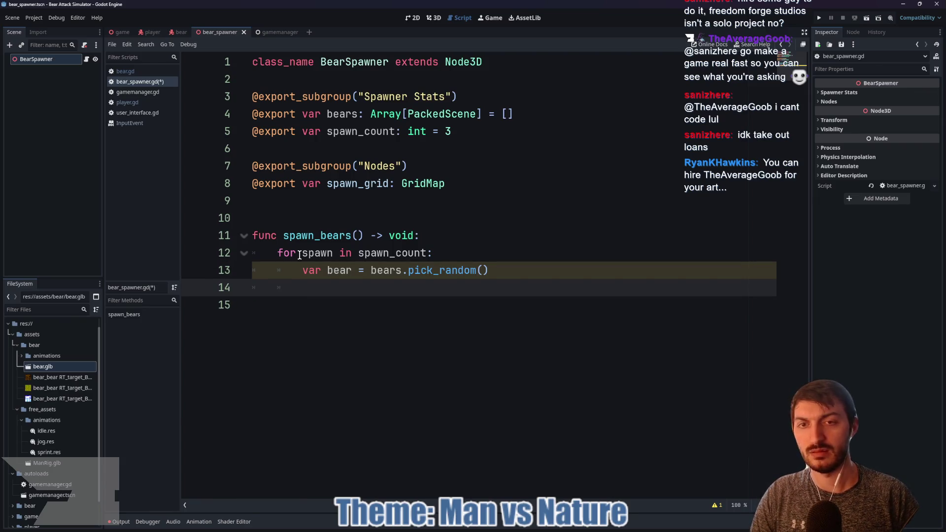
pyautogui.click(504, 271)
pyautogui.write('.insta')
pyautogui.press('Return')
pyautogui.write(')')
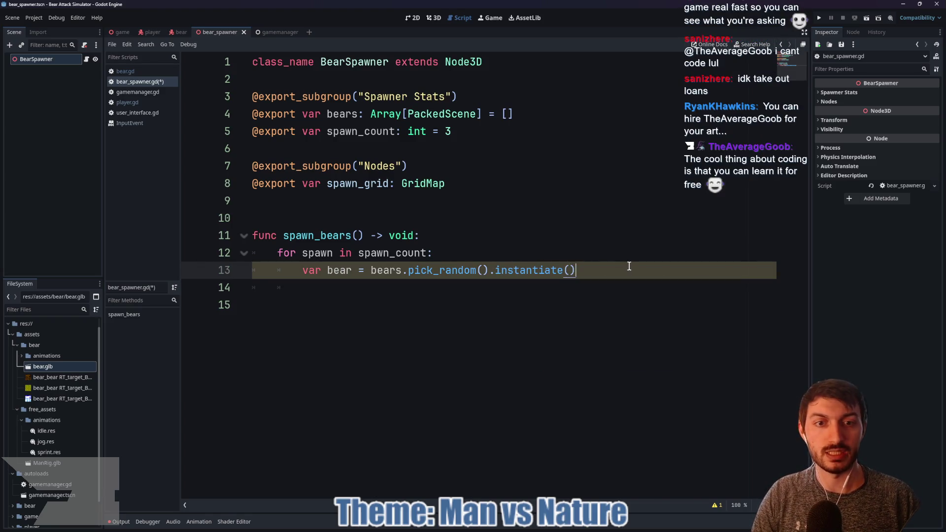
pyautogui.press('Return')
pyautogui.write('bear.')
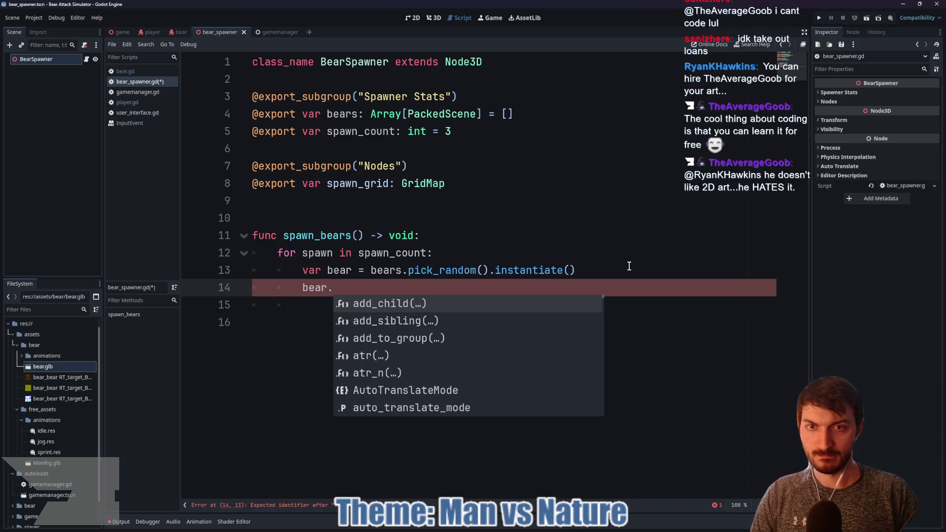
pyautogui.click(466, 183)
pyautogui.press('Return')
pyautogui.write('@export var bears_node')
pyautogui.write(' node3')
pyautogui.press('Return')
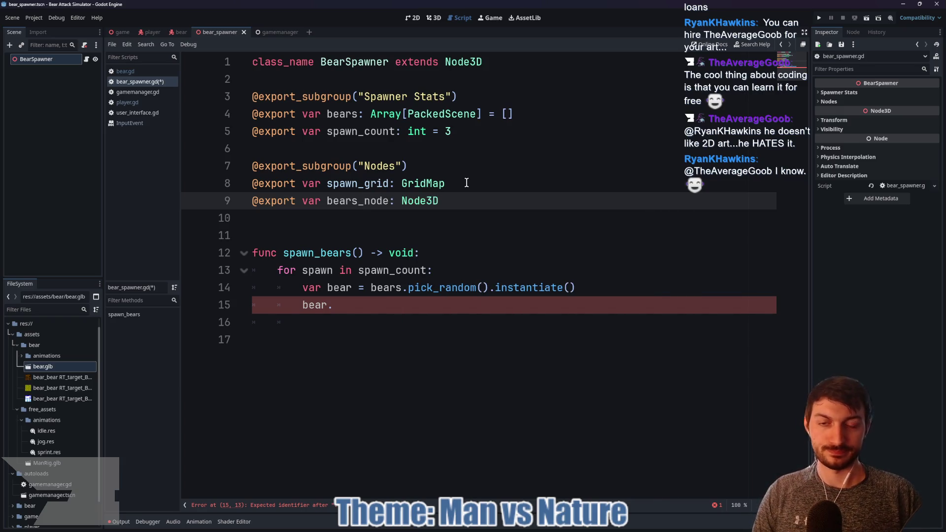
pyautogui.click(339, 307)
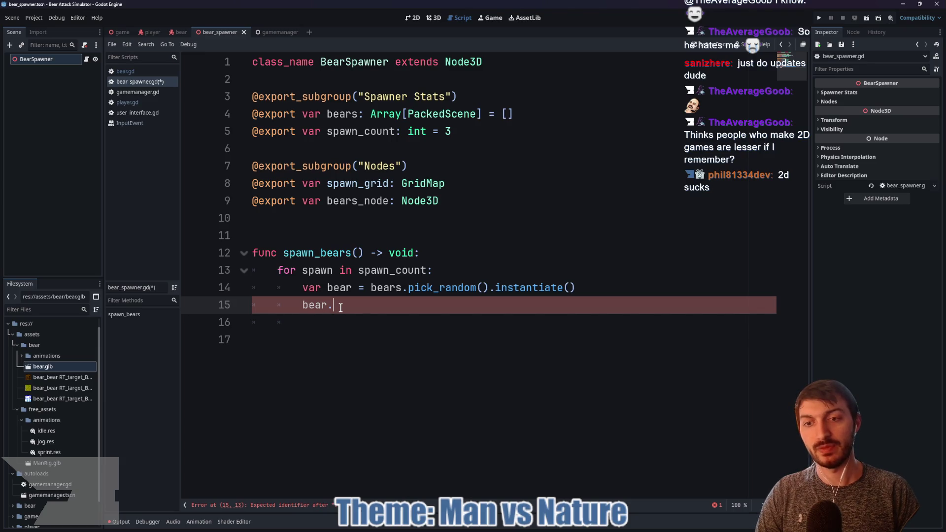
# Step: Add bears_node.add_child(bear) inside the spawn loop
pyautogui.press('BackSpace')
pyautogui.press('BackSpace')
pyautogui.press('BackSpace')
pyautogui.write('bears')
pyautogui.press('Down')
pyautogui.press('Return')
pyautogui.write('.add')
pyautogui.press('Down')
pyautogui.press('Return')
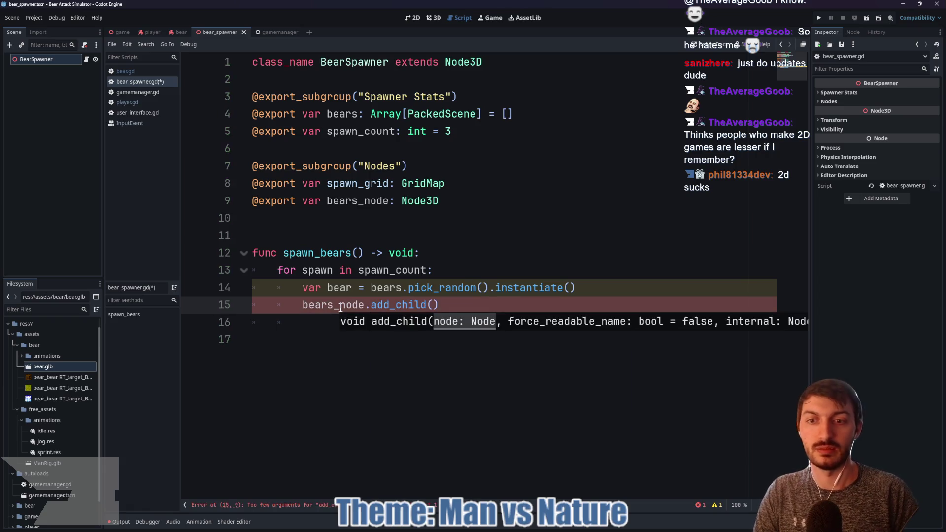
pyautogui.write('bear')
pyautogui.click(490, 294)
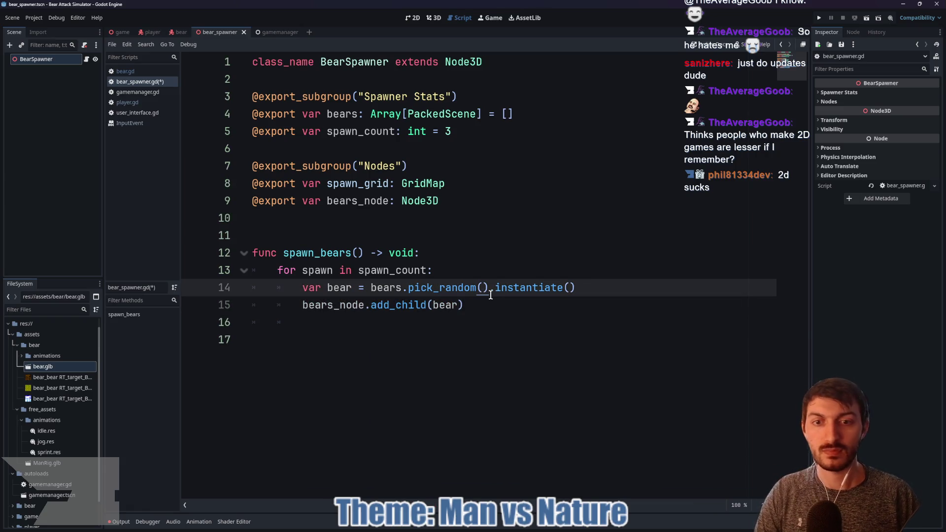
pyautogui.click(489, 301)
pyautogui.press('Return')
# Step: Set bear.global_position = spawn_grid.get_used_cells().pick_random() and save the script
pyautogui.write('bea')
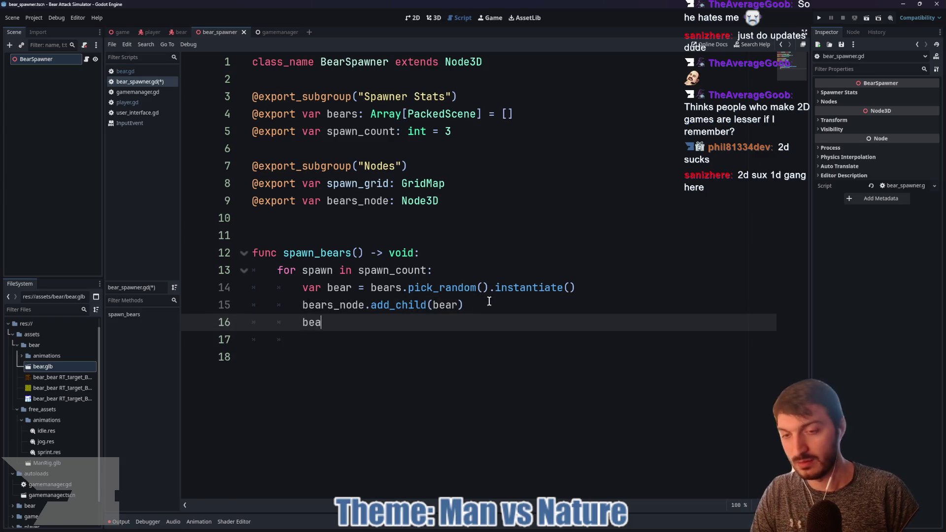
pyautogui.write('r.glbal')
pyautogui.press('BackSpace')
pyautogui.press('BackSpace')
pyautogui.press('BackSpace')
pyautogui.write('obal_position = ')
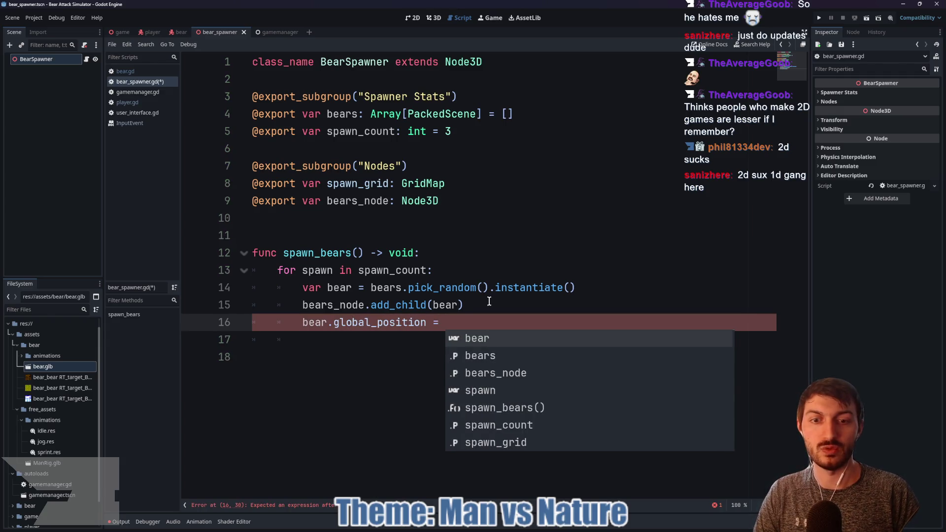
pyautogui.write('spawn')
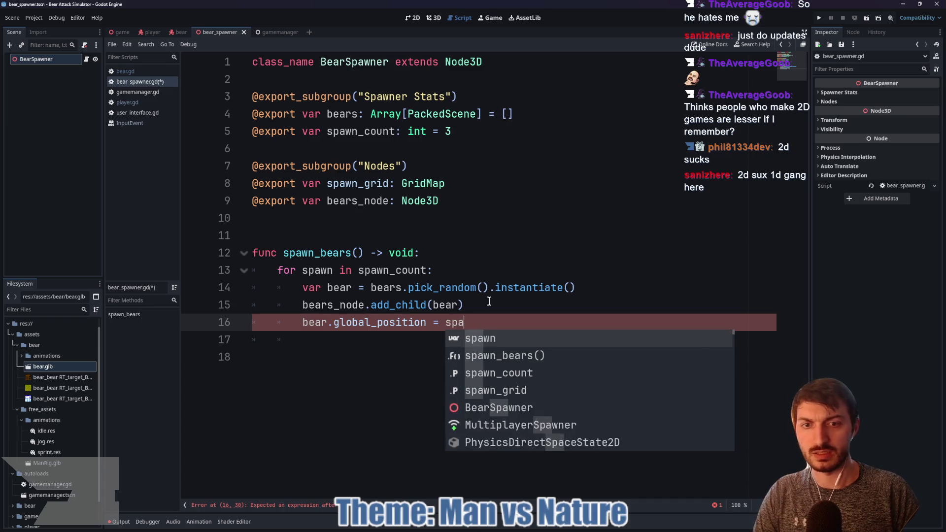
pyautogui.press('Down')
pyautogui.press('Return')
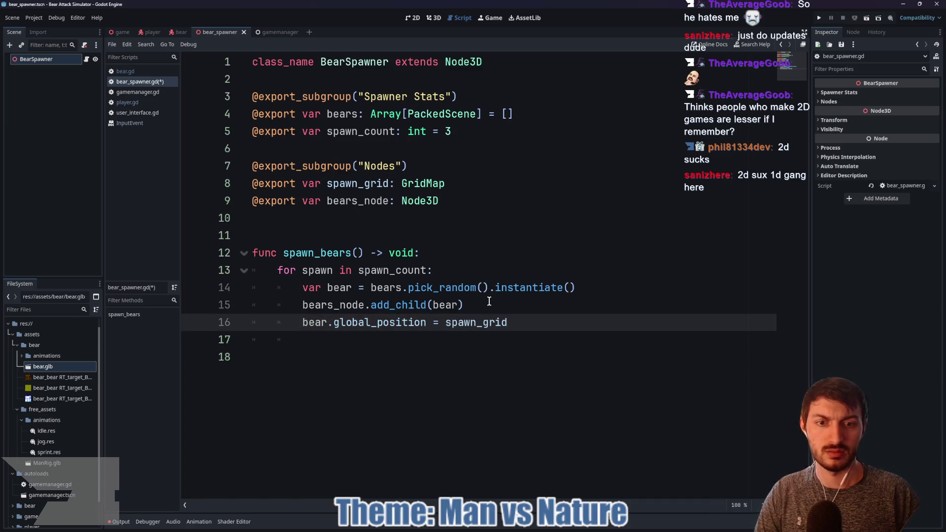
pyautogui.write('.get_i')
pyautogui.press('BackSpace')
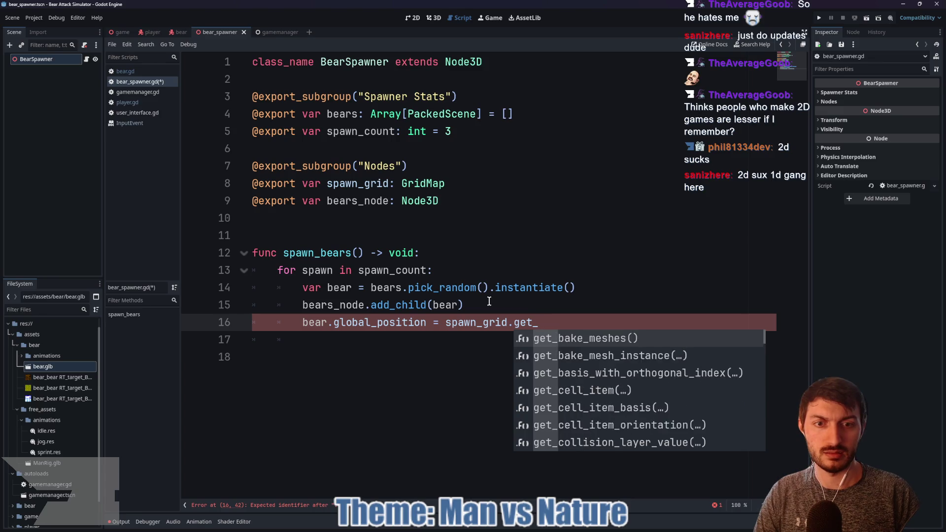
pyautogui.write('us')
pyautogui.press('Return')
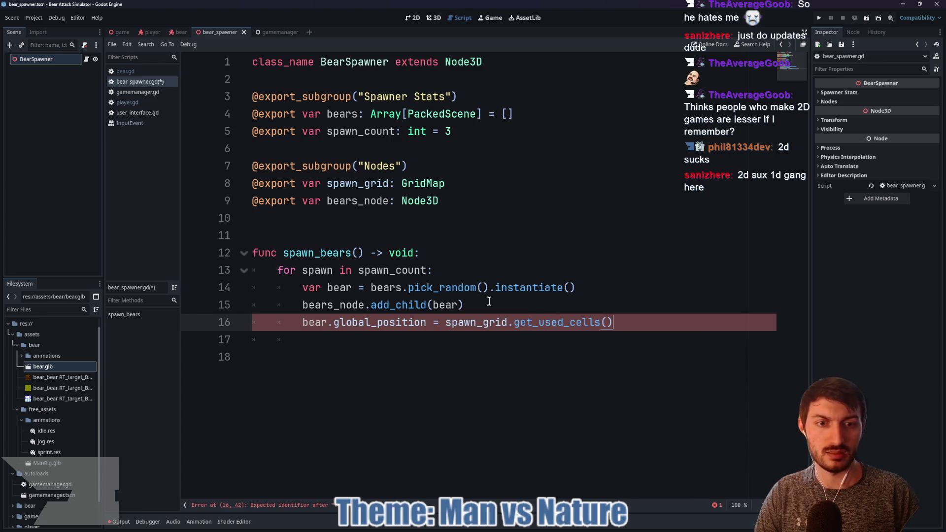
pyautogui.write('.pic')
pyautogui.press('Return')
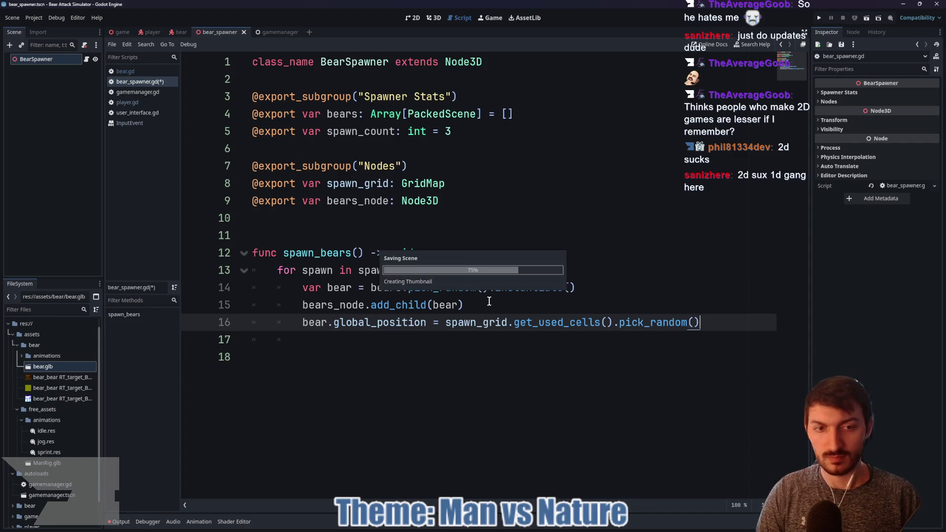
pyautogui.hotkey('ctrl', 's')
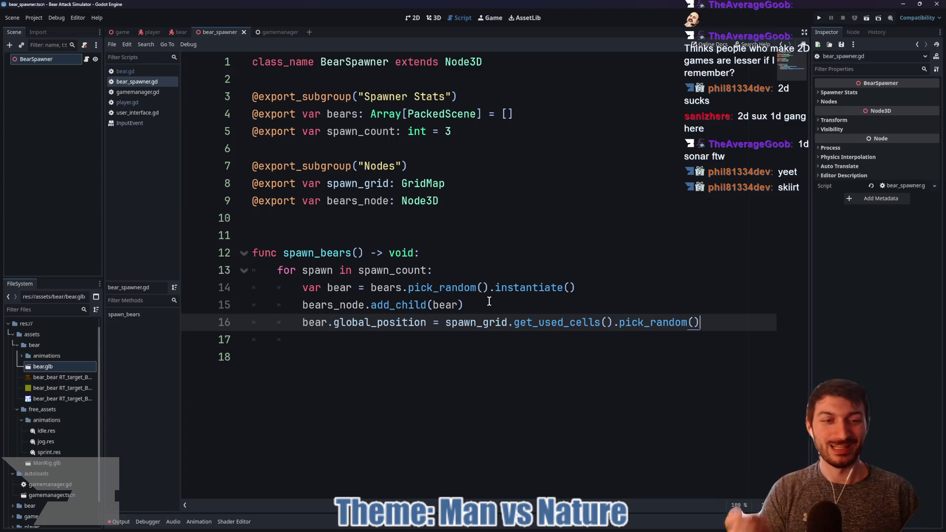
# Step: Delete the extra blank lines at the end of the script
pyautogui.press('Return')
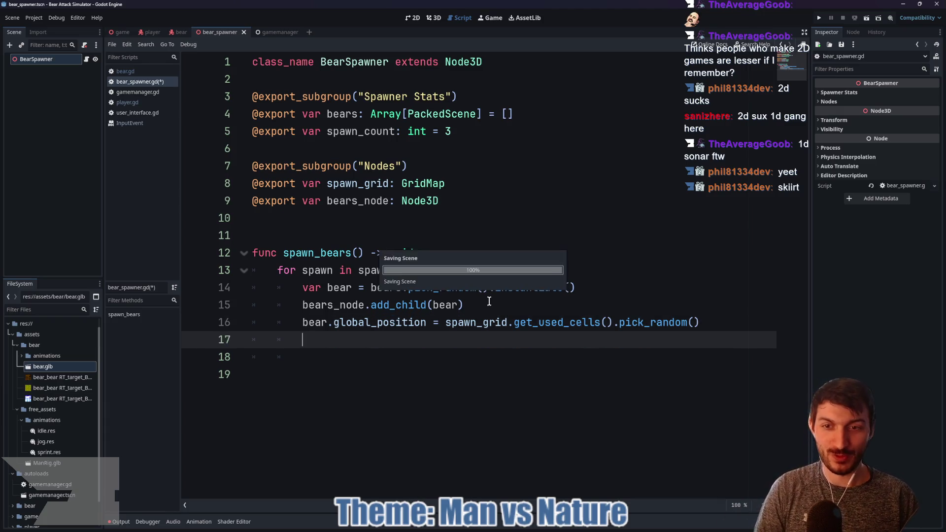
pyautogui.moveTo(295, 368); pyautogui.dragTo(254, 338)
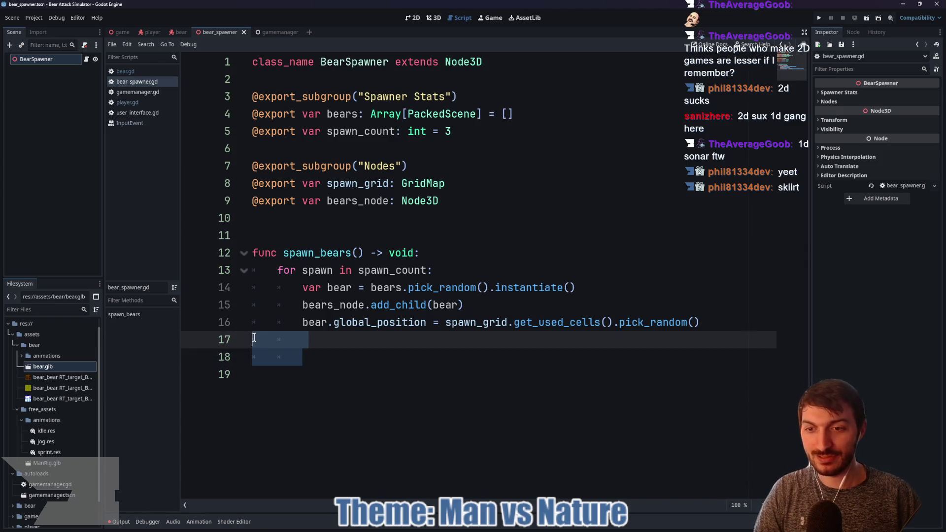
pyautogui.press('BackSpace')
pyautogui.press('Delete')
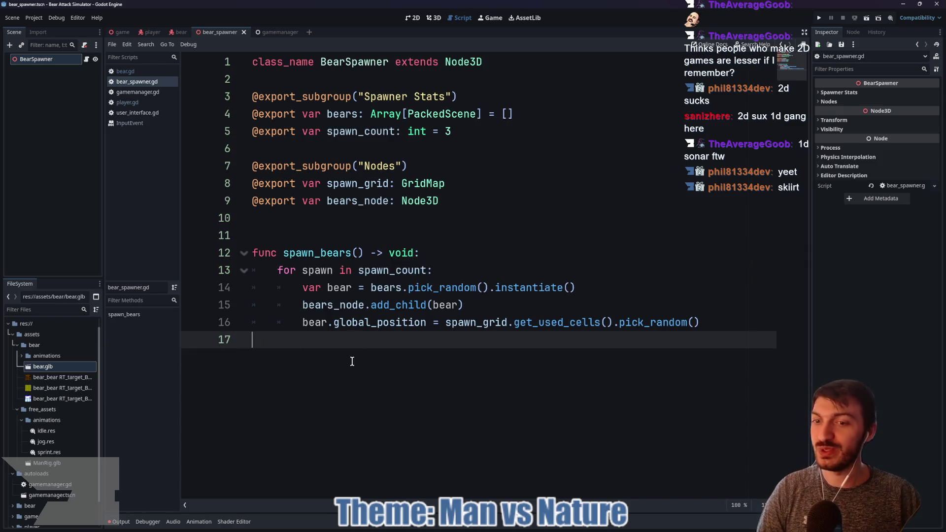
pyautogui.click(125, 33)
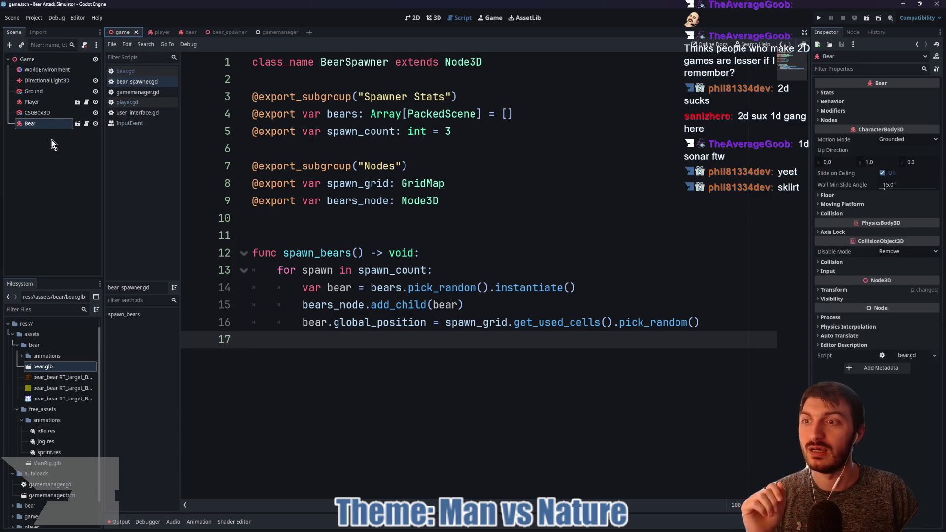
# Step: Delete the Bear node from the game scene and save it
pyautogui.click(36, 125)
pyautogui.press('Delete')
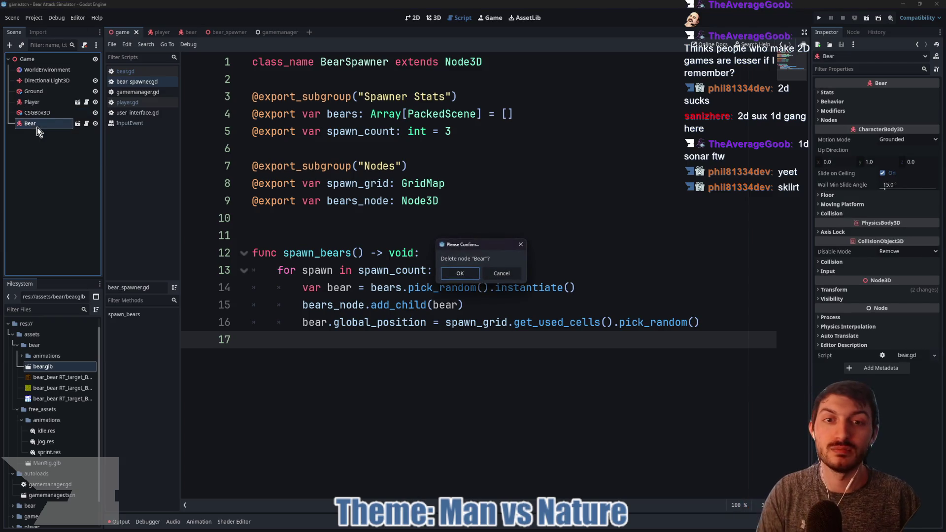
pyautogui.press('Return')
pyautogui.hotkey('ctrl', 's')
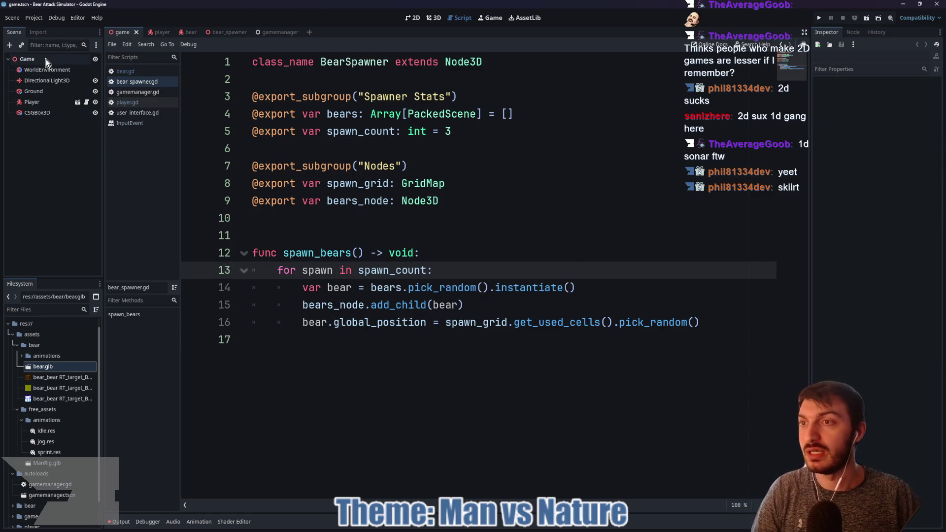
# Step: Add a Node3D child under Game and name it Bears
pyautogui.click(46, 59)
pyautogui.hotkey('ctrl', 'a')
pyautogui.write('node3d')
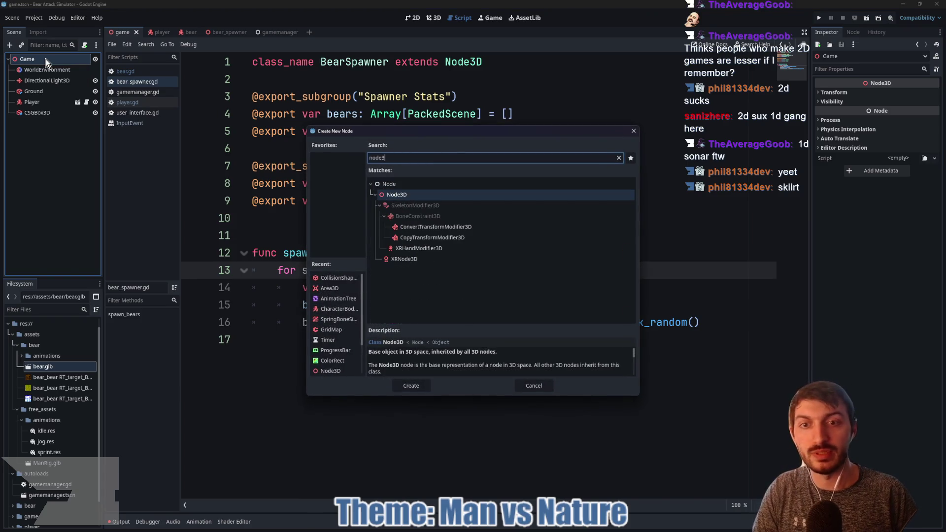
pyautogui.press('Return')
pyautogui.doubleClick(47, 123)
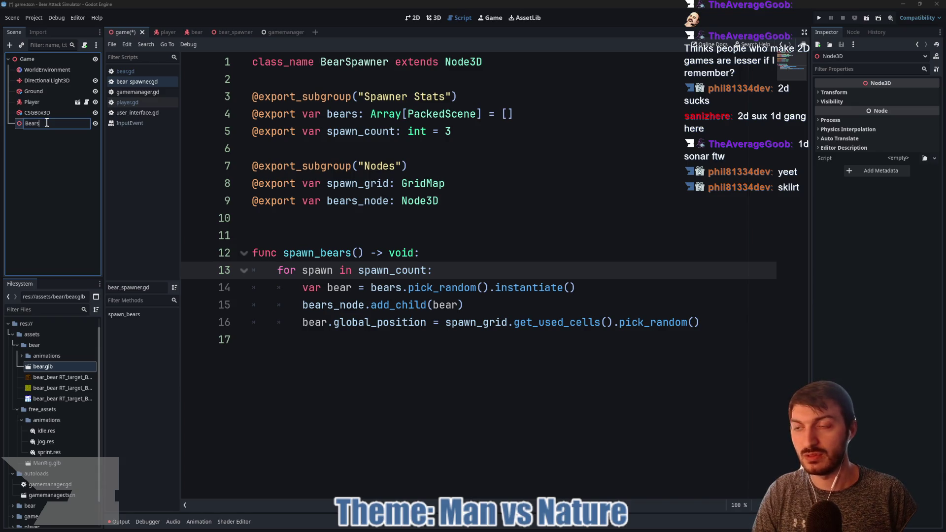
pyautogui.press('Return')
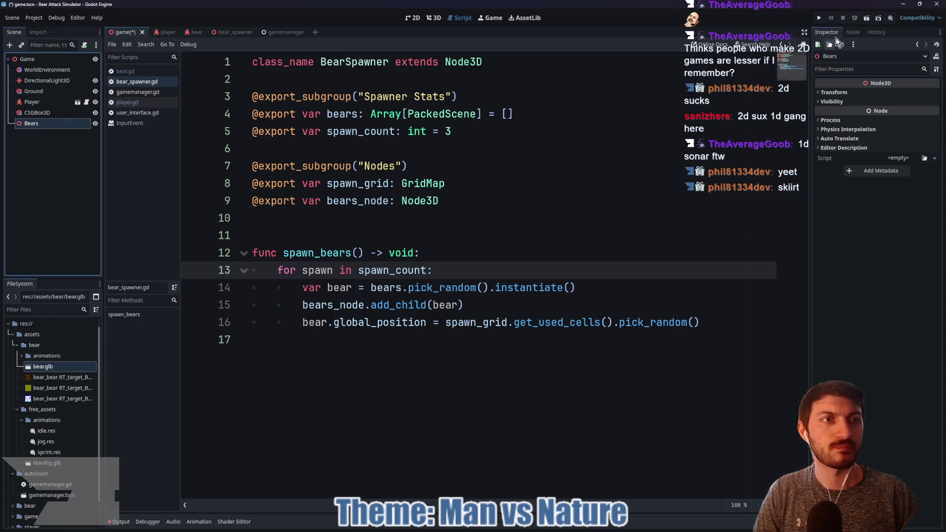
pyautogui.click(851, 33)
pyautogui.click(909, 47)
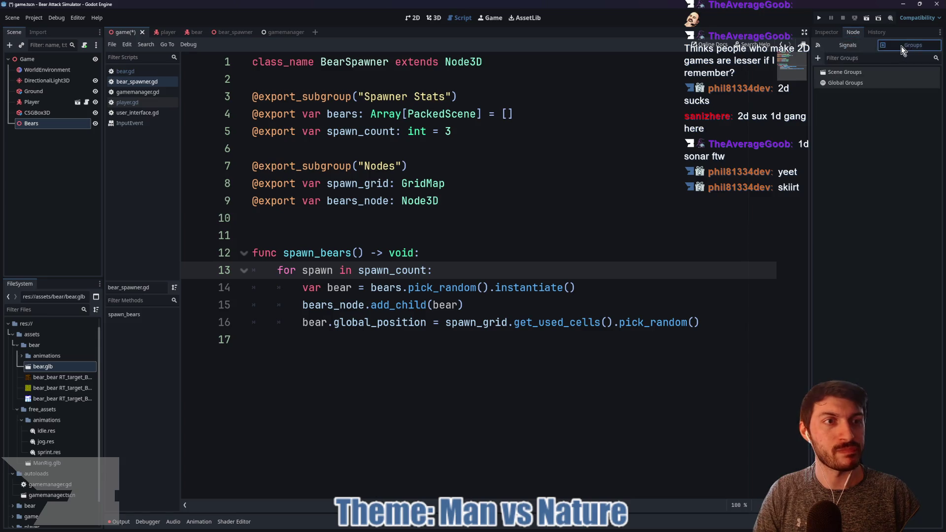
pyautogui.click(826, 32)
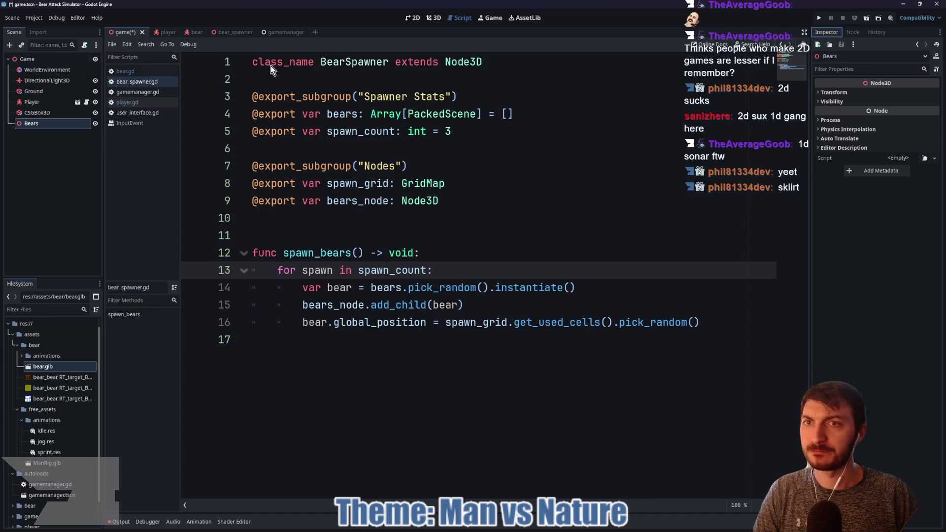
# Step: Add a GridMap child under Game and rename it SpawnGrid
pyautogui.click(434, 18)
pyautogui.click(30, 58)
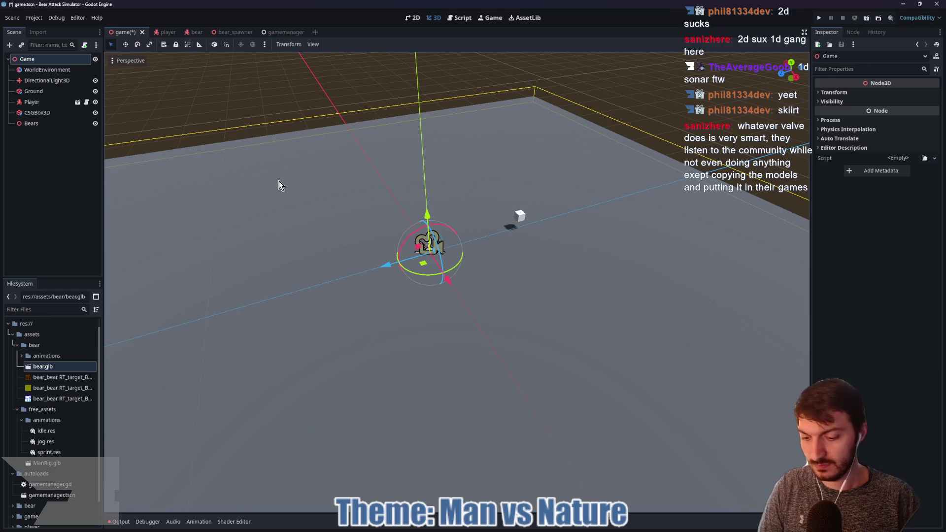
pyautogui.hotkey('ctrl', 'a')
pyautogui.write('gridmap')
pyautogui.press('Return')
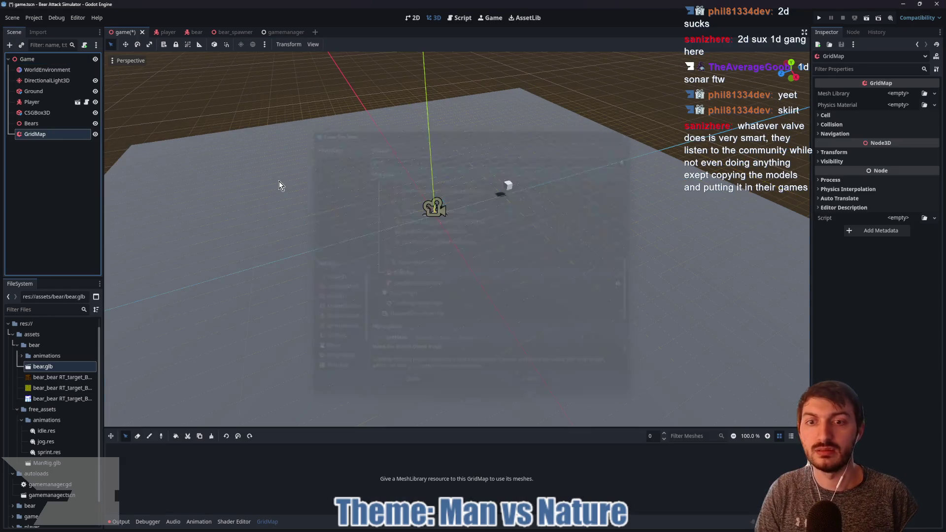
pyautogui.doubleClick(42, 134)
pyautogui.write('SpawnGrid')
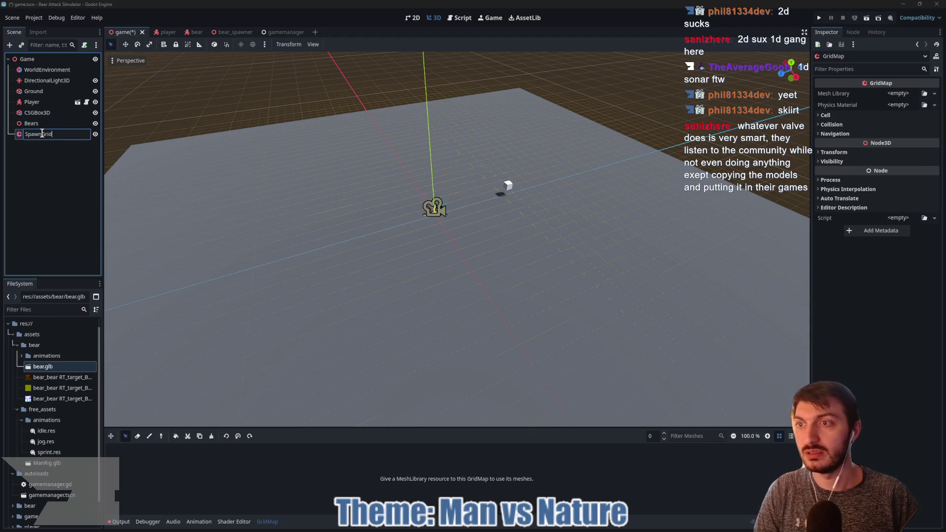
pyautogui.press('Return')
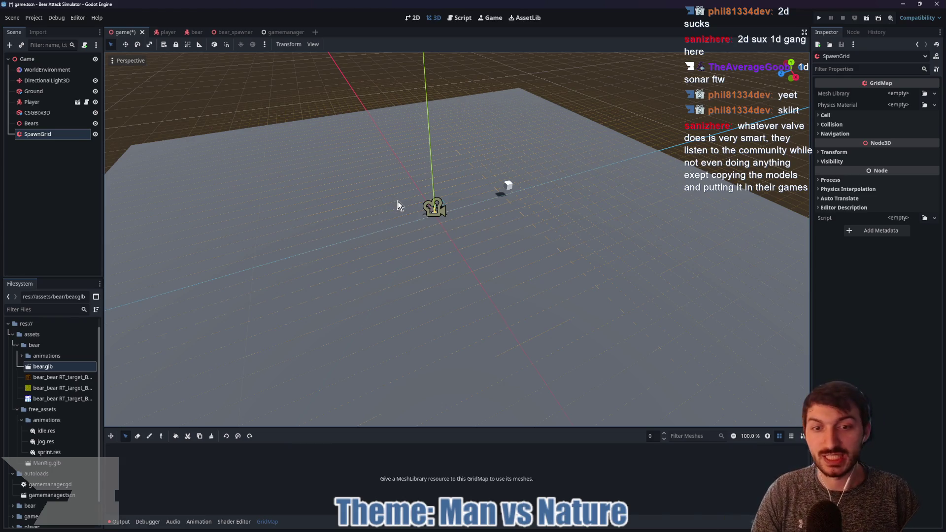
# Step: Orbit the 3D view to look down on the ground plane from above
pyautogui.moveTo(398, 201)
pyautogui.mouseDown()
pyautogui.moveTo(418, 236)
pyautogui.moveTo(421, 200)
pyautogui.moveTo(413, 246)
pyautogui.moveTo(374, 226)
pyautogui.moveTo(361, 238)
pyautogui.moveTo(439, 277)
pyautogui.moveTo(526, 286)
pyautogui.mouseUp()
pyautogui.press('q')
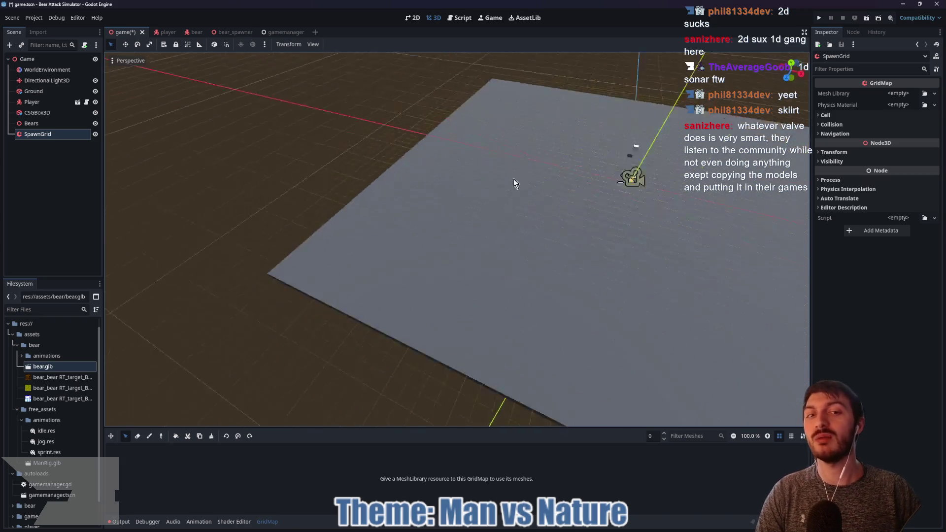
pyautogui.scroll(3, 385, 213)
pyautogui.scroll(-3, 335, 250)
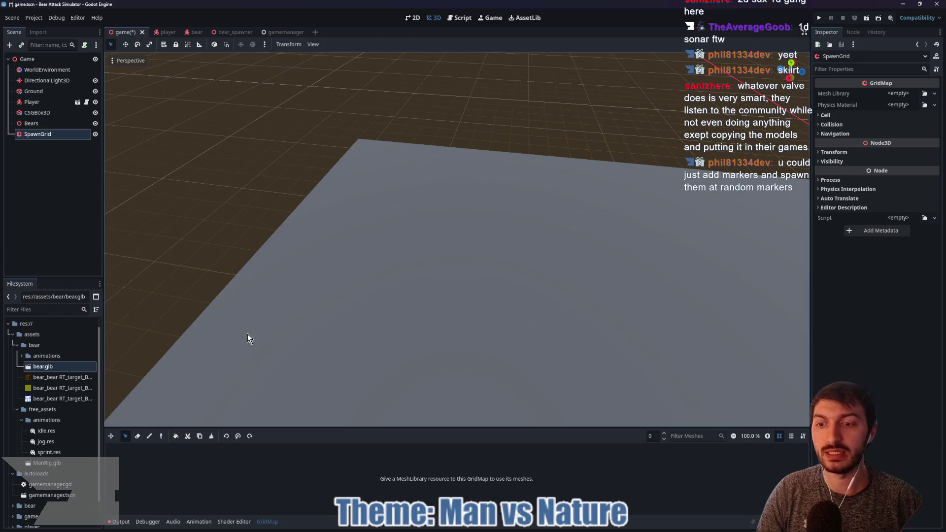
pyautogui.click(44, 134)
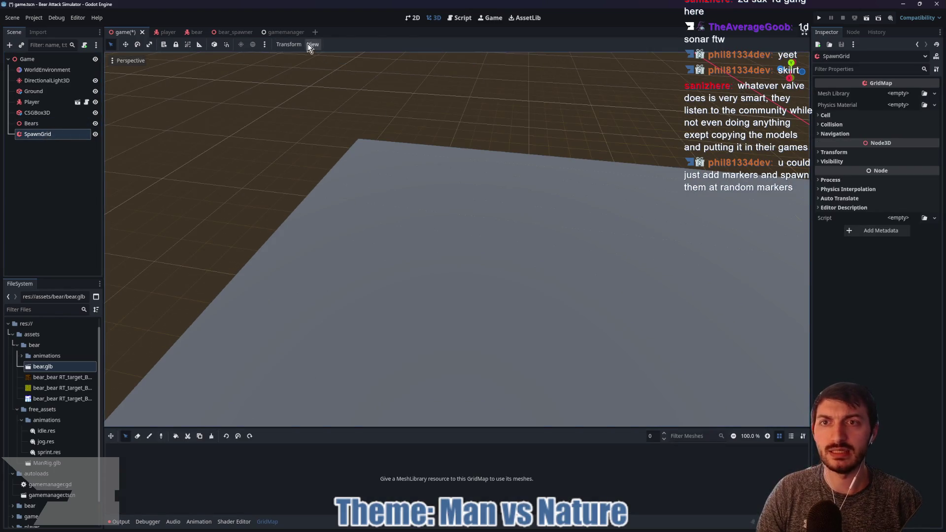
# Step: Give SpawnGrid a new MeshLibrary whose item 0 uses a BoxMesh
pyautogui.click(896, 94)
pyautogui.click(909, 117)
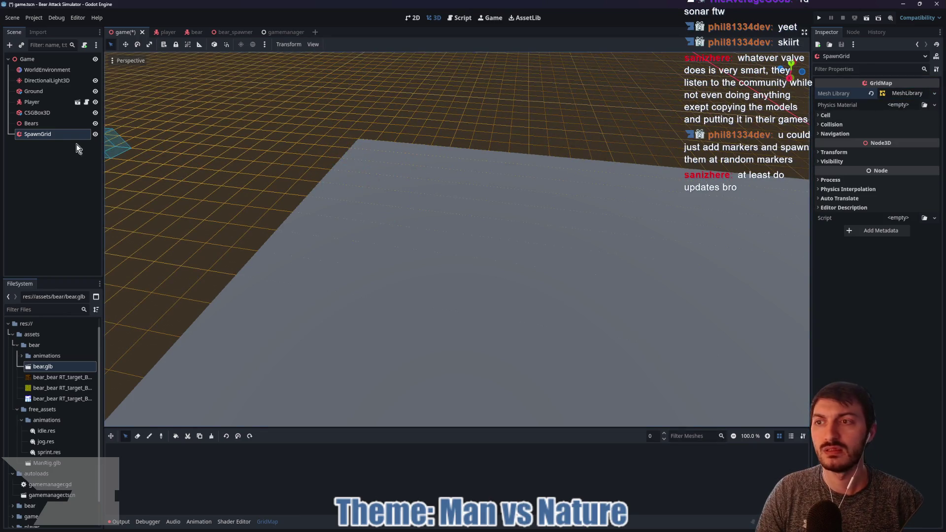
pyautogui.click(58, 134)
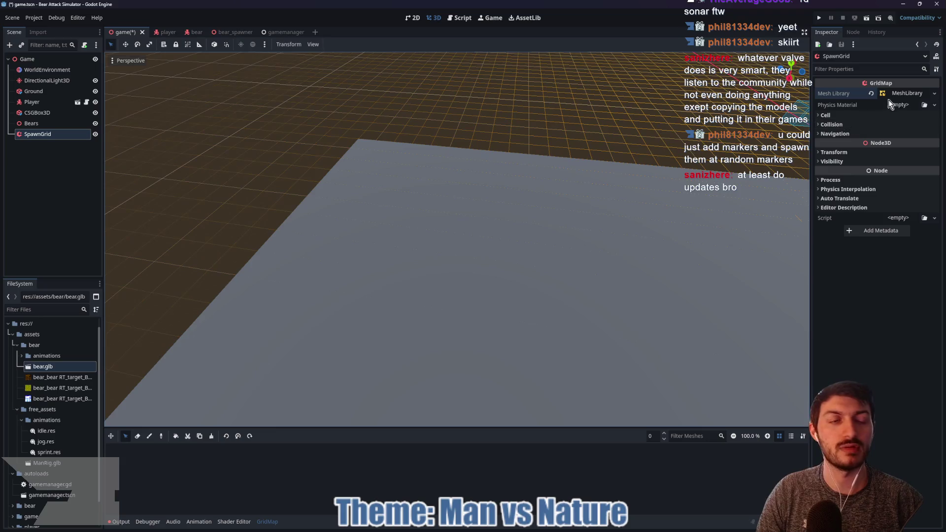
pyautogui.click(850, 113)
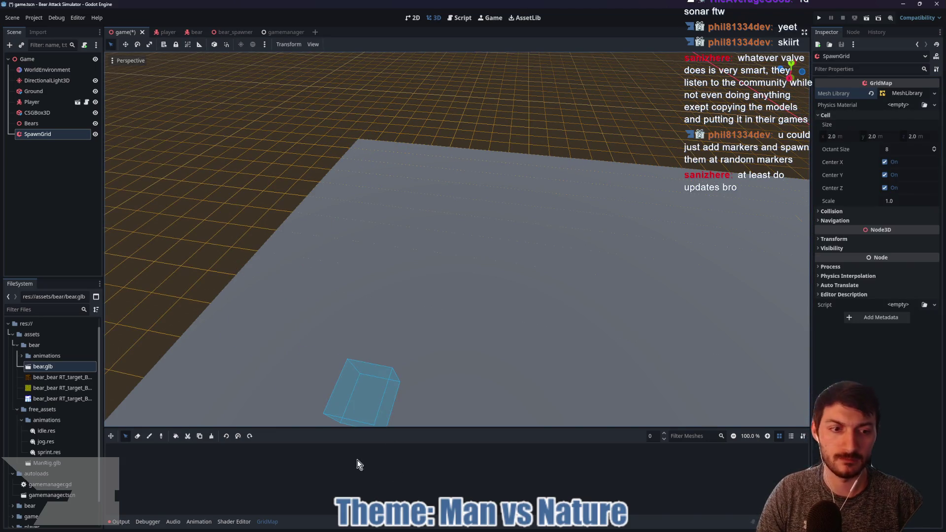
pyautogui.click(910, 92)
pyautogui.click(348, 44)
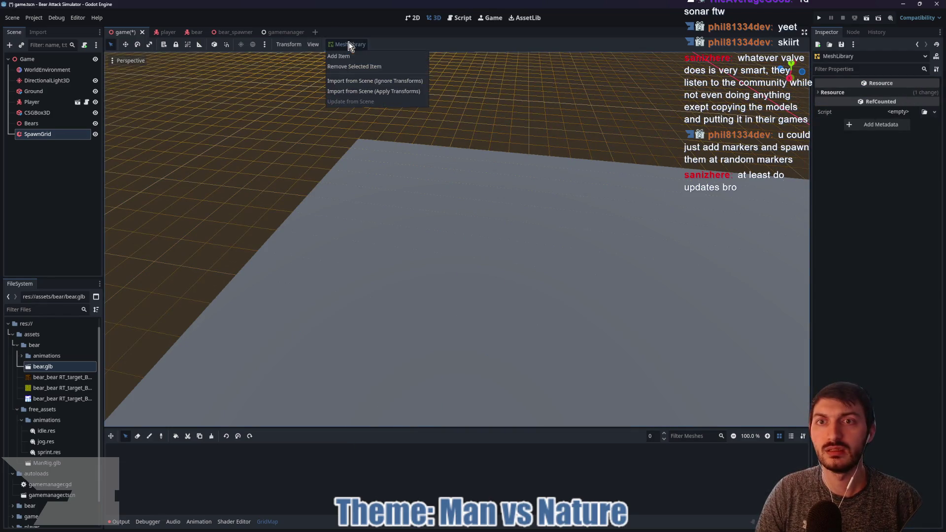
pyautogui.click(350, 58)
pyautogui.click(856, 92)
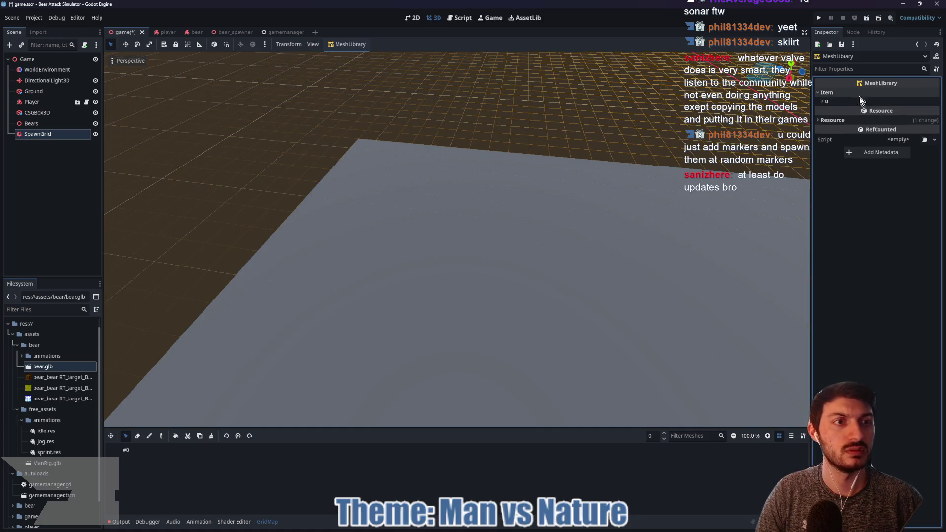
pyautogui.click(826, 101)
pyautogui.click(900, 125)
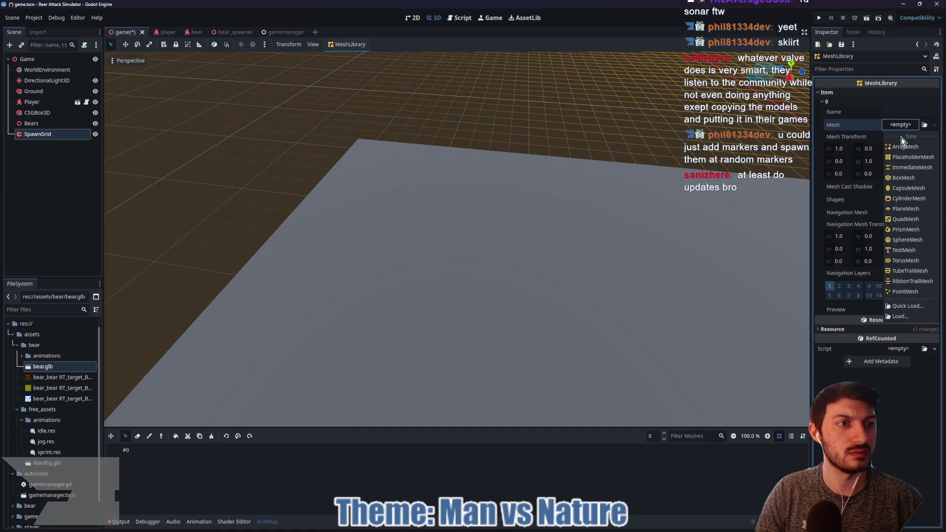
pyautogui.click(910, 178)
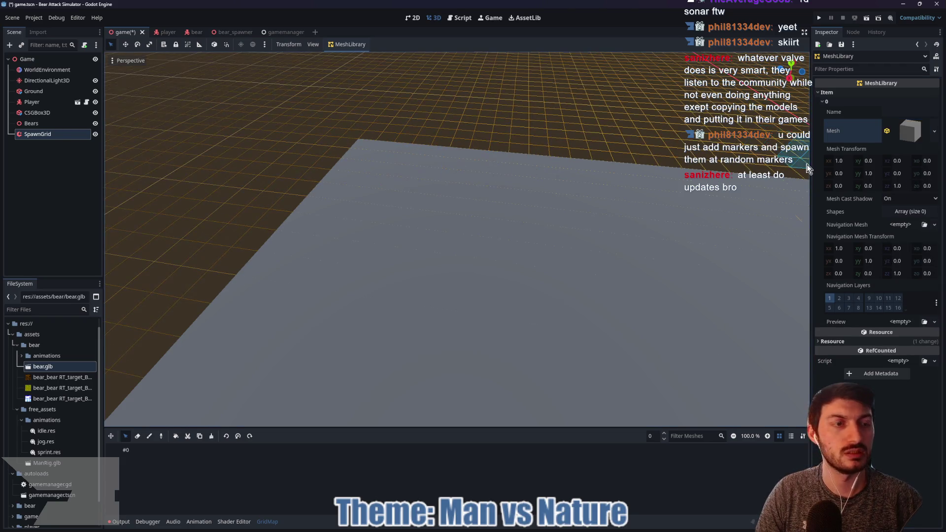
# Step: Give the box mesh a new StandardMaterial3D with a red albedo colour
pyautogui.click(907, 130)
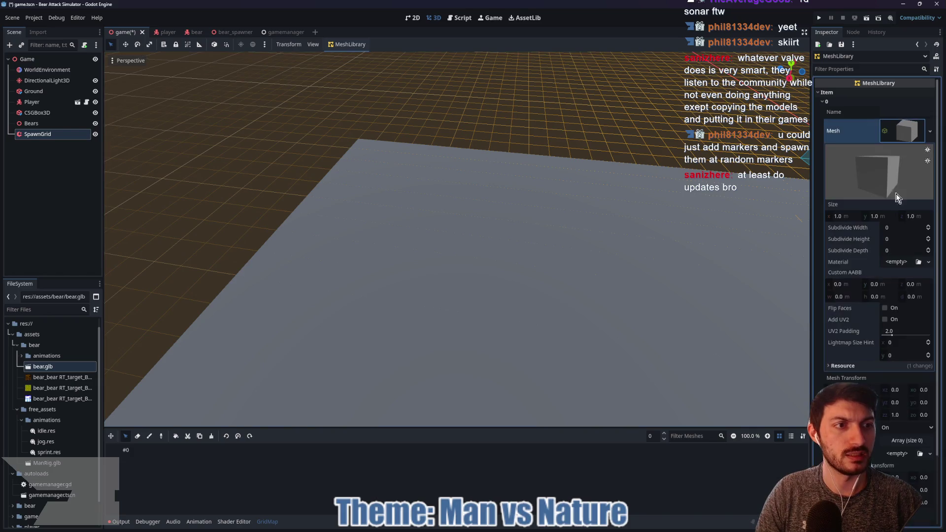
pyautogui.click(897, 262)
pyautogui.click(894, 283)
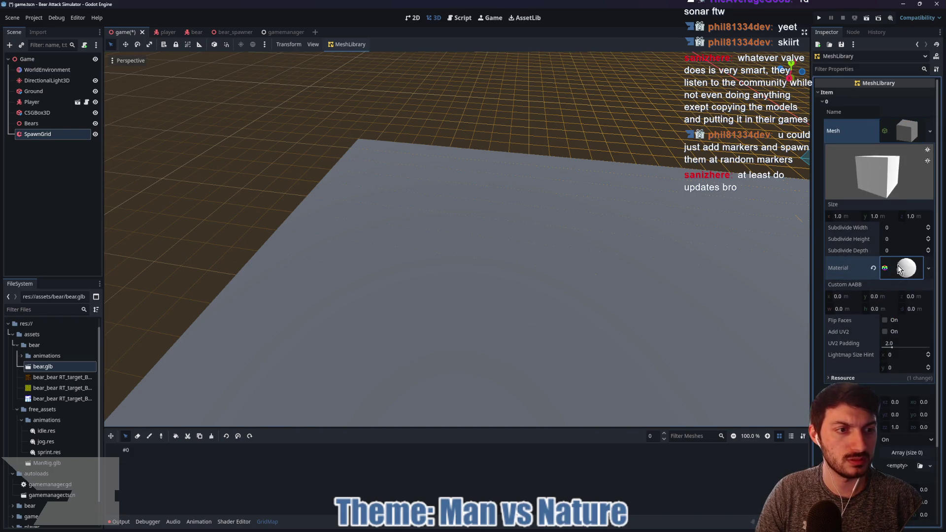
pyautogui.click(850, 391)
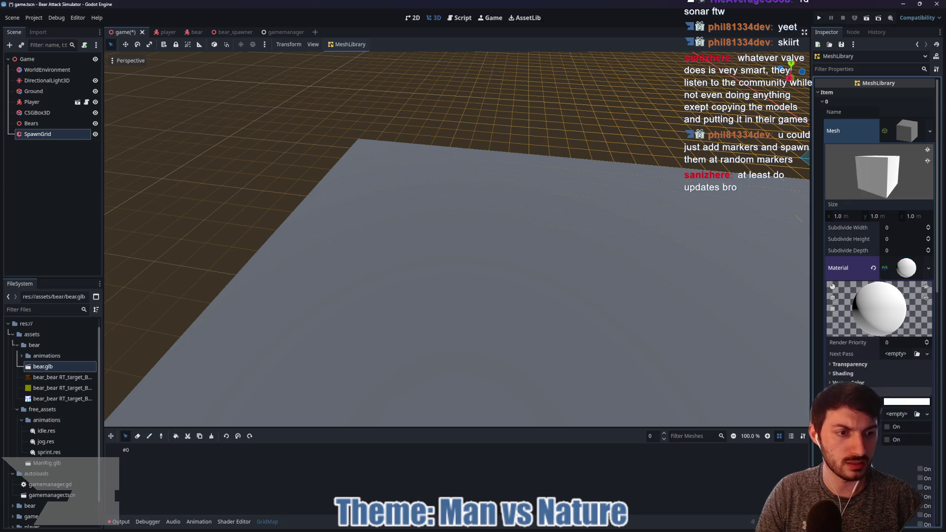
pyautogui.click(906, 401)
pyautogui.click(919, 187)
pyautogui.moveTo(920, 188); pyautogui.dragTo(930, 170)
pyautogui.moveTo(895, 347)
pyautogui.mouseDown()
pyautogui.moveTo(883, 346)
pyautogui.moveTo(890, 348)
pyautogui.mouseUp()
pyautogui.press('Escape')
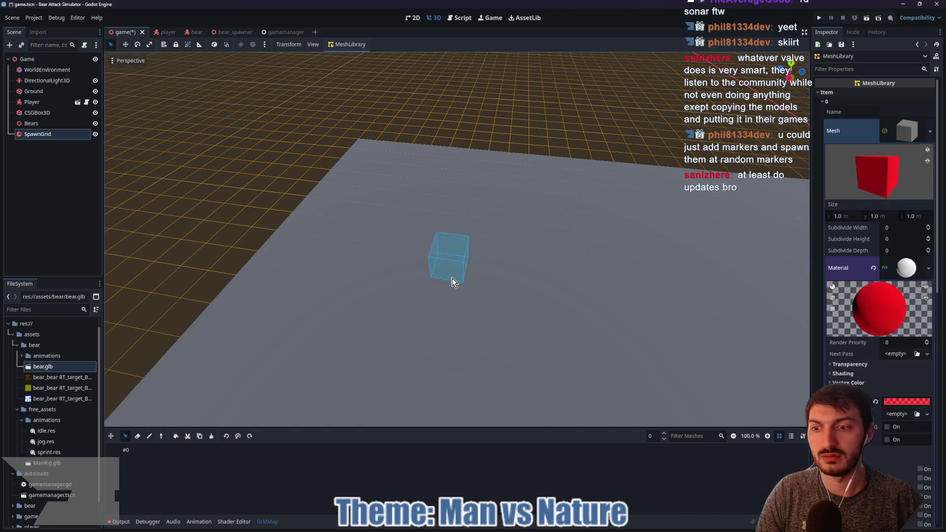
# Step: Name mesh library item 0 'CanSpawn' and place one CanSpawn tile on the grid
pyautogui.click(897, 111)
pyautogui.write('Can')
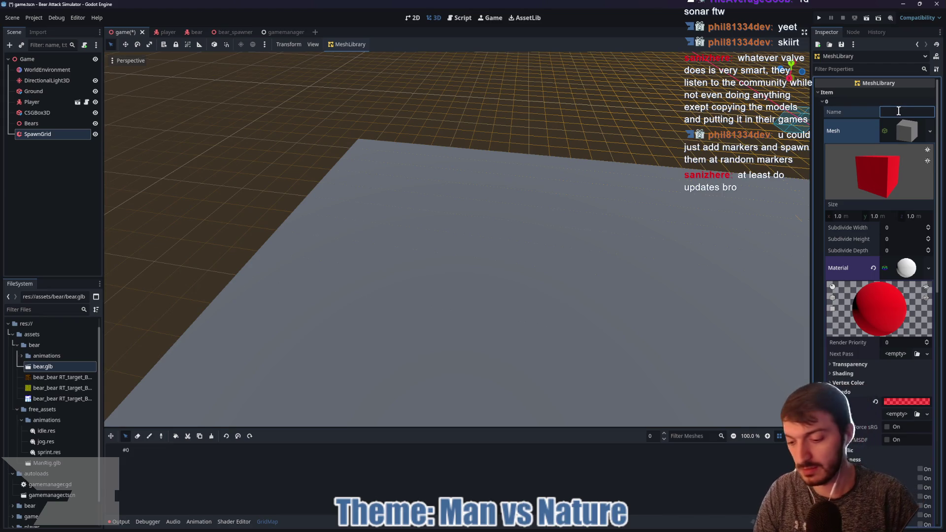
pyautogui.write('Spawn')
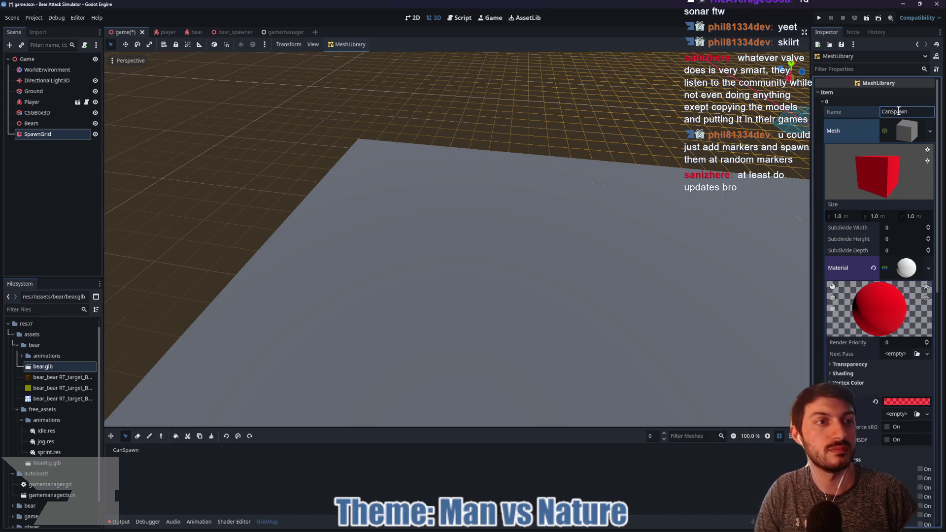
pyautogui.press('Return')
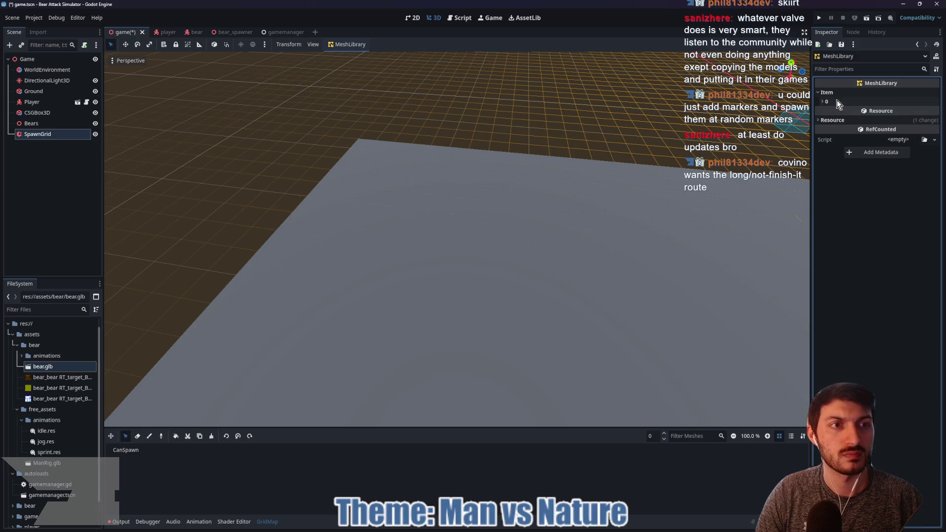
pyautogui.click(125, 450)
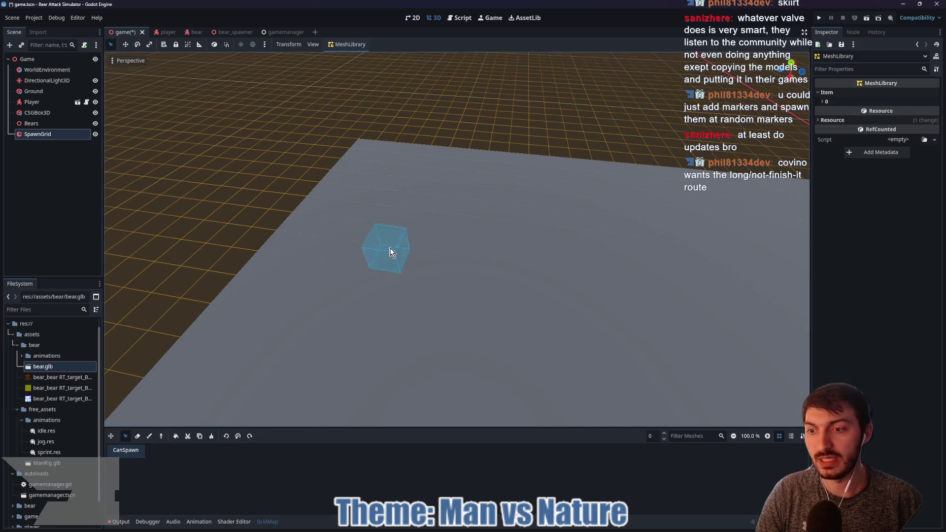
pyautogui.click(366, 145)
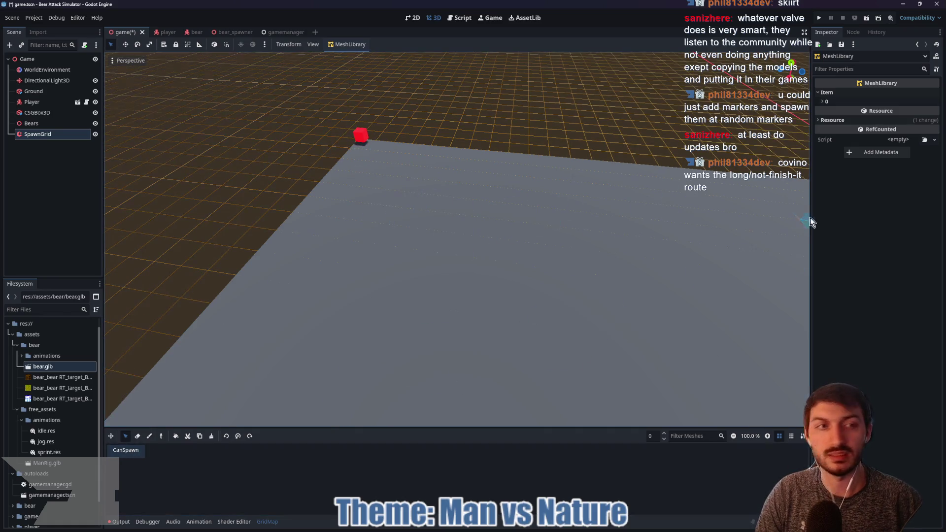
# Step: Flatten the CanSpawn item's BoxMesh to a height of 0.25 m
pyautogui.click(841, 102)
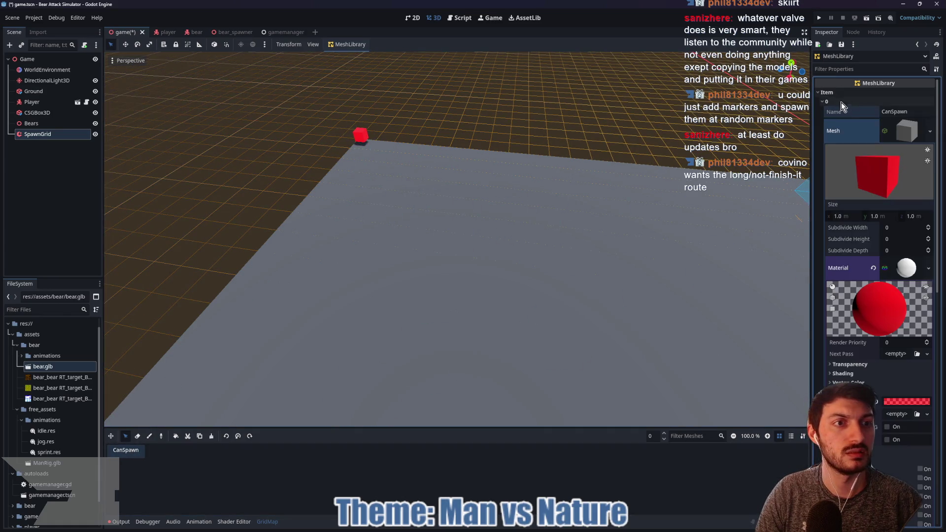
pyautogui.moveTo(888, 217)
pyautogui.mouseDown()
pyautogui.moveTo(877, 217)
pyautogui.moveTo(895, 220)
pyautogui.mouseUp()
pyautogui.click(889, 215)
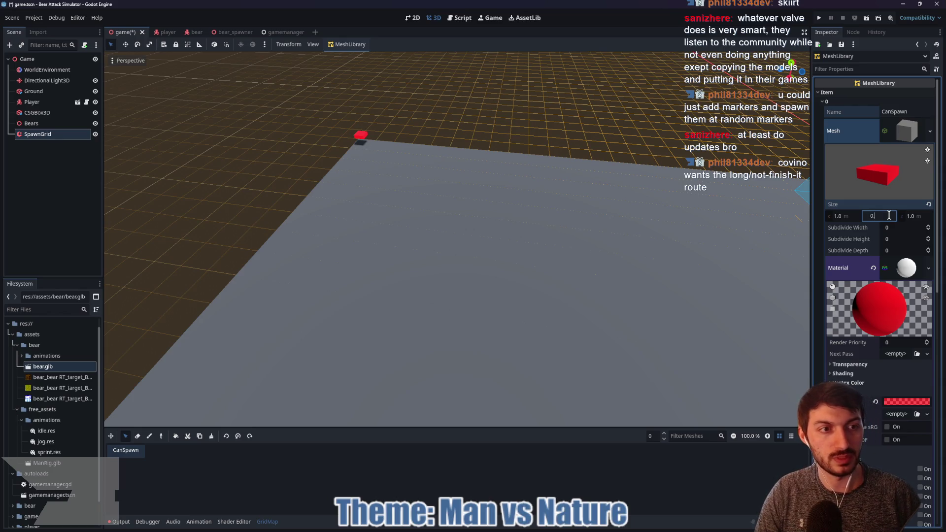
pyautogui.press('Return')
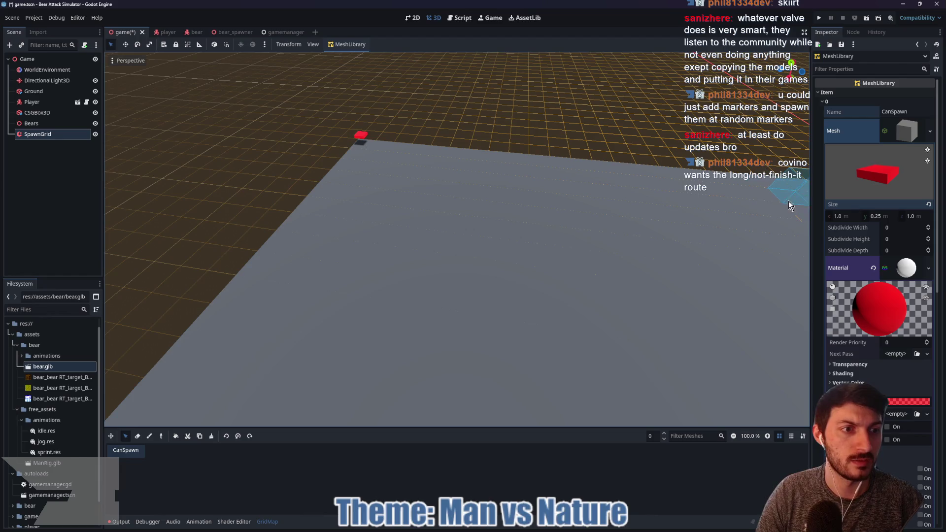
pyautogui.scroll(-5, 852, 276)
pyautogui.scroll(5, 882, 207)
pyautogui.click(905, 132)
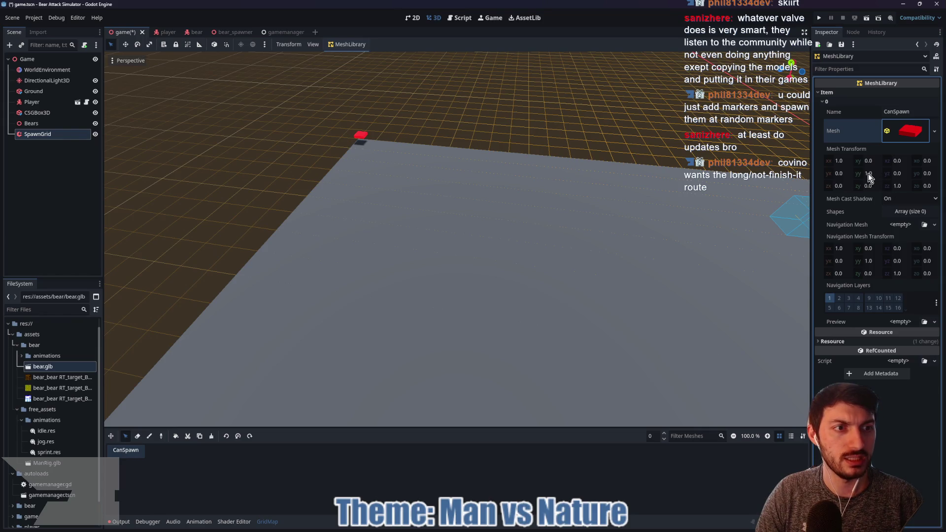
pyautogui.moveTo(867, 174); pyautogui.dragTo(870, 173)
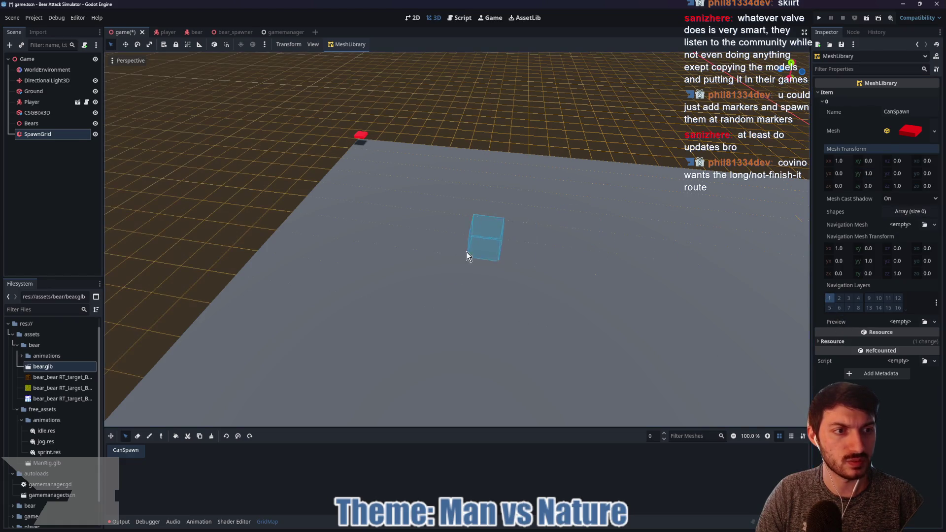
# Step: Stretch the CanSpawn mesh transform's vertical scale to 7.75, then undo it back to 1.0
pyautogui.moveTo(379, 242)
pyautogui.mouseDown()
pyautogui.moveTo(443, 234)
pyautogui.moveTo(586, 139)
pyautogui.moveTo(520, 197)
pyautogui.moveTo(550, 178)
pyautogui.moveTo(450, 220)
pyautogui.mouseUp()
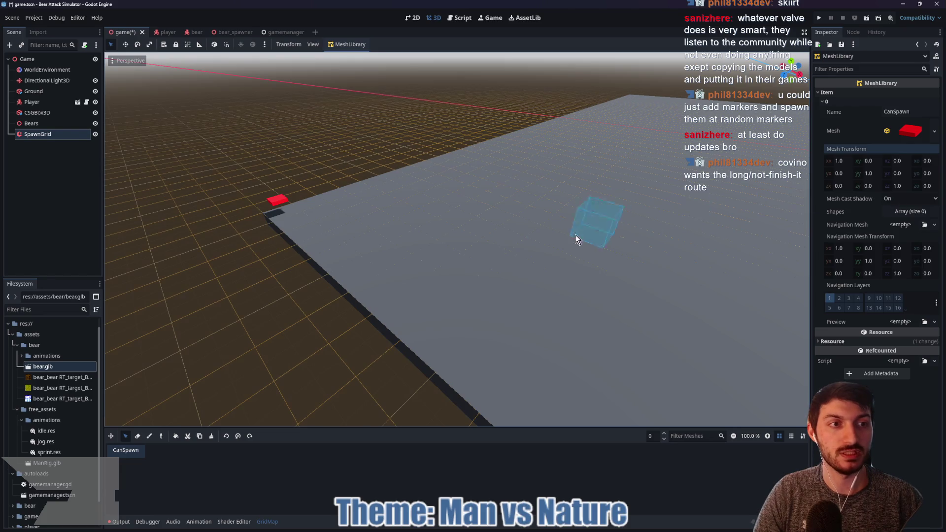
pyautogui.moveTo(546, 228); pyautogui.dragTo(461, 247)
pyautogui.moveTo(401, 222)
pyautogui.mouseDown()
pyautogui.moveTo(500, 289)
pyautogui.moveTo(468, 246)
pyautogui.mouseUp()
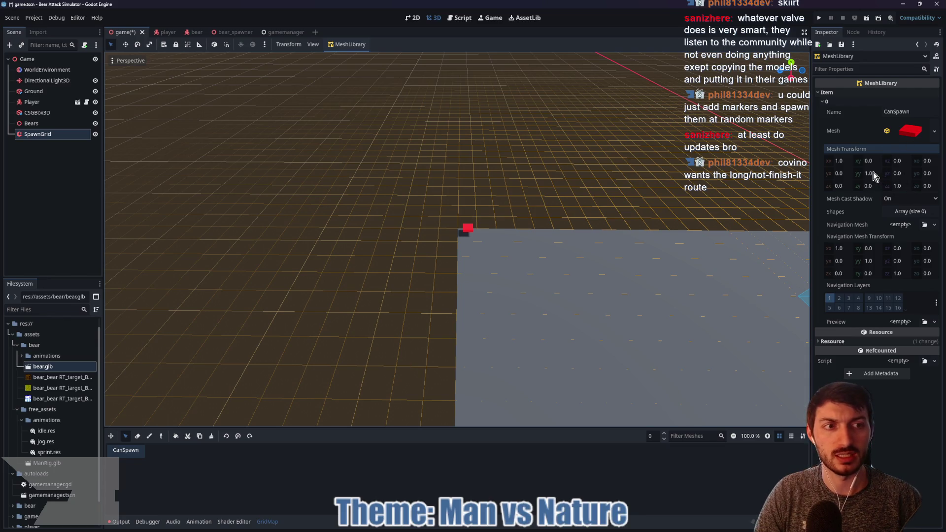
pyautogui.moveTo(869, 175); pyautogui.dragTo(883, 176)
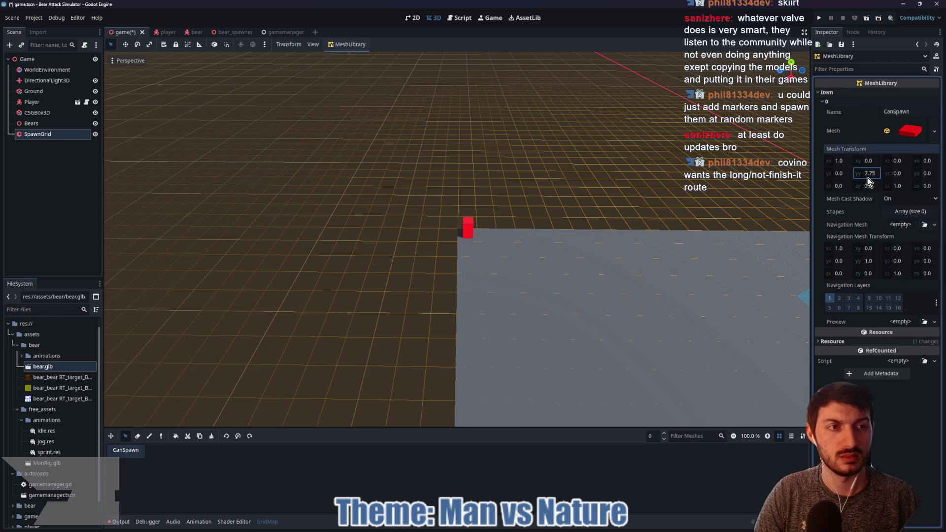
pyautogui.click(872, 163)
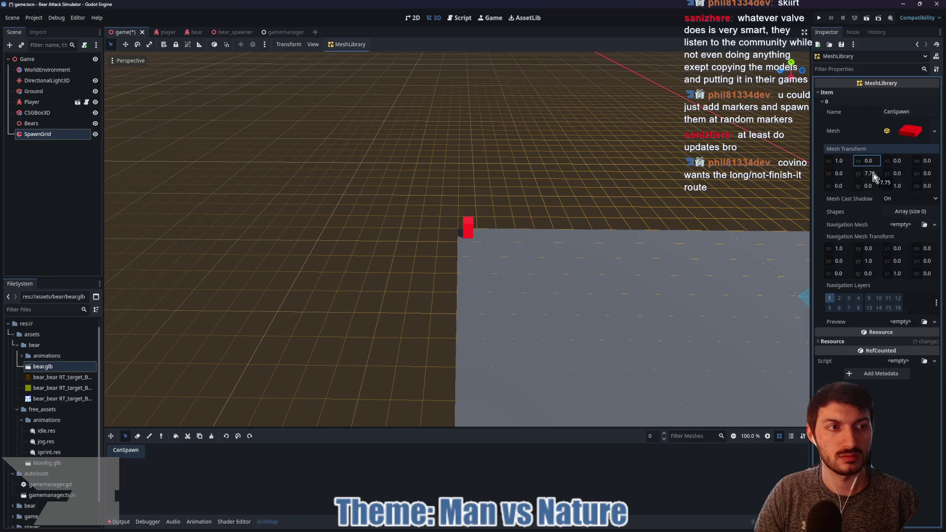
pyautogui.hotkey('ctrl', 'z')
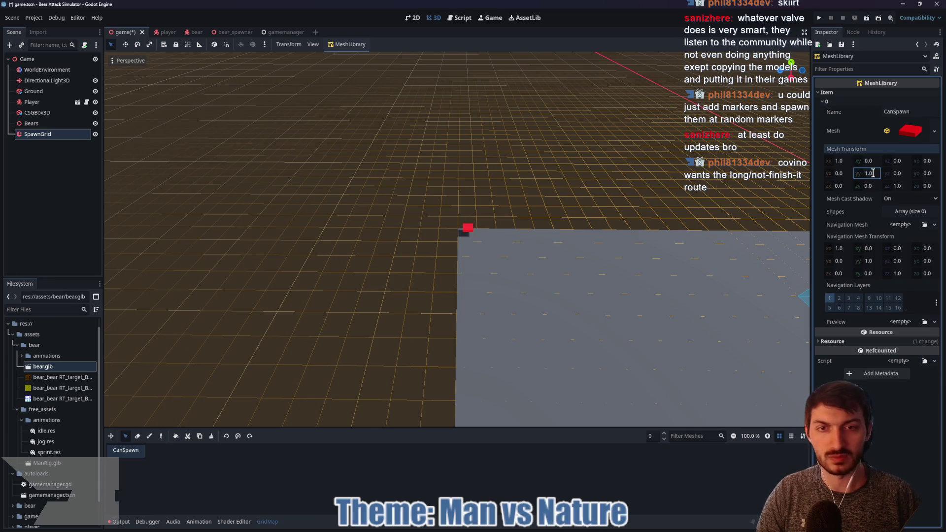
pyautogui.moveTo(564, 269)
pyautogui.mouseDown()
pyautogui.moveTo(606, 275)
pyautogui.moveTo(613, 220)
pyautogui.moveTo(625, 245)
pyautogui.mouseUp()
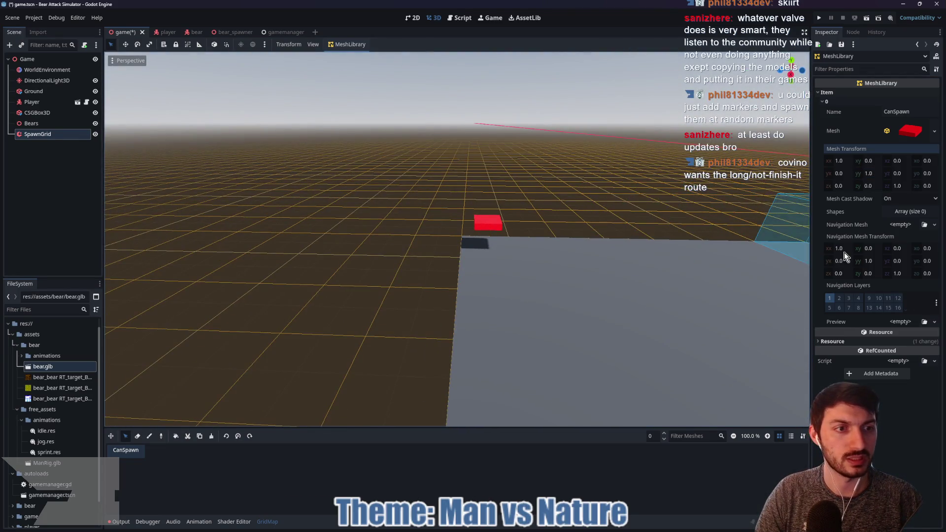
pyautogui.click(517, 527)
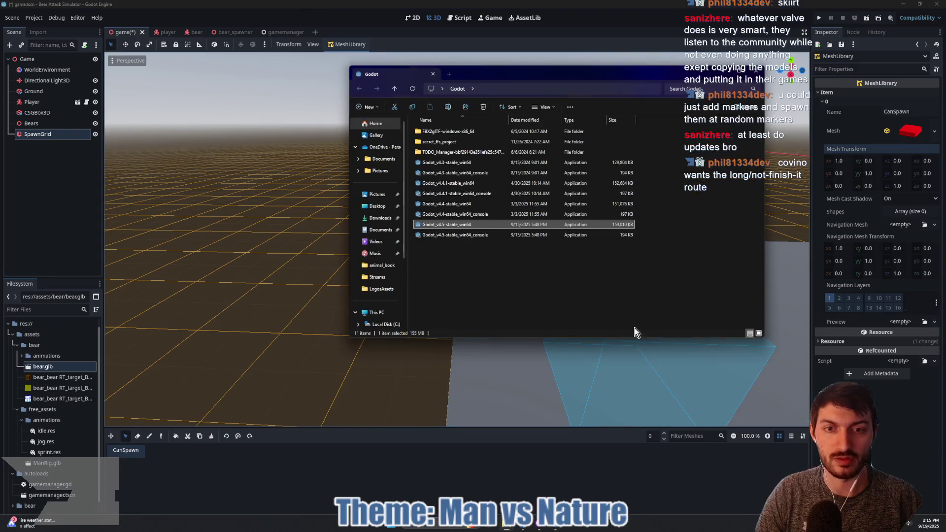
# Step: Launch Godot_v4.5-stable_win64 and open Project Goo from the Project Manager
pyautogui.doubleClick(454, 227)
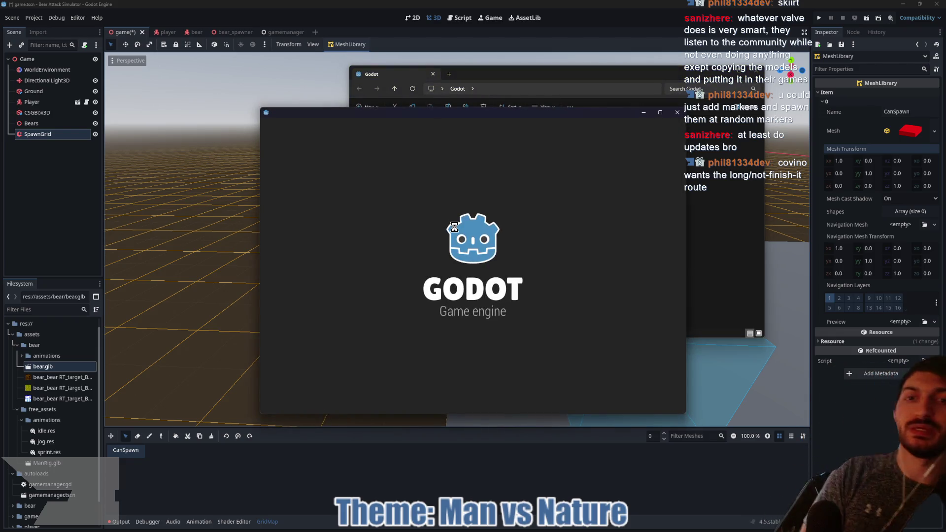
pyautogui.doubleClick(365, 193)
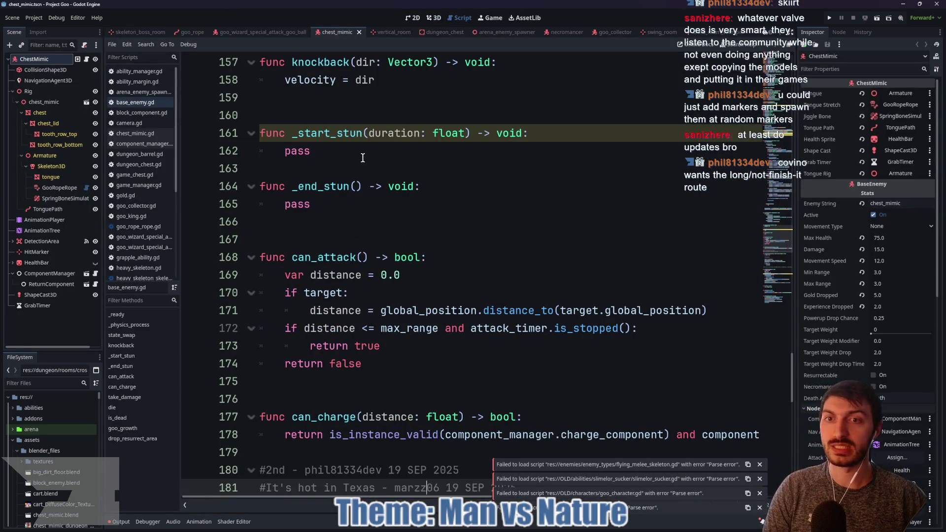
# Step: Insert a blank line after _start_stun's pass in base_enemy.gd and save the script
pyautogui.click(353, 200)
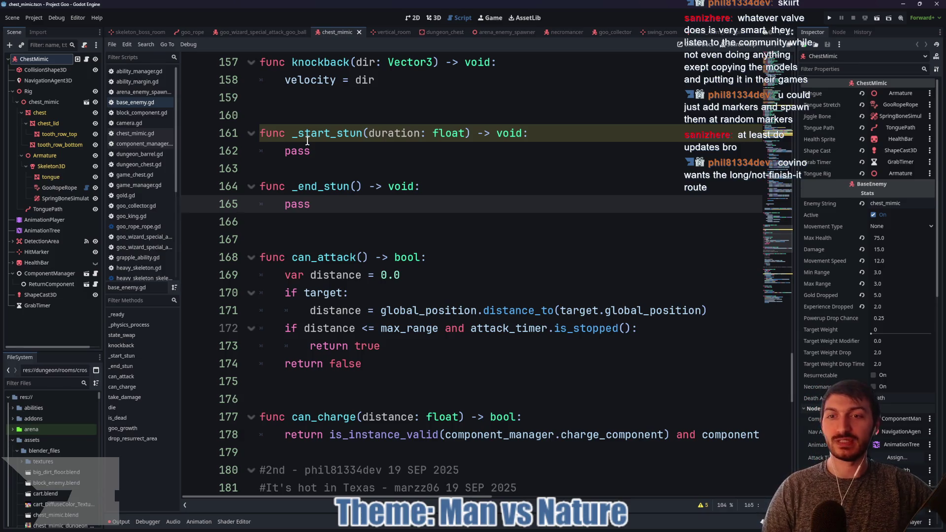
pyautogui.click(314, 168)
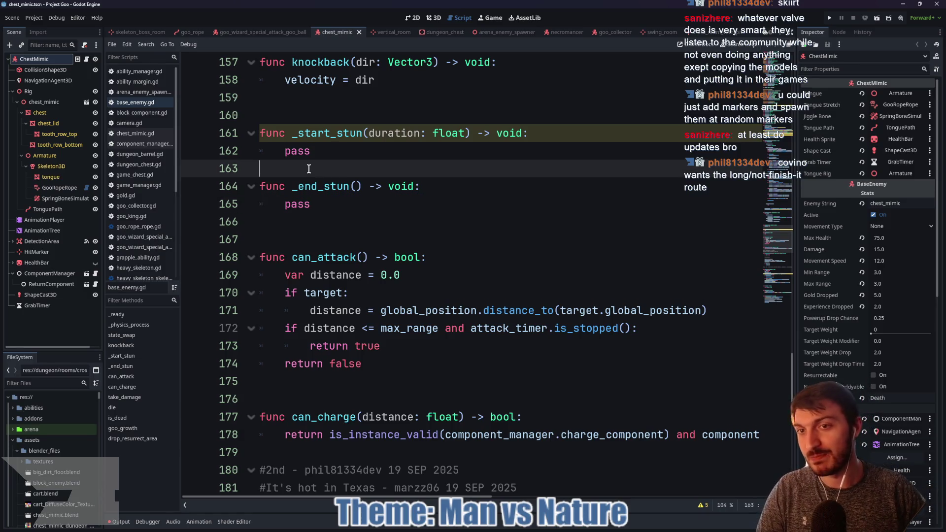
pyautogui.press('Return')
pyautogui.hotkey('ctrl', 's')
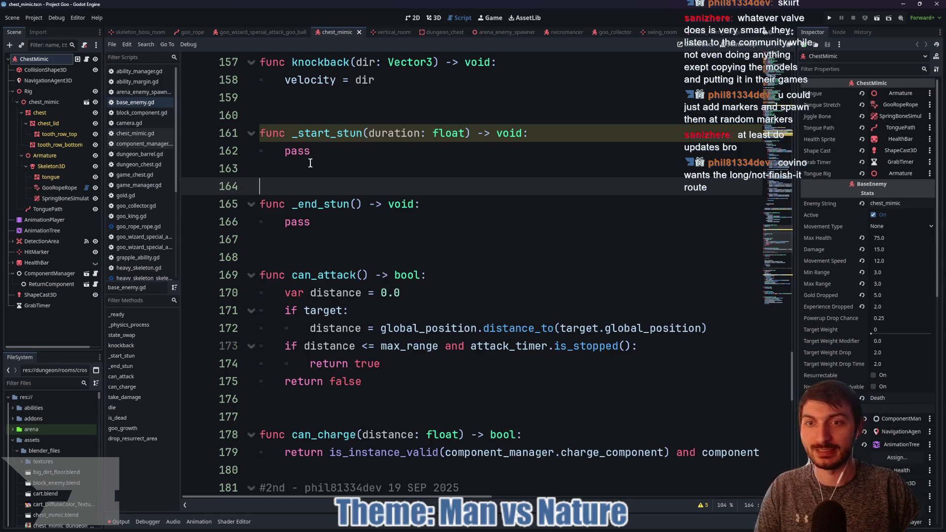
pyautogui.click(350, 116)
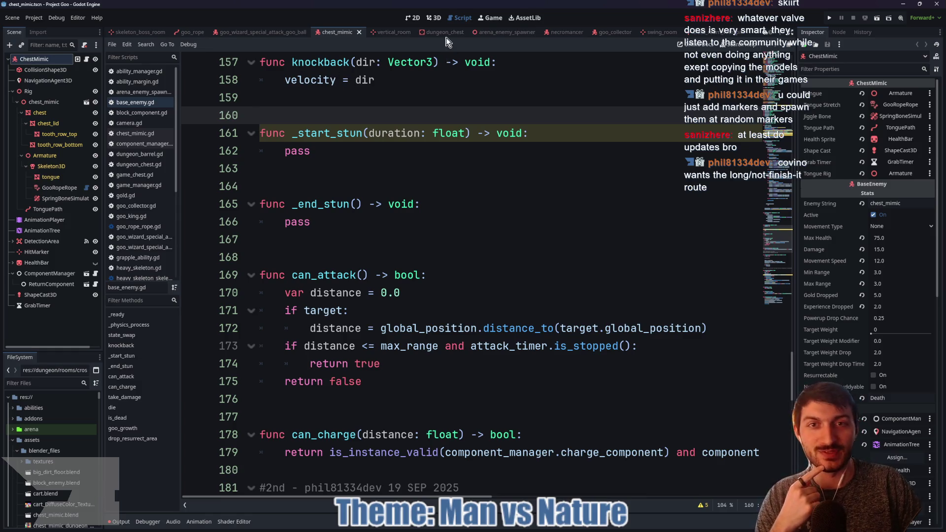
pyautogui.click(674, 33)
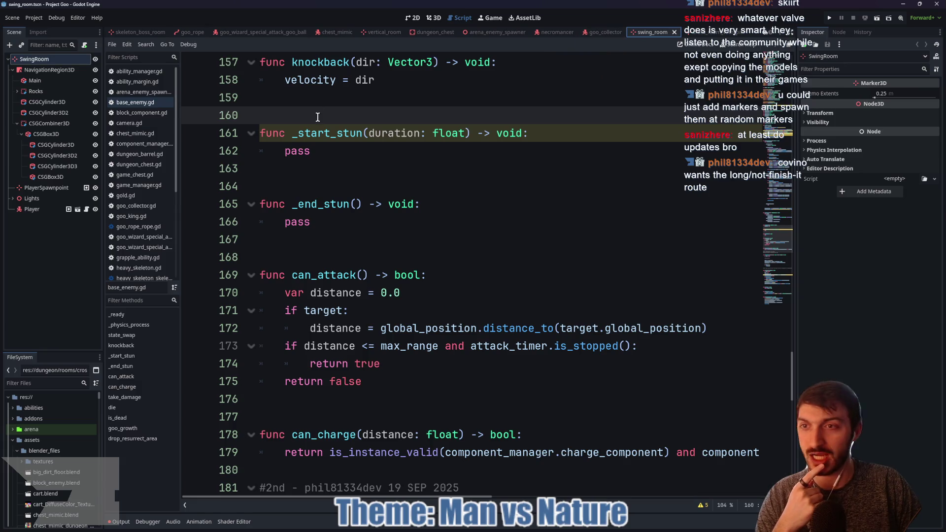
# Step: In cross_room_with_pit, open SpawnGridMap's can_spawn_grid.tres and inspect its CylinderMesh settings
pyautogui.click(704, 35)
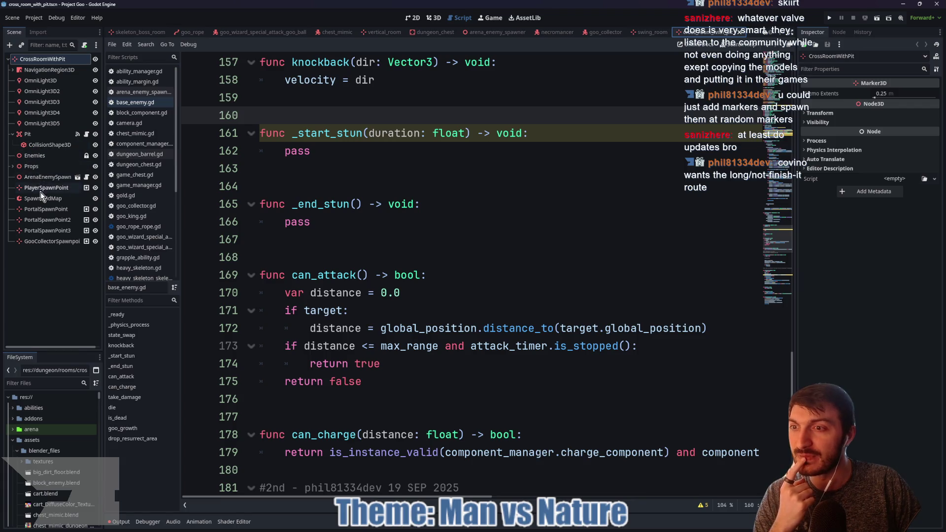
pyautogui.click(42, 198)
pyautogui.click(887, 93)
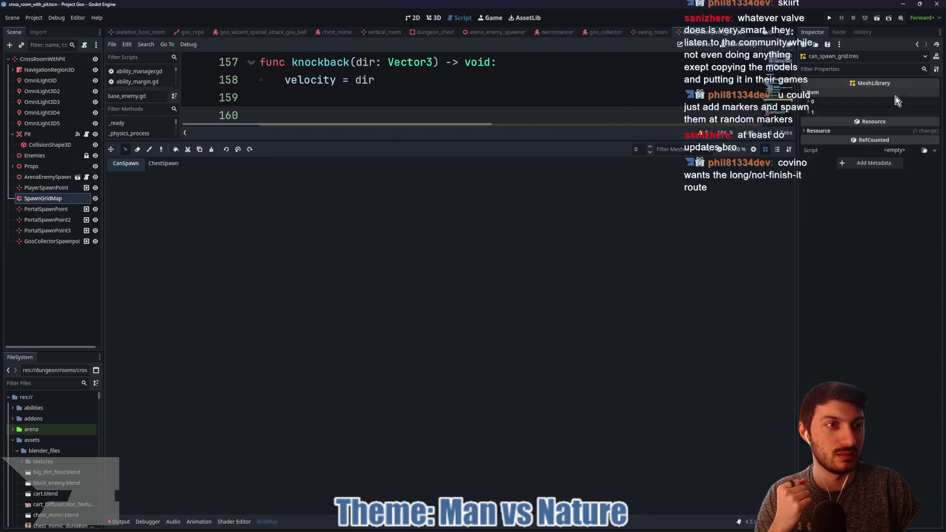
pyautogui.click(858, 97)
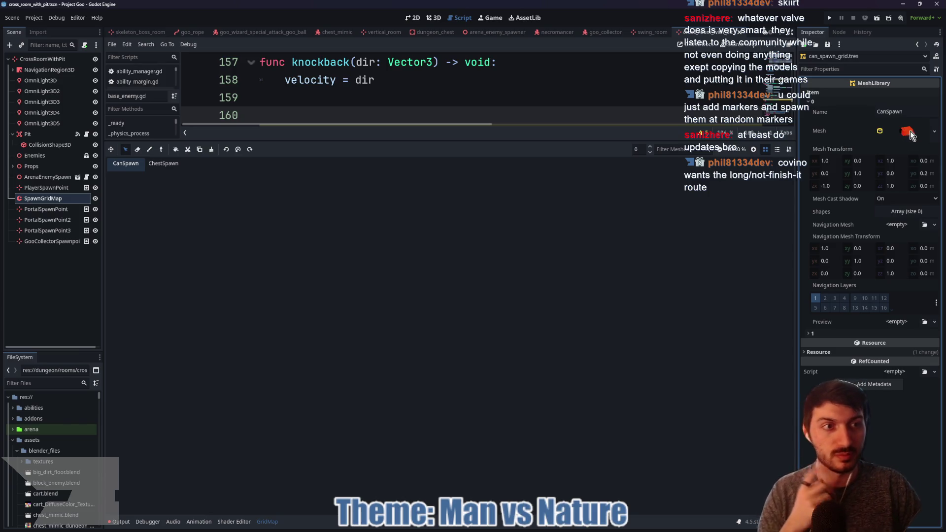
pyautogui.click(905, 132)
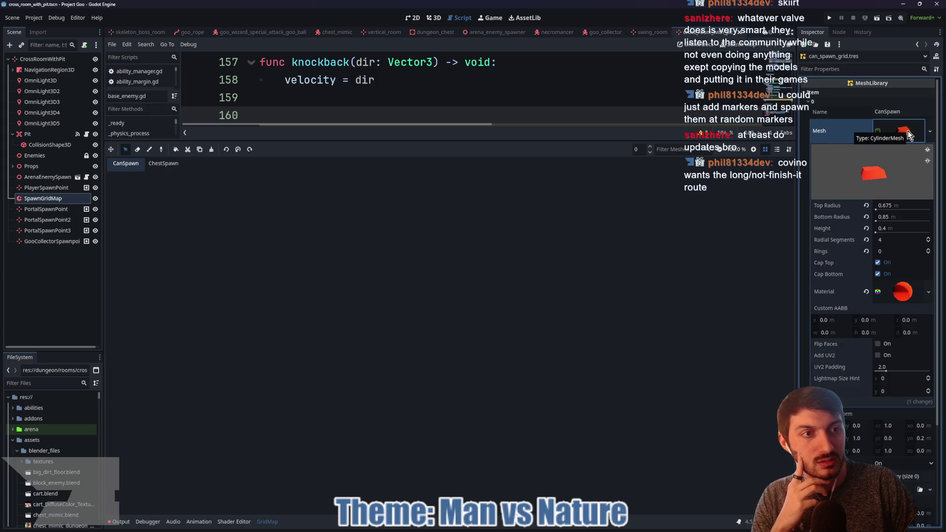
pyautogui.click(907, 131)
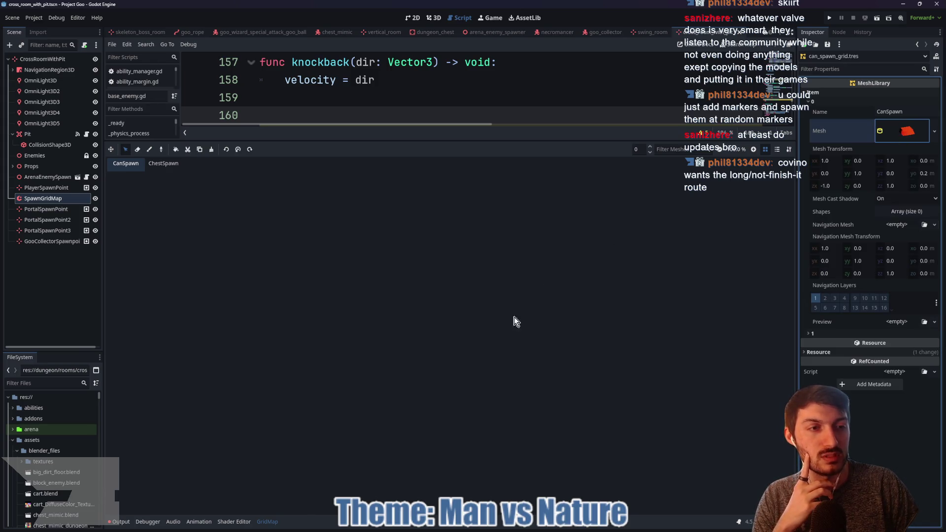
pyautogui.click(500, 375)
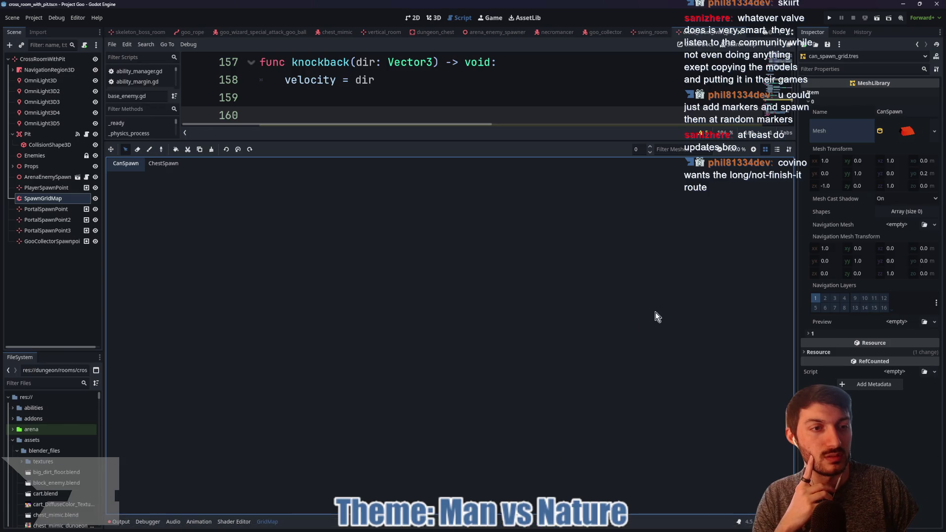
pyautogui.click(906, 131)
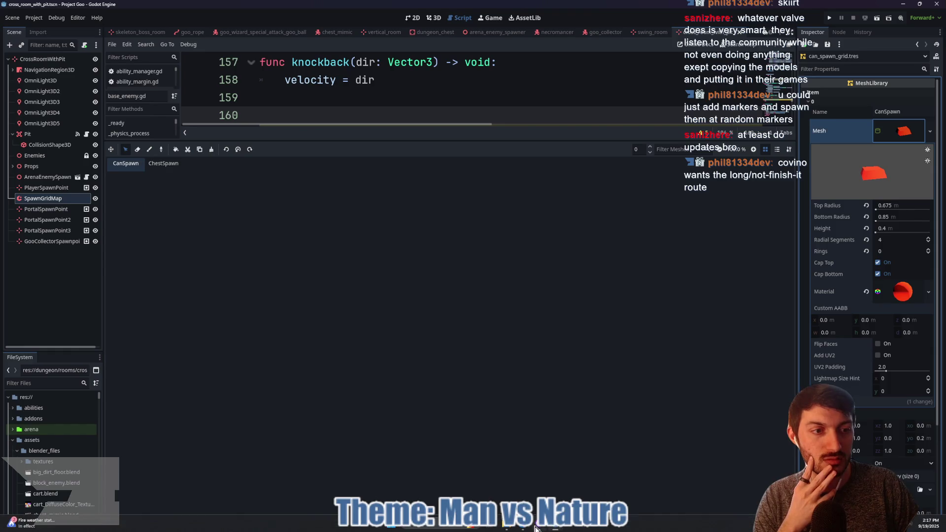
# Step: Check the mesh resource options, then return to the Bear Attack Simulator editor
pyautogui.rightClick(900, 132)
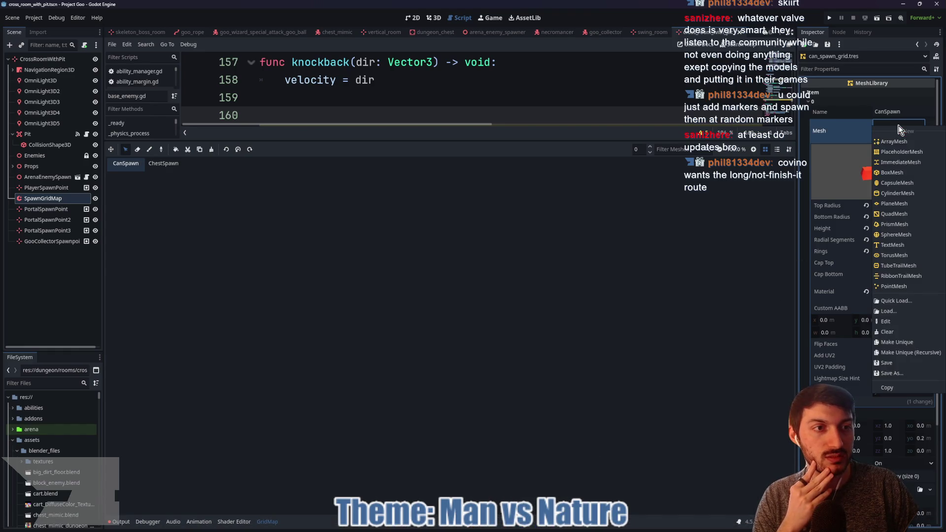
pyautogui.click(771, 388)
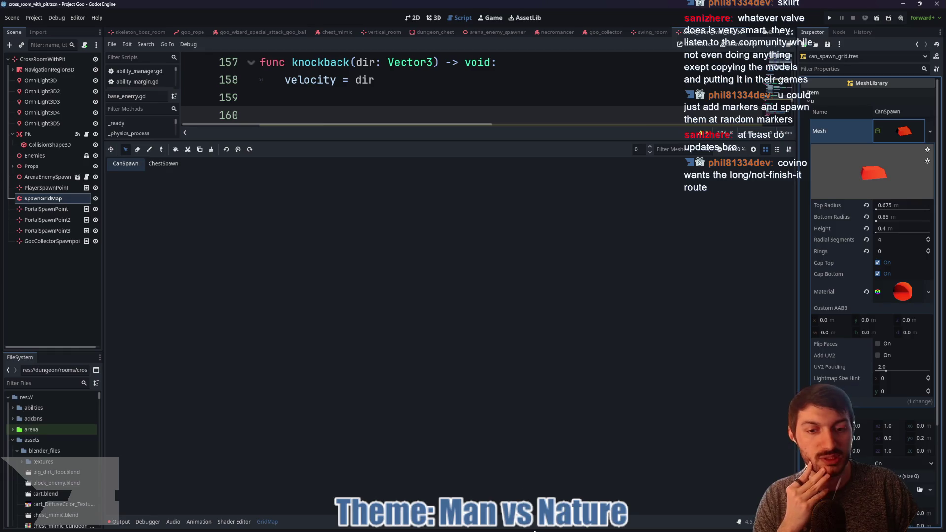
pyautogui.moveTo(544, 529)
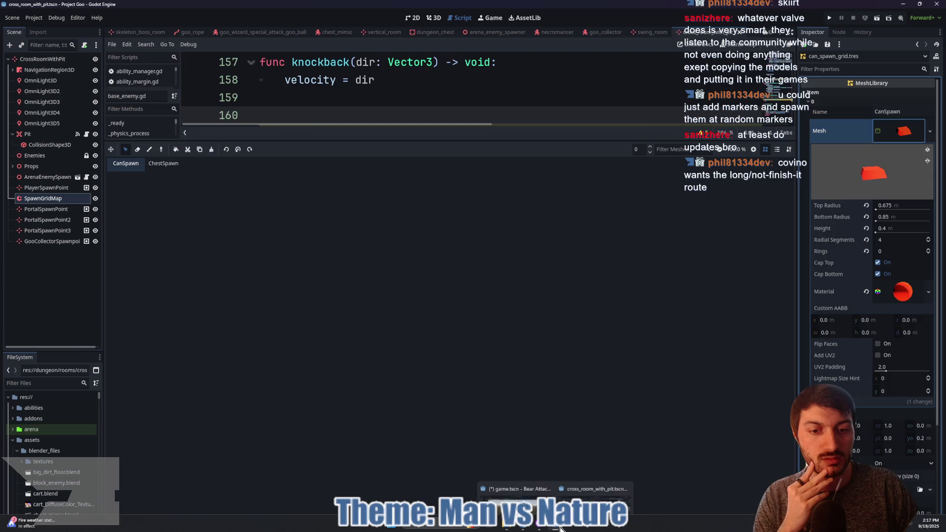
pyautogui.click(555, 477)
pyautogui.click(934, 131)
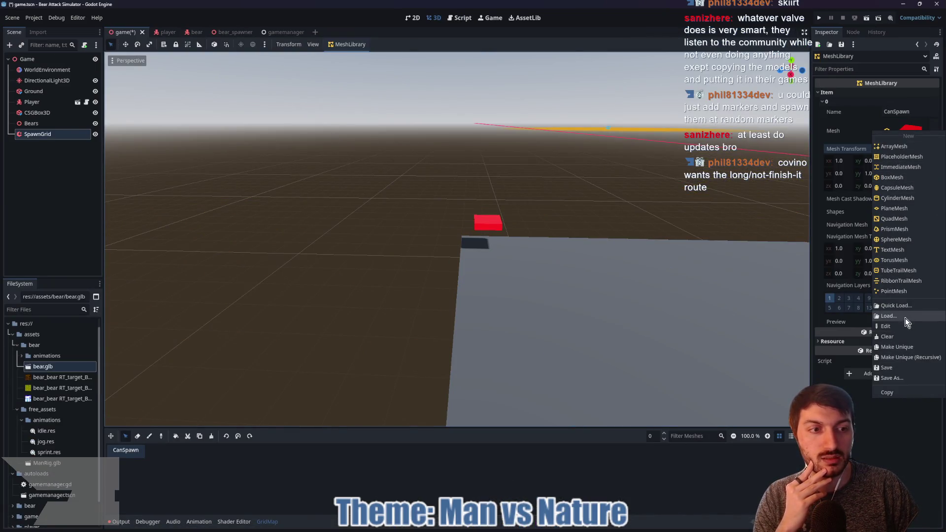
# Step: Replace the CanSpawn tile's red BoxMesh with a new CylinderMesh
pyautogui.click(912, 130)
pyautogui.click(894, 131)
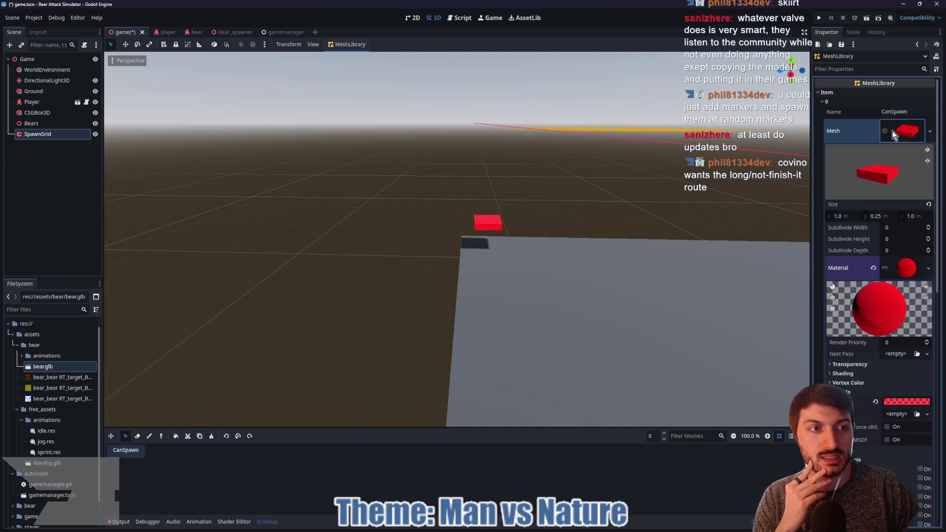
pyautogui.rightClick(910, 134)
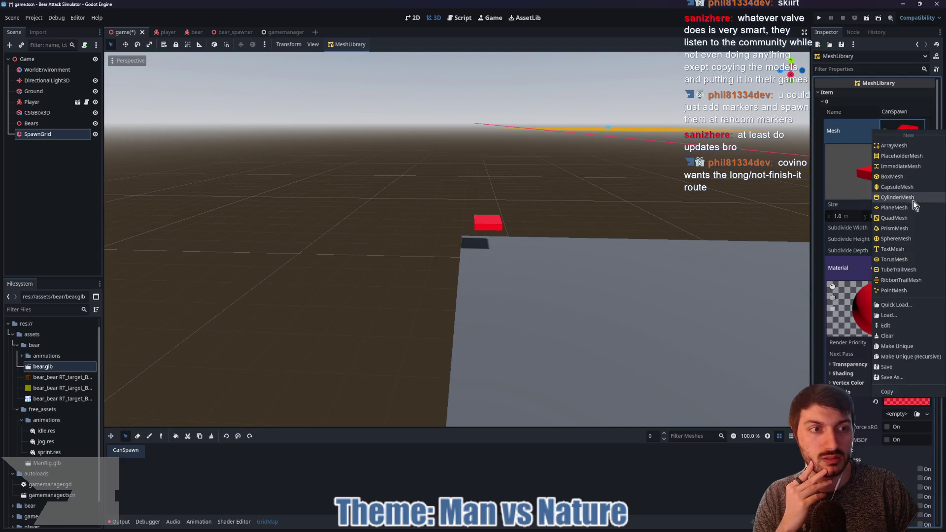
pyautogui.click(906, 210)
pyautogui.rightClick(904, 135)
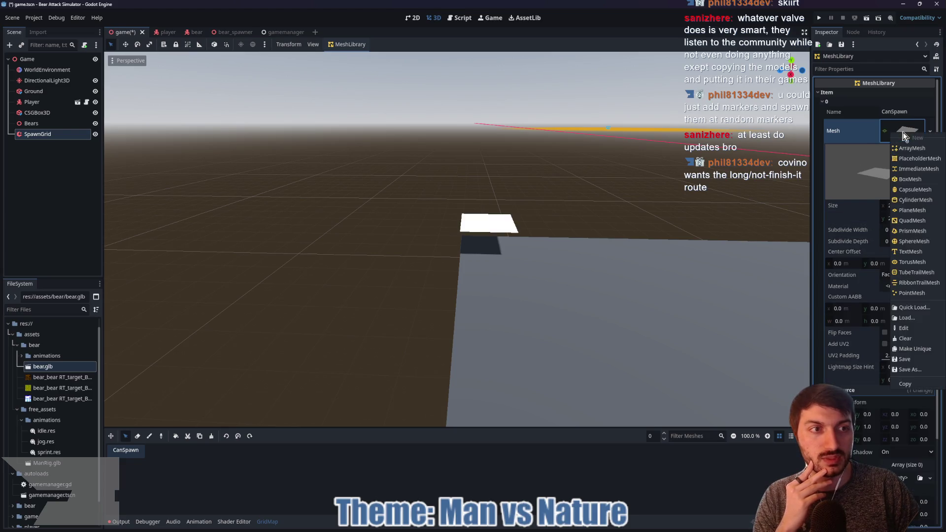
pyautogui.click(912, 200)
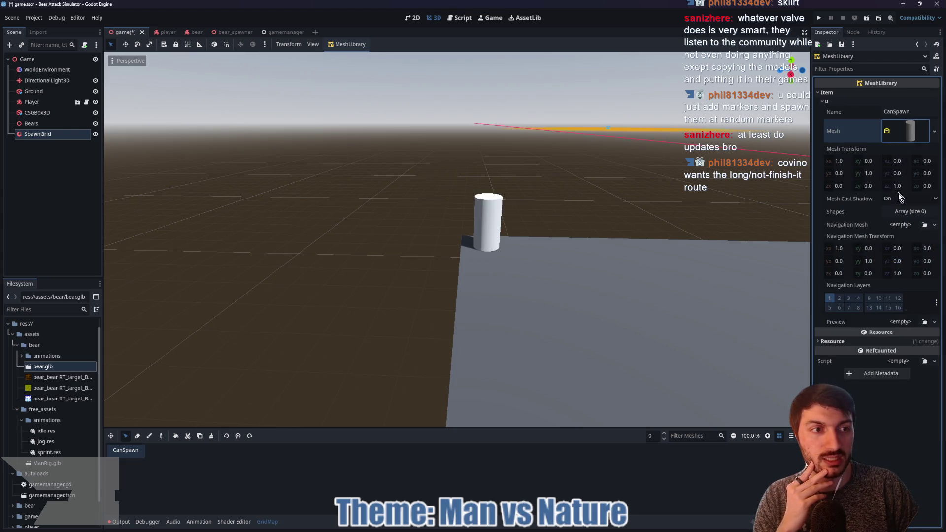
pyautogui.click(904, 135)
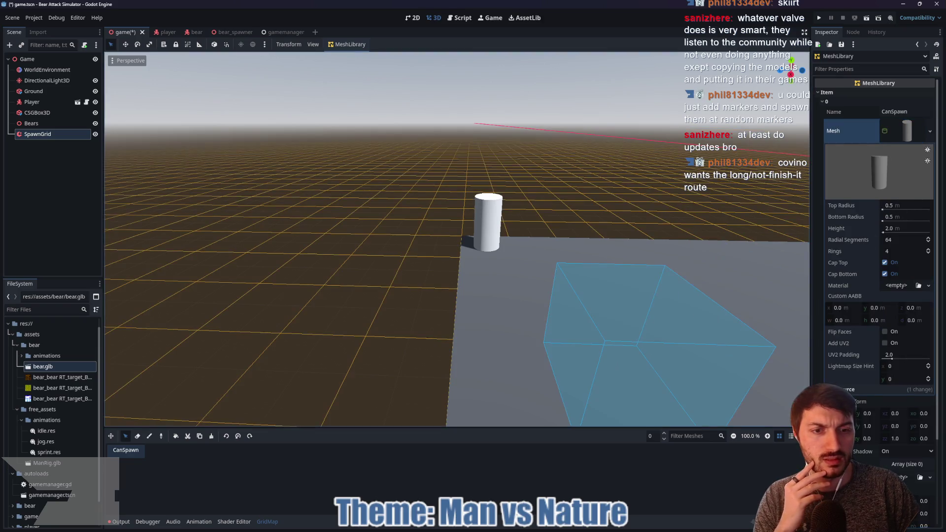
# Step: Set the cylinder's Top Radius to 0.675 and Bottom Radius to 0.85
pyautogui.moveTo(556, 527)
pyautogui.moveTo(597, 477)
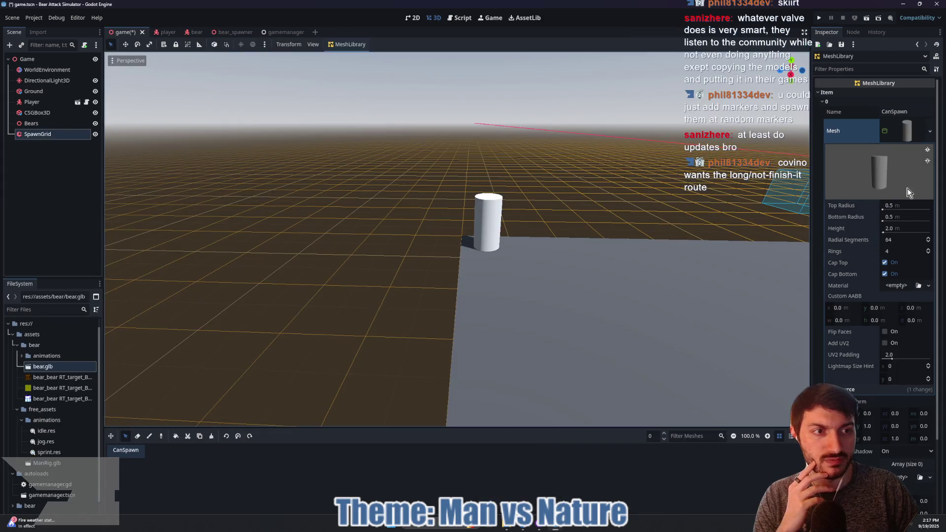
pyautogui.click(905, 207)
pyautogui.write('0.675')
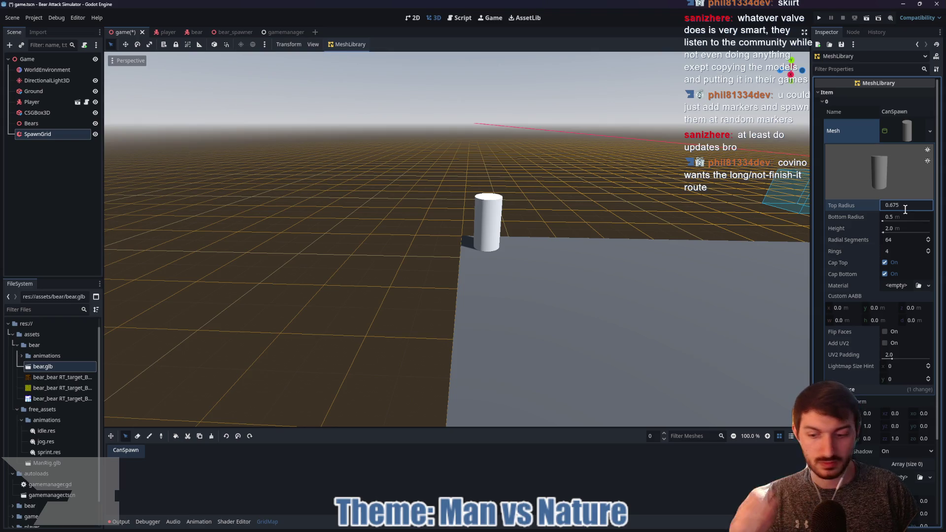
pyautogui.press('Tab')
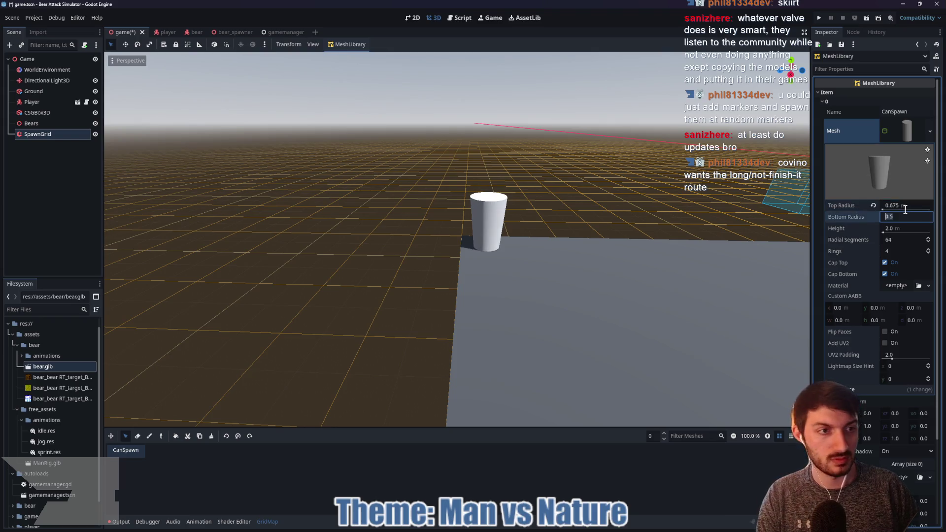
pyautogui.press('Return')
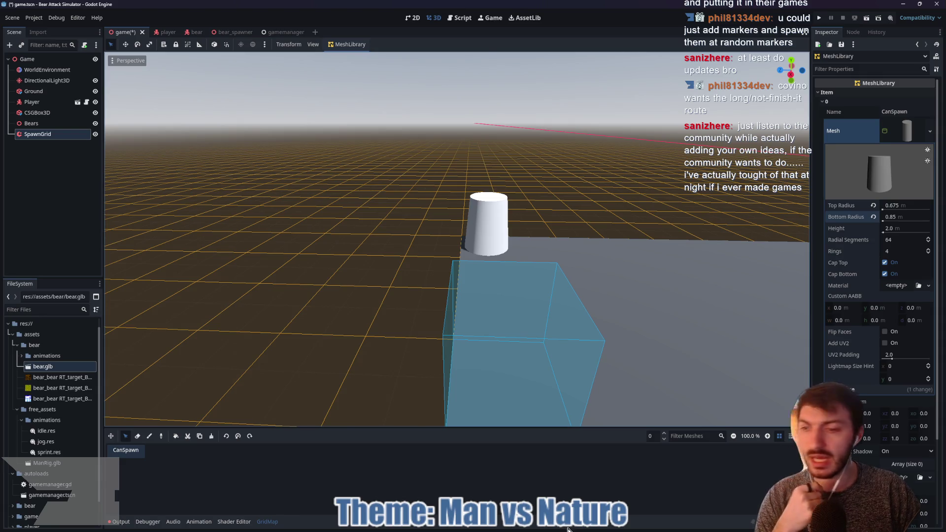
# Step: Set the CanSpawn cylinder's Height to 0.4 m
pyautogui.moveTo(570, 527)
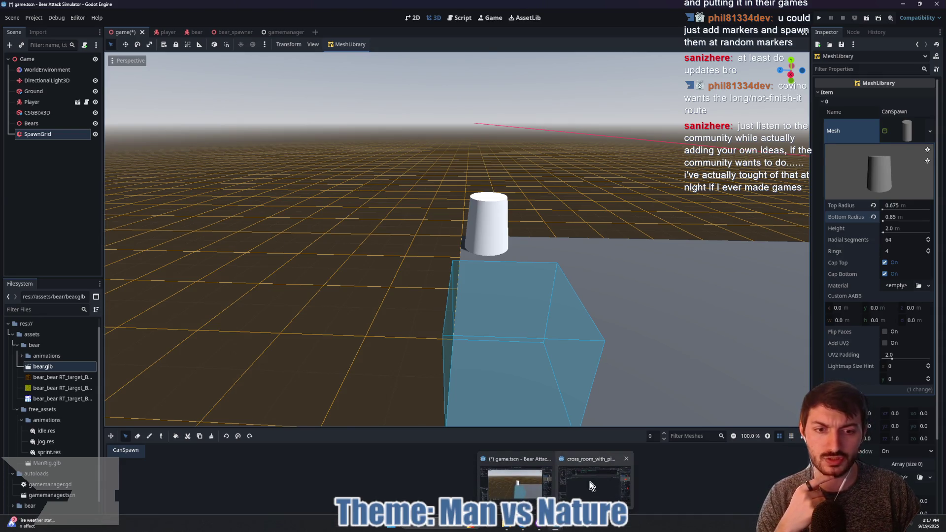
pyautogui.moveTo(591, 485)
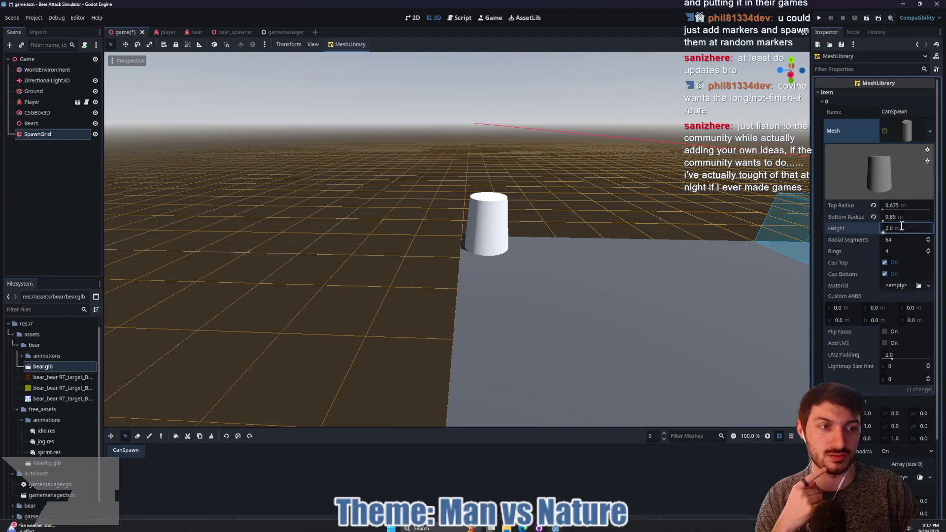
pyautogui.write('4')
pyautogui.press('Return')
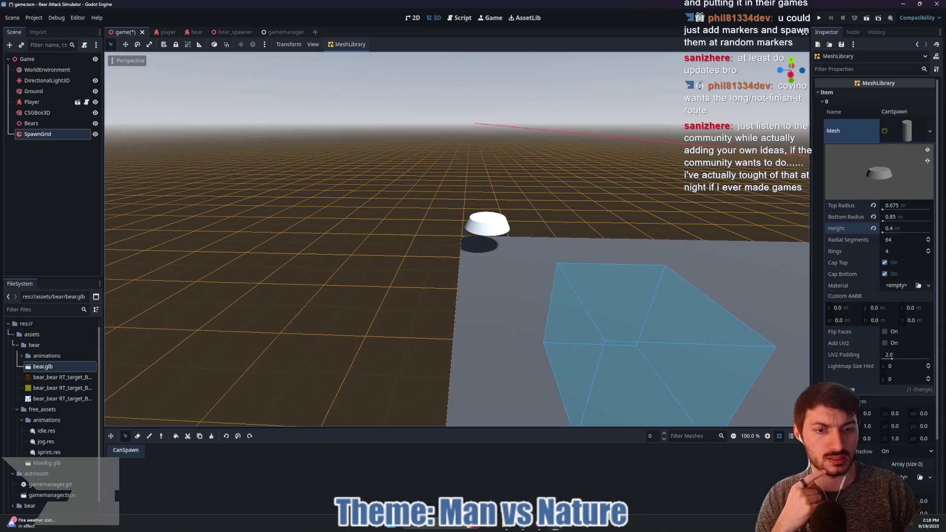
# Step: Give the cylinder 4 radial segments and 0 rings, then collapse the mesh settings
pyautogui.click(596, 477)
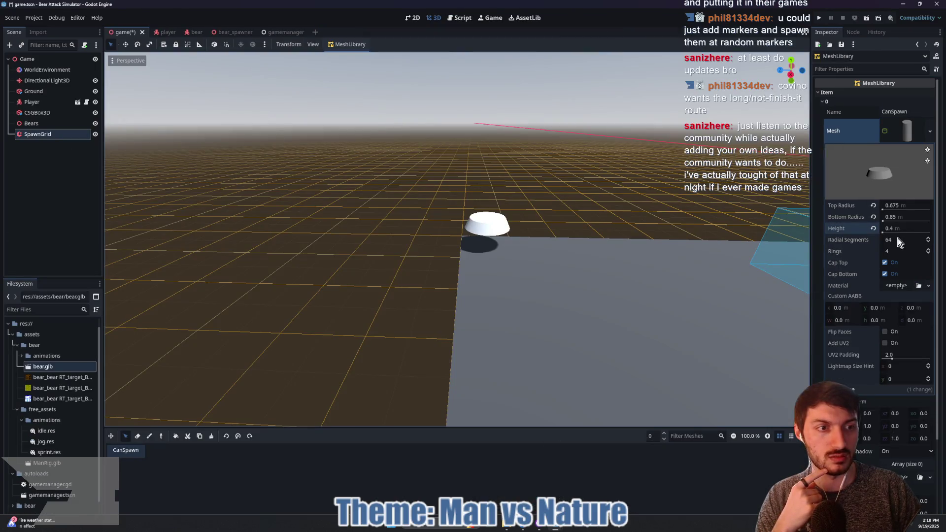
pyautogui.click(898, 238)
pyautogui.write('4')
pyautogui.press('Tab')
pyautogui.write('0')
pyautogui.press('Return')
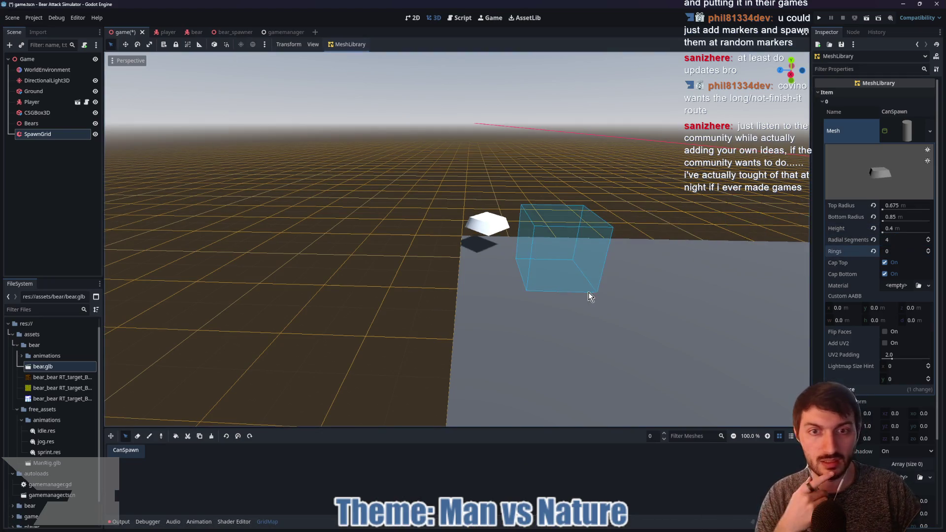
pyautogui.moveTo(556, 529)
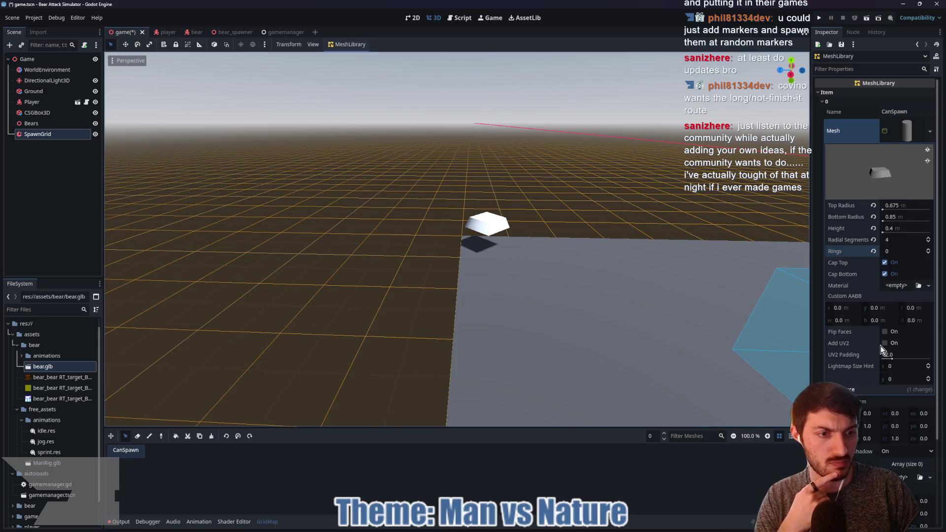
pyautogui.scroll(-3, 866, 345)
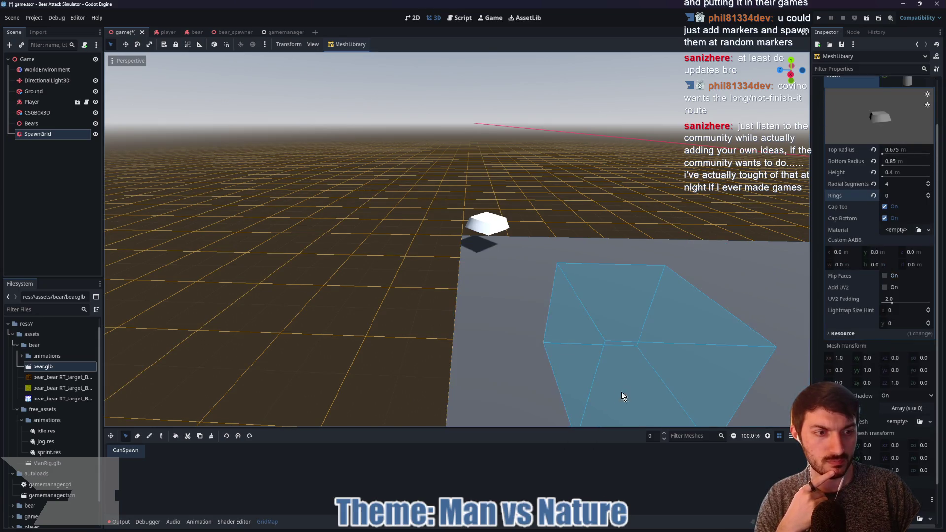
pyautogui.scroll(3, 857, 384)
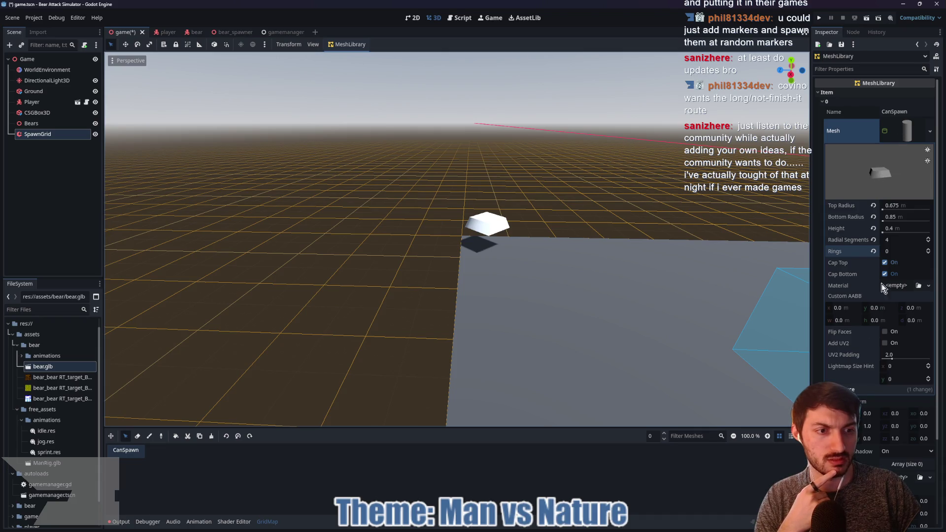
pyautogui.click(909, 131)
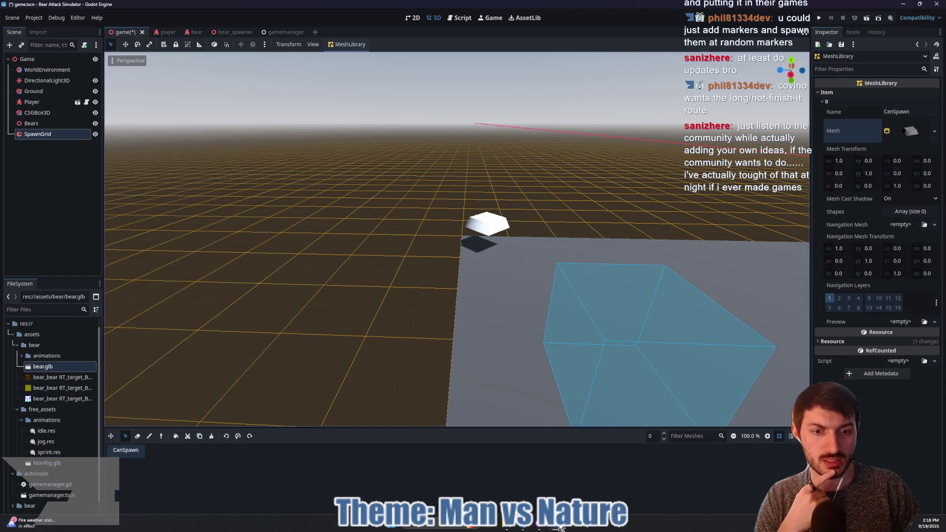
# Step: Set the navigation mesh transform's zx value to -1.0, matching the reference project
pyautogui.click(583, 483)
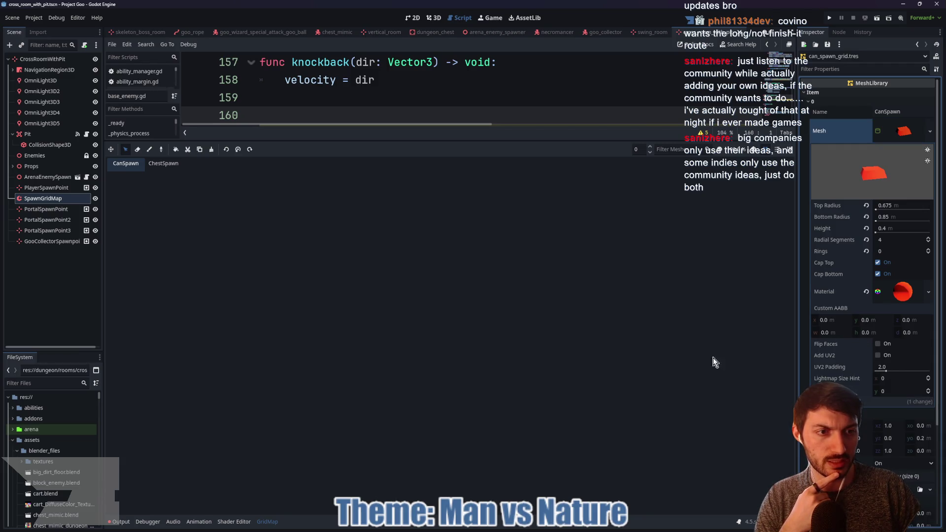
pyautogui.moveTo(561, 527)
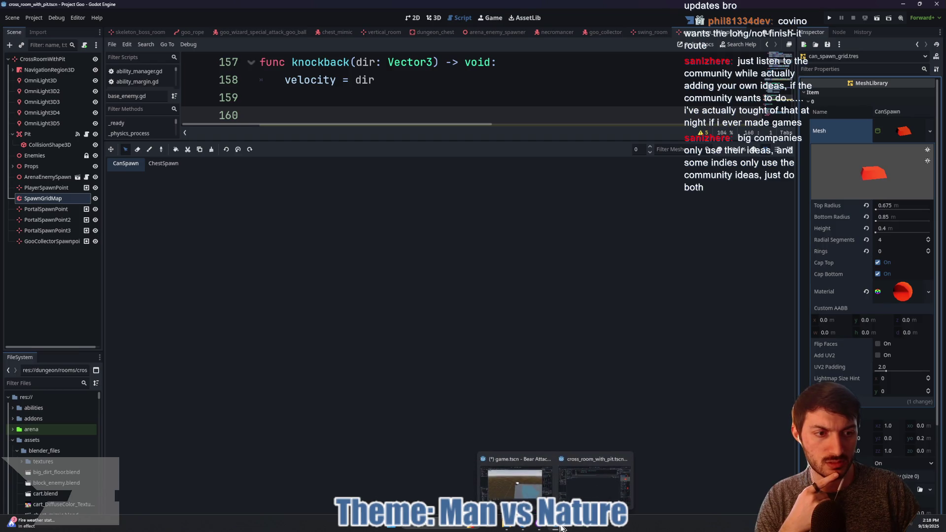
pyautogui.scroll(-3, 832, 379)
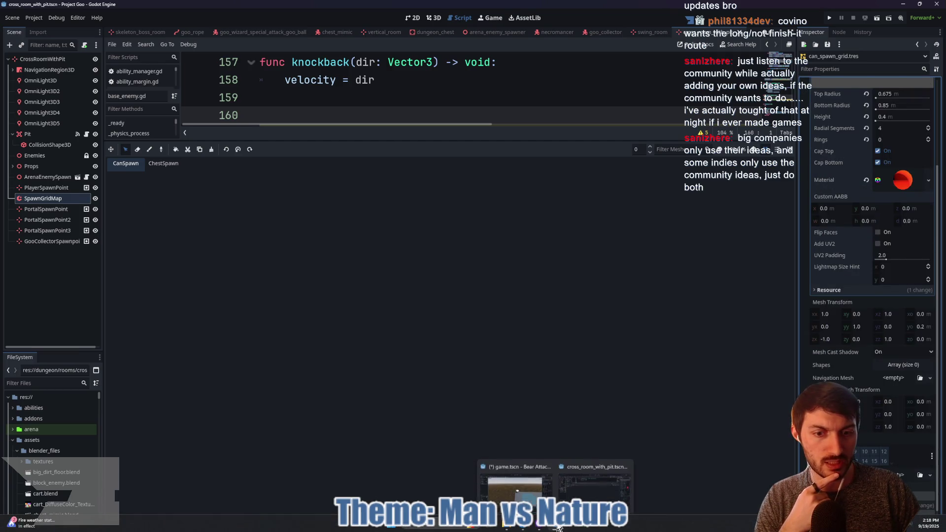
pyautogui.click(523, 487)
pyautogui.click(840, 271)
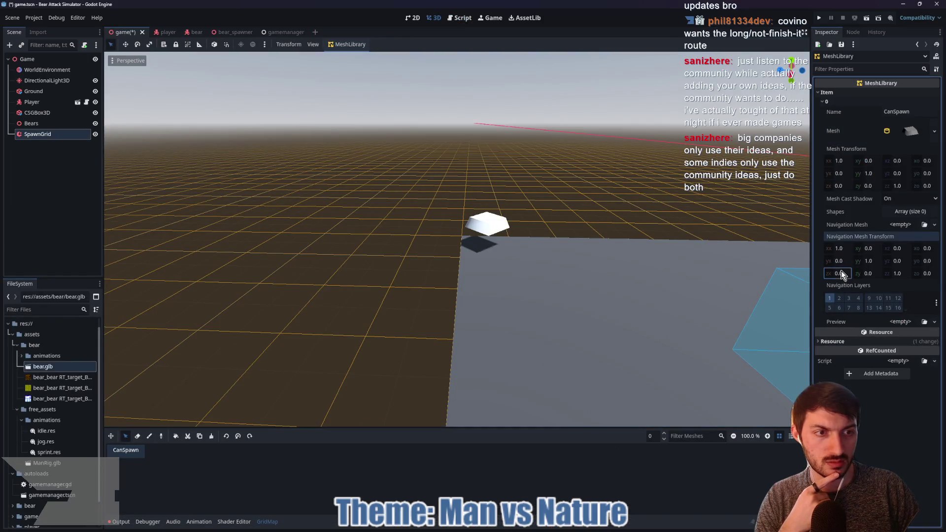
pyautogui.write('-1')
pyautogui.press('Return')
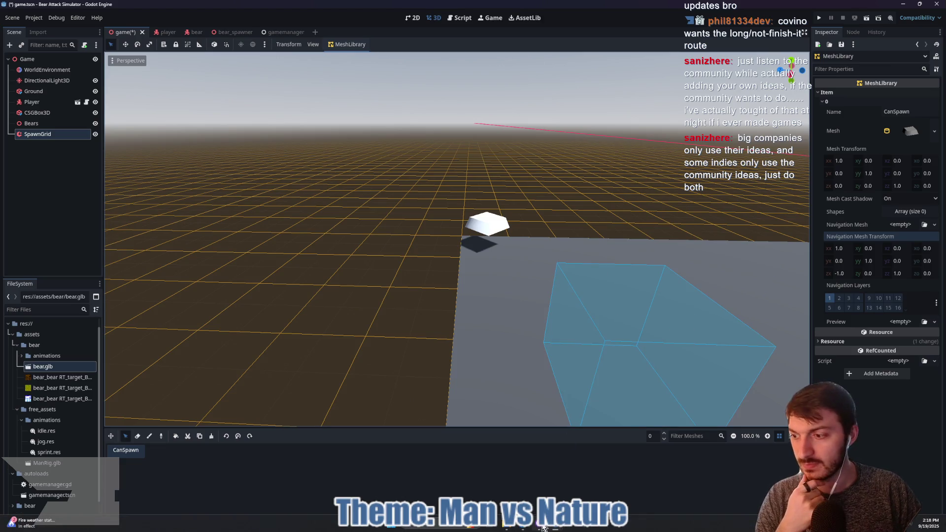
# Step: Set the navigation mesh transform's xz value to 1.0
pyautogui.moveTo(543, 526)
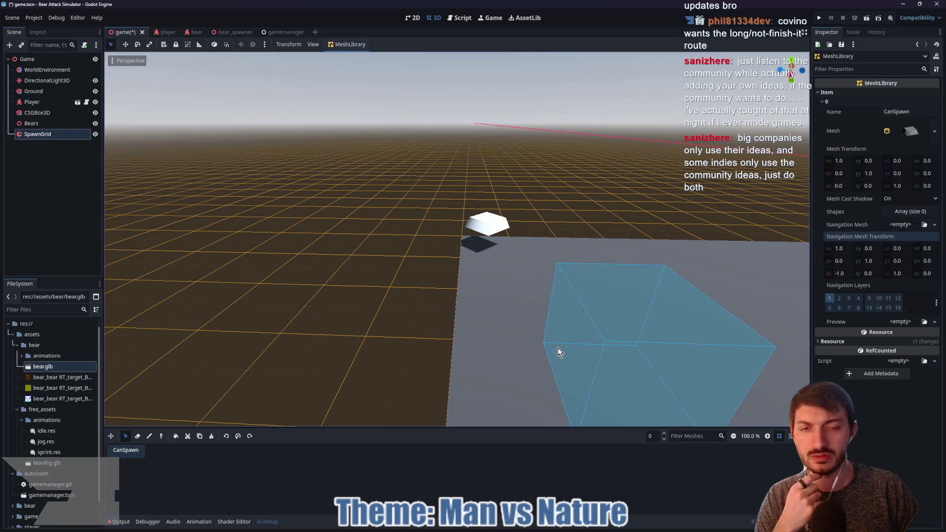
pyautogui.click(593, 478)
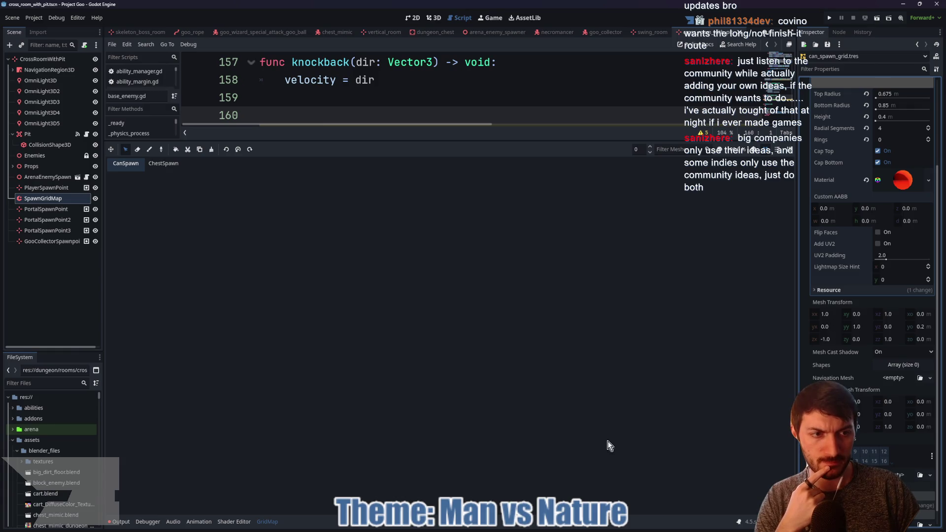
pyautogui.moveTo(560, 528)
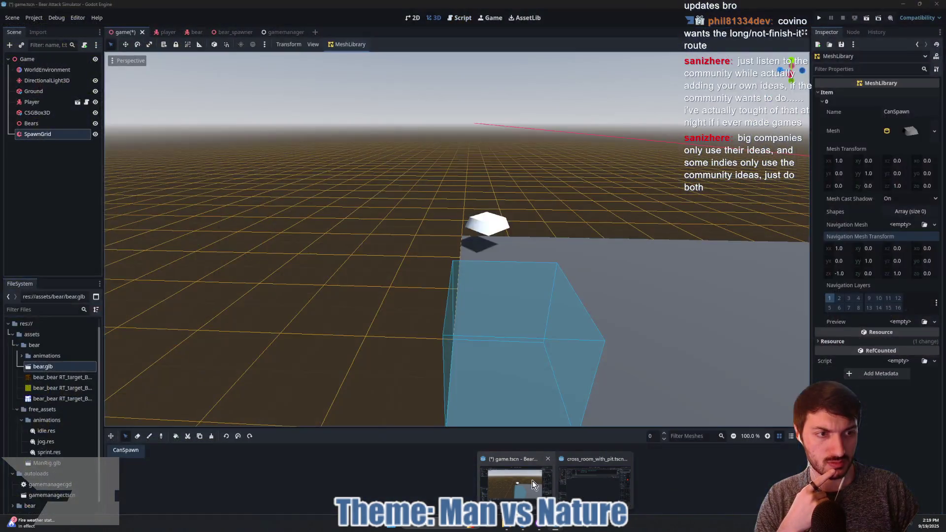
pyautogui.click(532, 481)
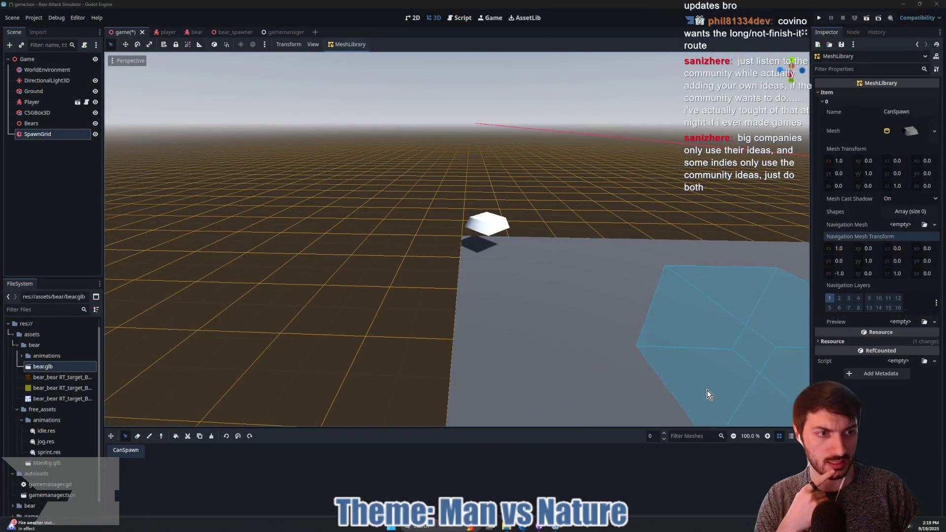
pyautogui.click(896, 248)
pyautogui.write('1')
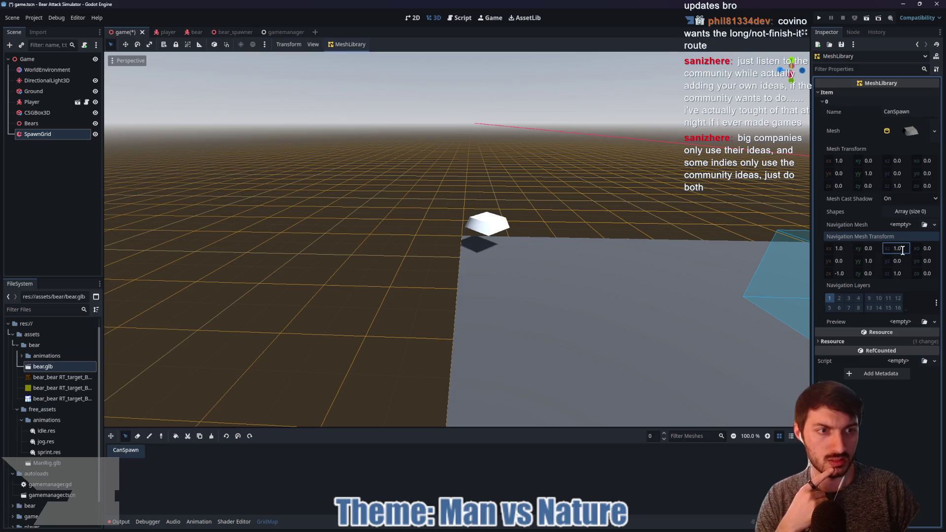
pyautogui.press('Return')
# Step: Give the navigation mesh transform a 0.2 y offset
pyautogui.moveTo(552, 528)
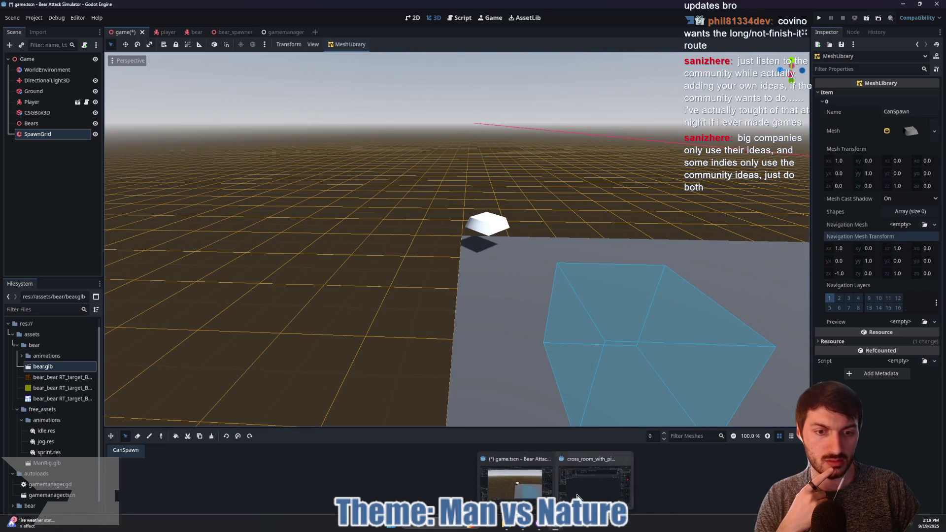
pyautogui.click(644, 469)
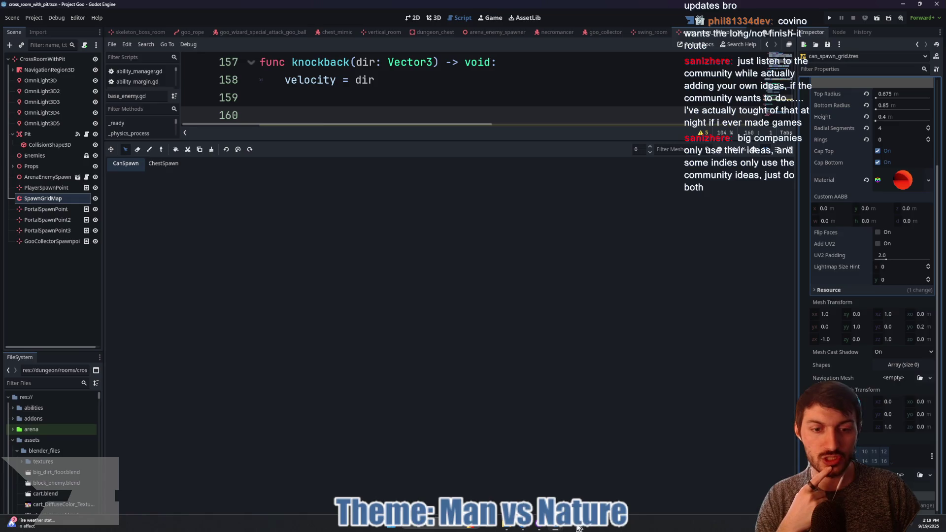
pyautogui.moveTo(555, 528)
pyautogui.click(927, 260)
pyautogui.write('0.2')
pyautogui.press('Return')
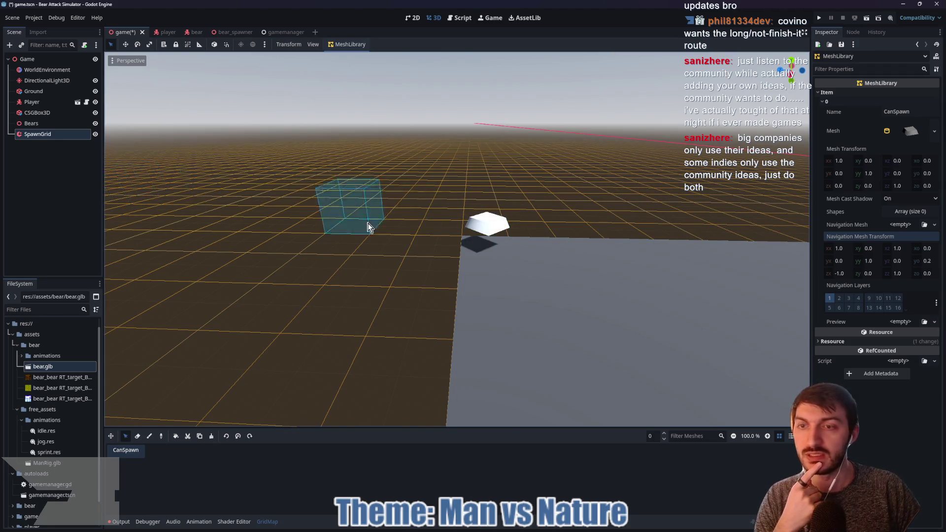
# Step: Paint a CanSpawn tile onto the ground and compare against the reference project's settings
pyautogui.click(490, 282)
pyautogui.moveTo(537, 311)
pyautogui.mouseDown()
pyautogui.moveTo(501, 253)
pyautogui.moveTo(532, 275)
pyautogui.mouseUp()
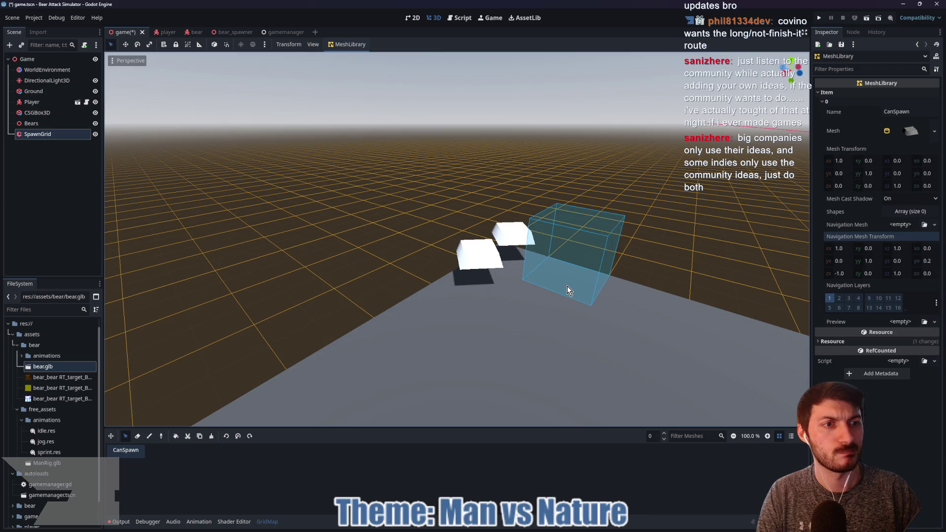
pyautogui.click(556, 528)
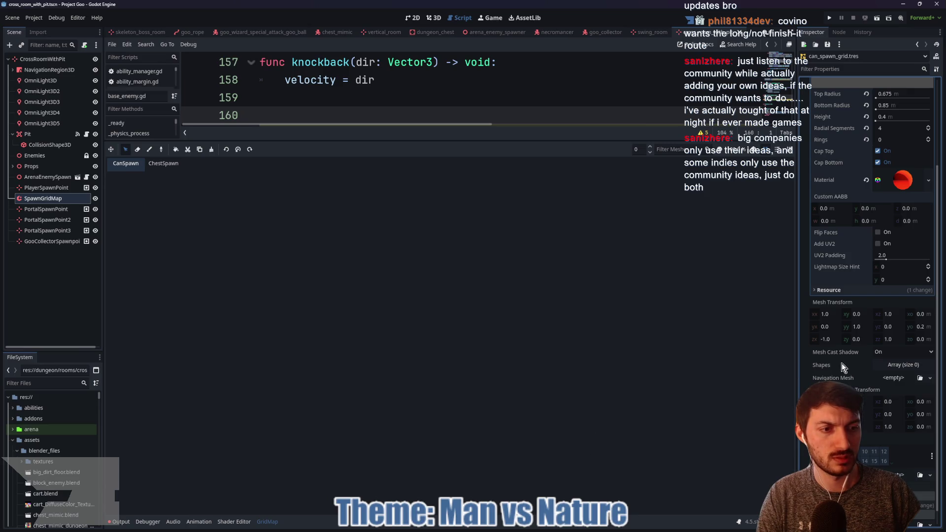
pyautogui.scroll(-1, 841, 363)
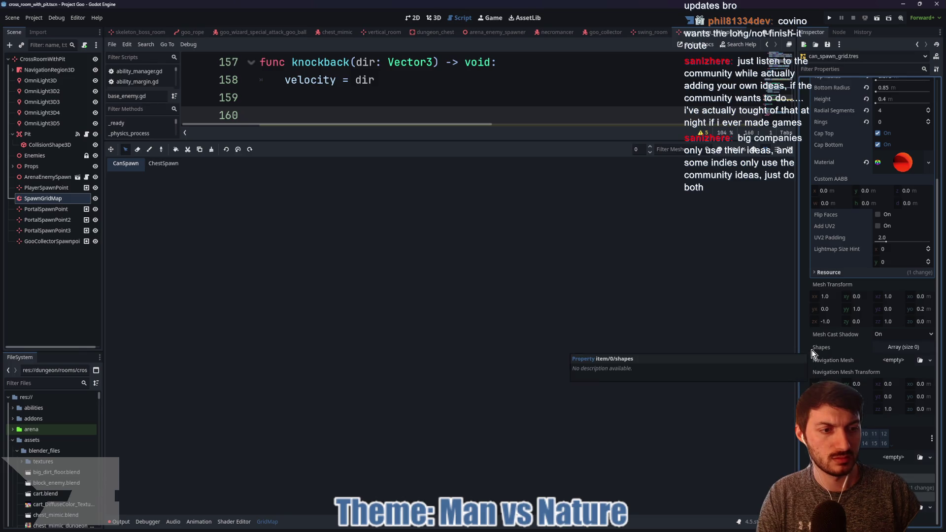
pyautogui.scroll(3, 815, 353)
pyautogui.scroll(3, 867, 197)
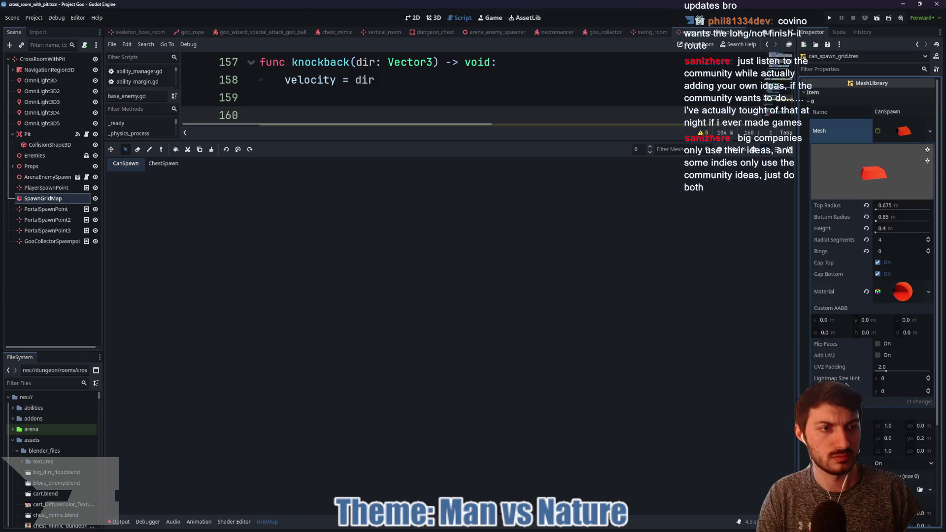
pyautogui.click(901, 130)
pyautogui.moveTo(555, 528)
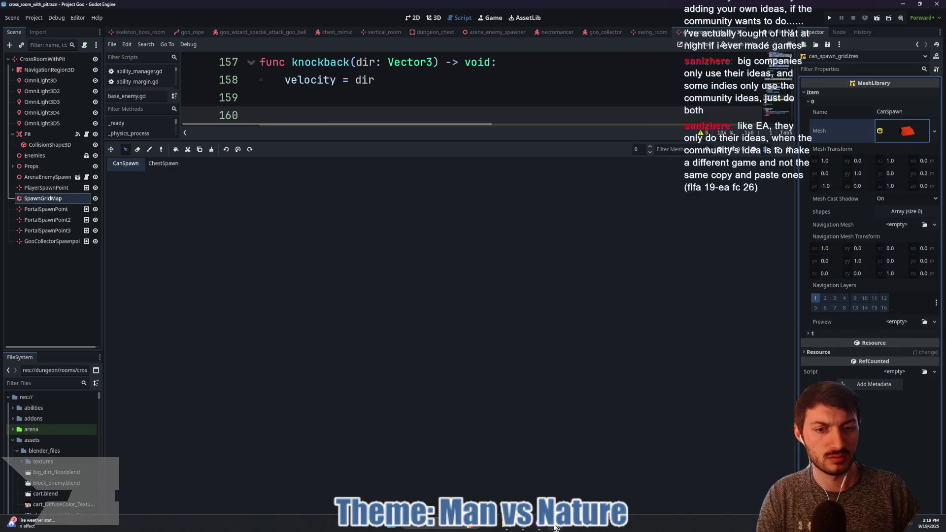
# Step: In Bear Attack Simulator, box-select and erase the two white test blocks
pyautogui.click(538, 468)
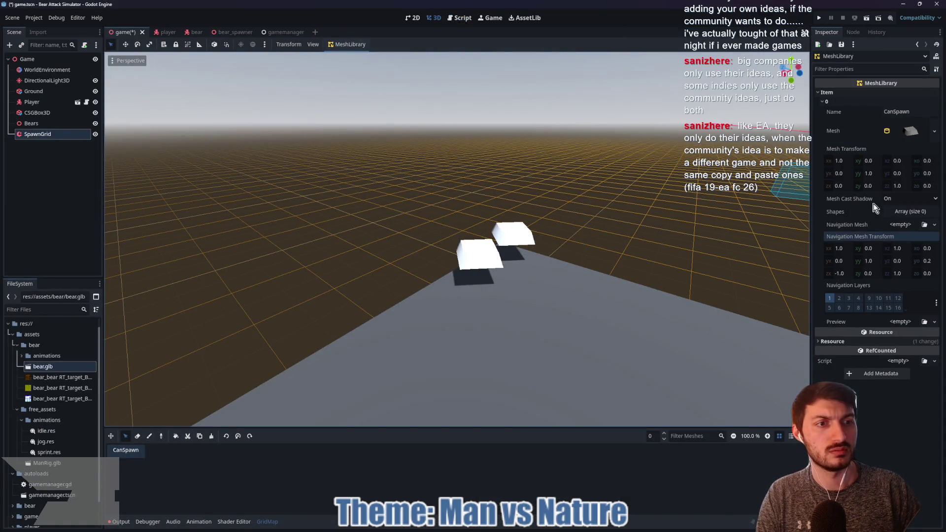
pyautogui.moveTo(498, 264)
pyautogui.mouseDown()
pyautogui.moveTo(468, 290)
pyautogui.moveTo(478, 291)
pyautogui.mouseUp()
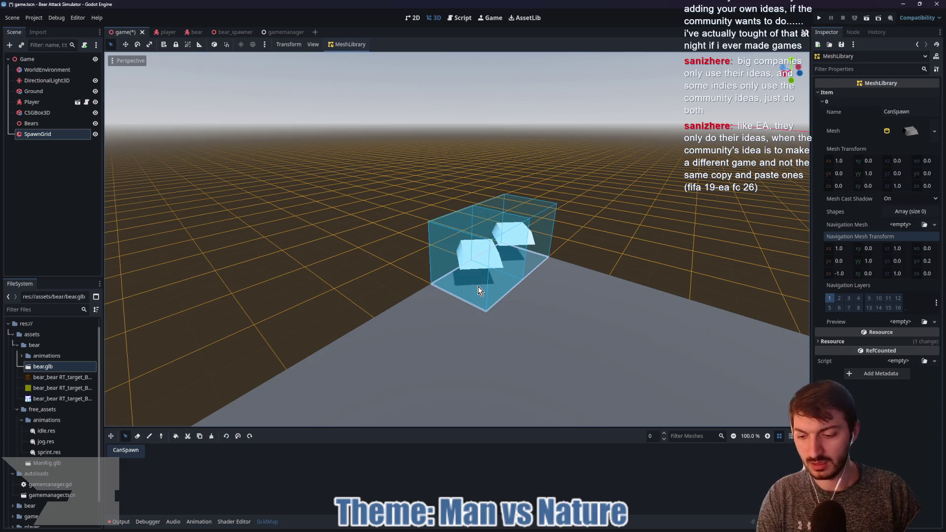
pyautogui.click(138, 436)
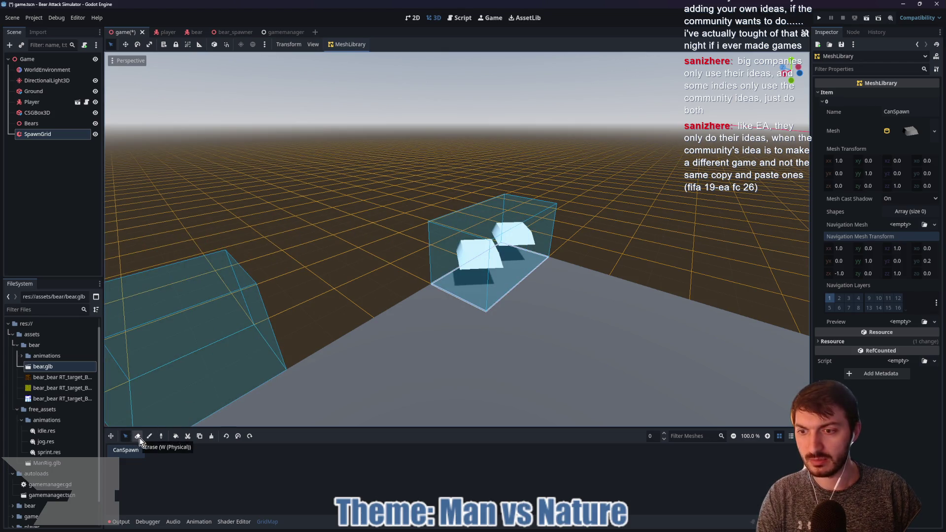
pyautogui.click(515, 236)
pyautogui.click(533, 270)
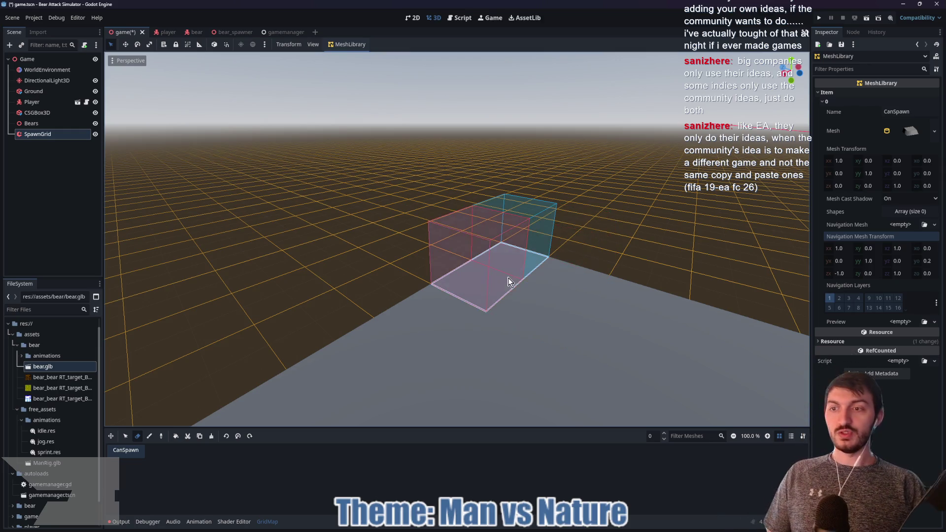
pyautogui.click(126, 436)
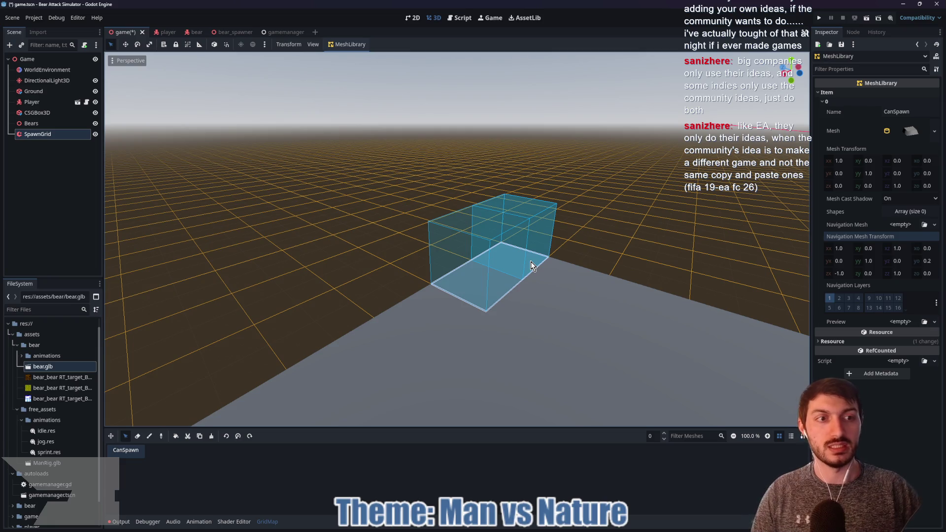
# Step: Place a CanSpawn cell on floor level 0 and switch to a top-down view
pyautogui.scroll(3, 525, 288)
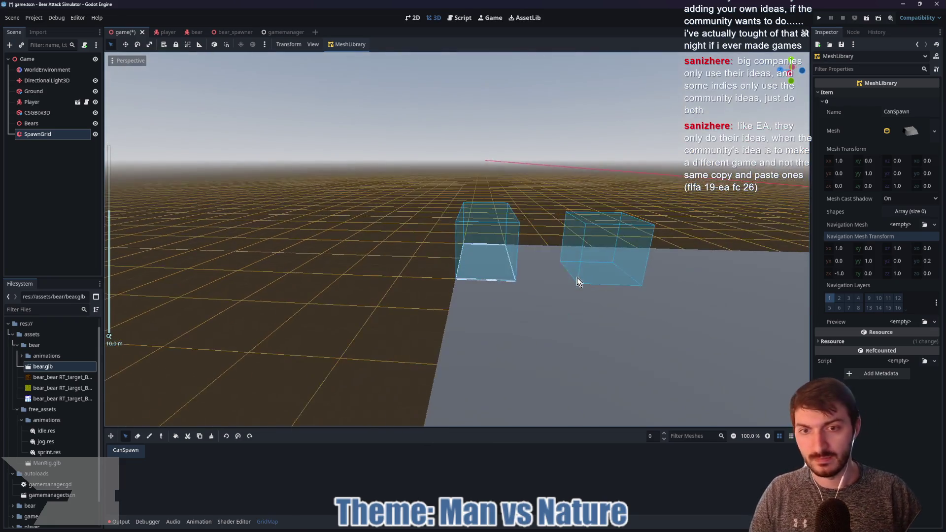
pyautogui.press('e')
pyautogui.scroll(2, 572, 298)
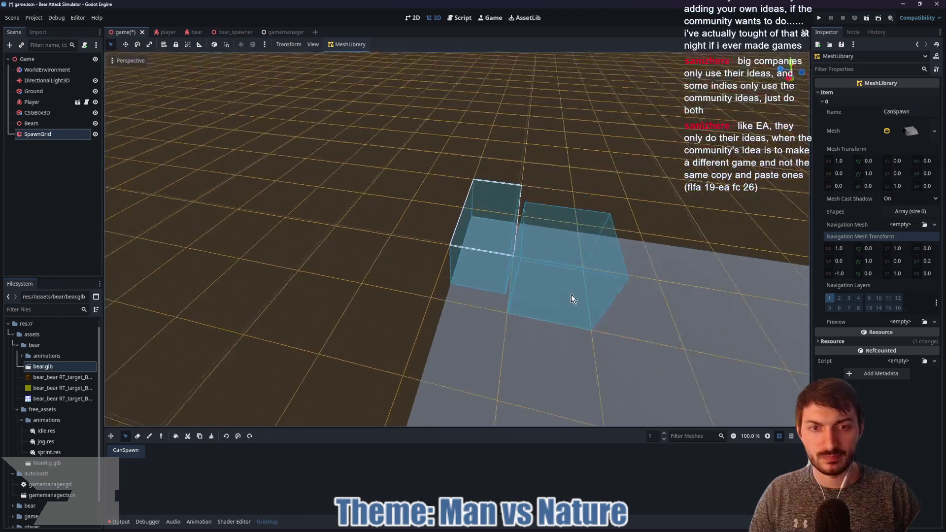
pyautogui.scroll(-3, 572, 298)
pyautogui.press('q')
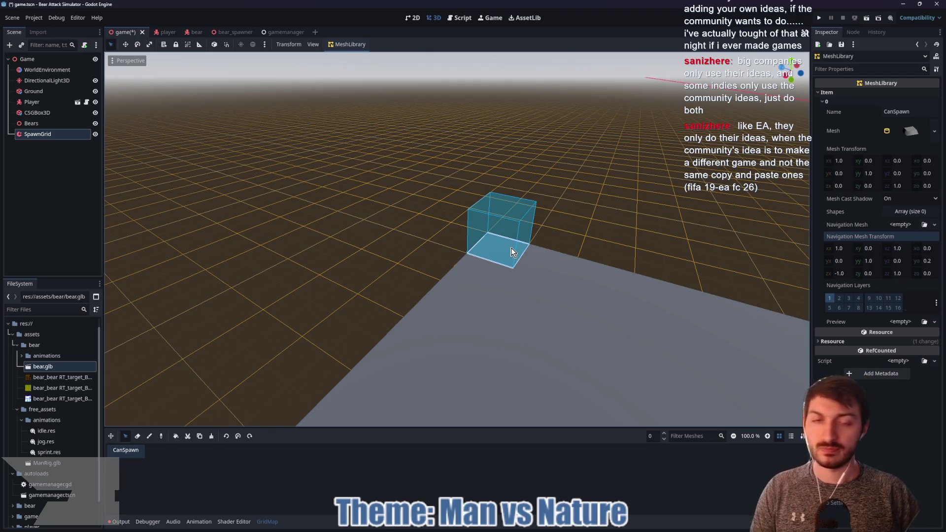
pyautogui.click(510, 252)
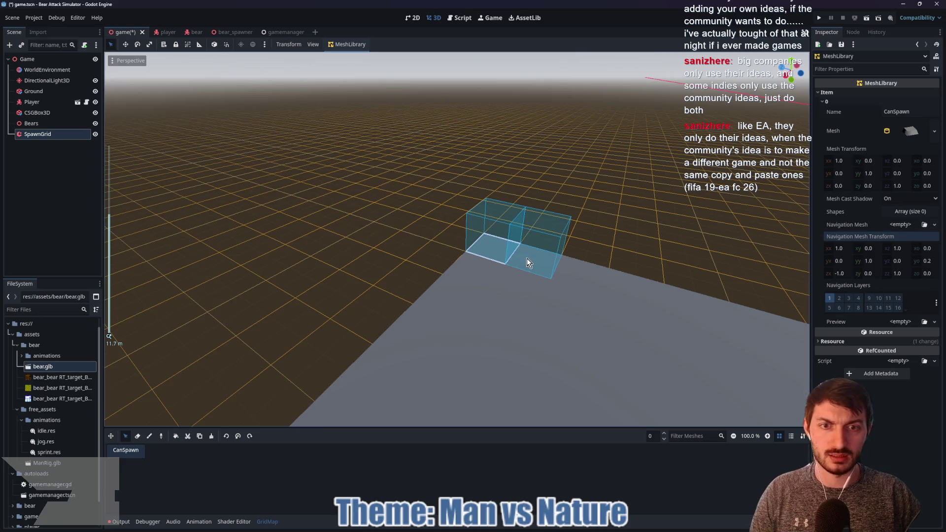
pyautogui.scroll(2, 566, 309)
pyautogui.scroll(-5, 566, 310)
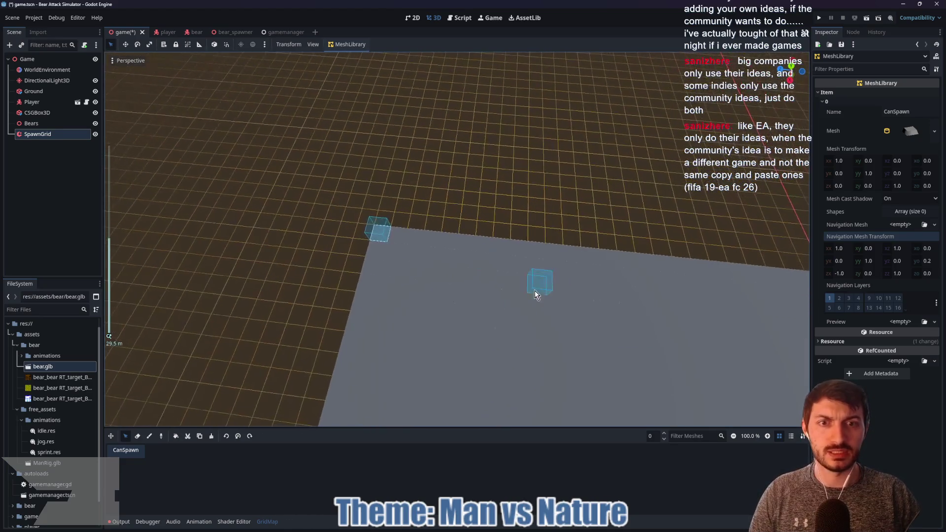
pyautogui.press('KP_7')
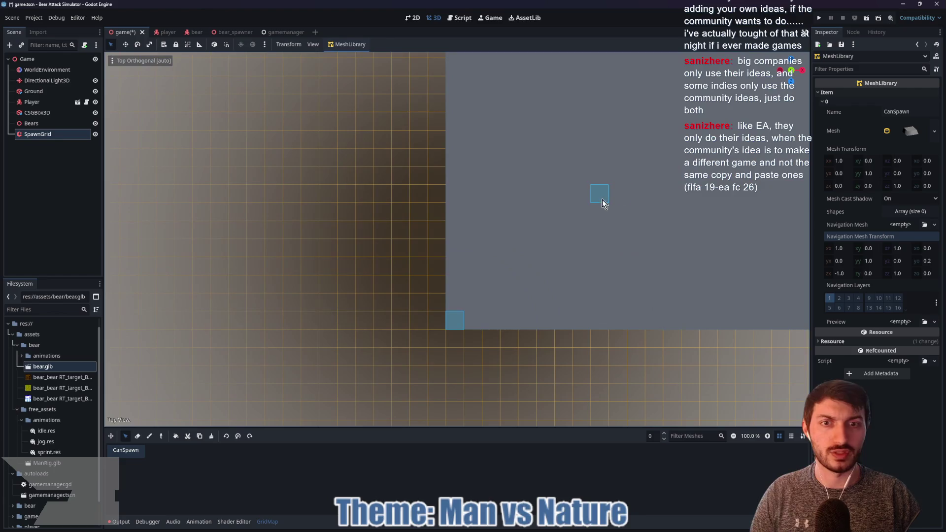
# Step: Paint a row of CanSpawn cells along the ground plane's bottom edge
pyautogui.moveTo(686, 302)
pyautogui.mouseDown()
pyautogui.moveTo(496, 297)
pyautogui.moveTo(638, 281)
pyautogui.mouseUp()
pyautogui.scroll(-4, 498, 298)
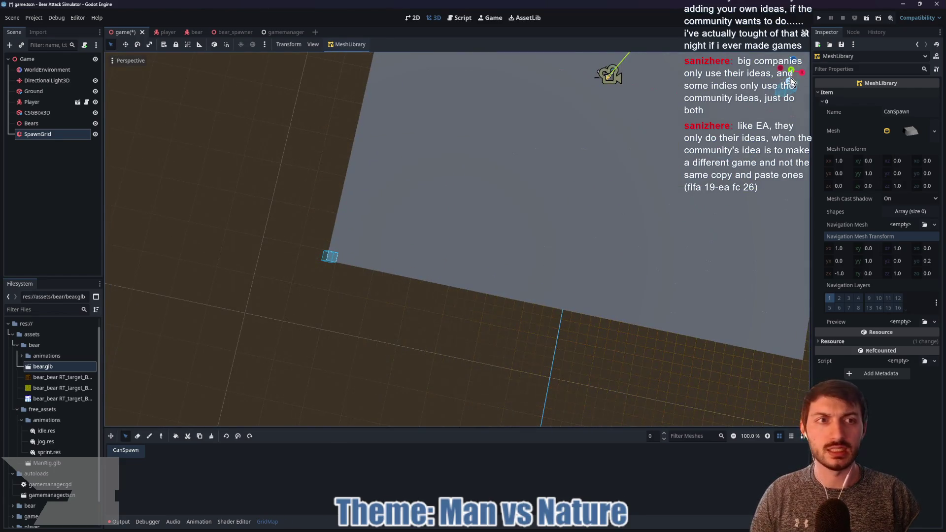
pyautogui.click(791, 71)
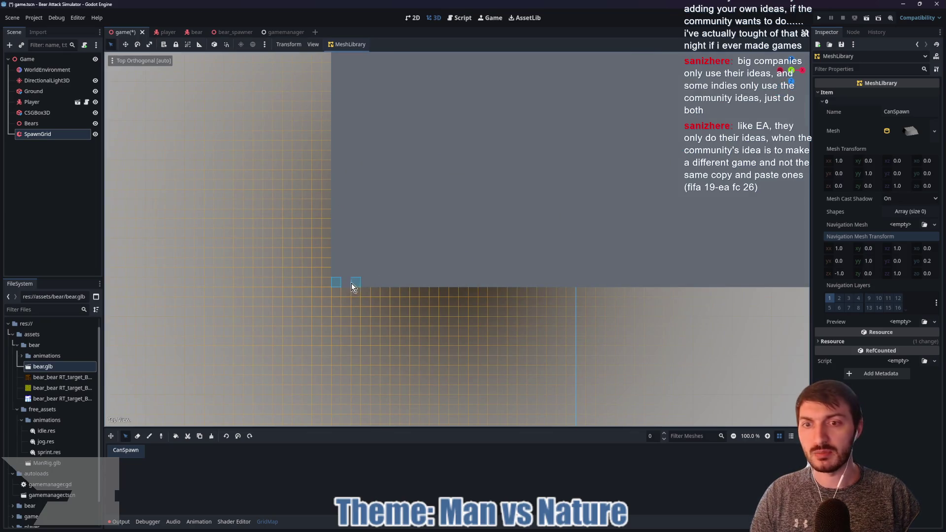
pyautogui.scroll(-3, 596, 275)
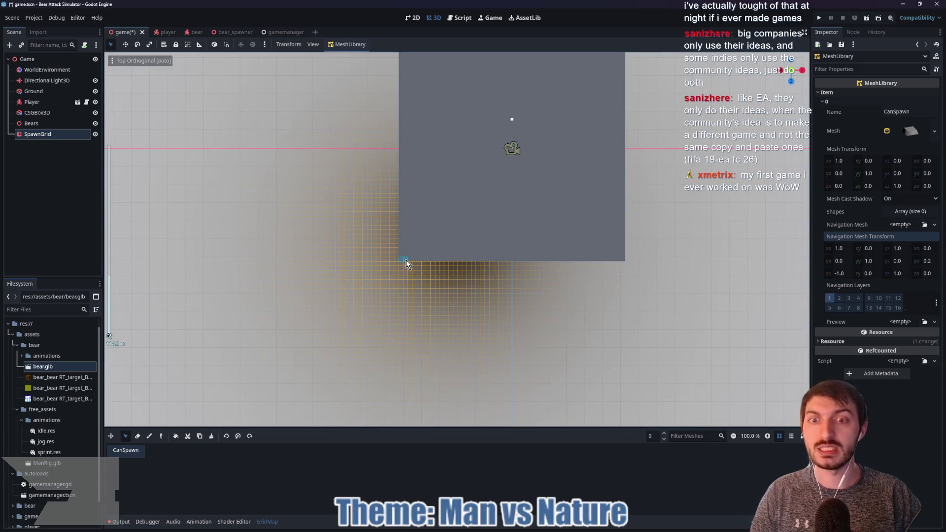
pyautogui.moveTo(405, 259); pyautogui.dragTo(620, 259)
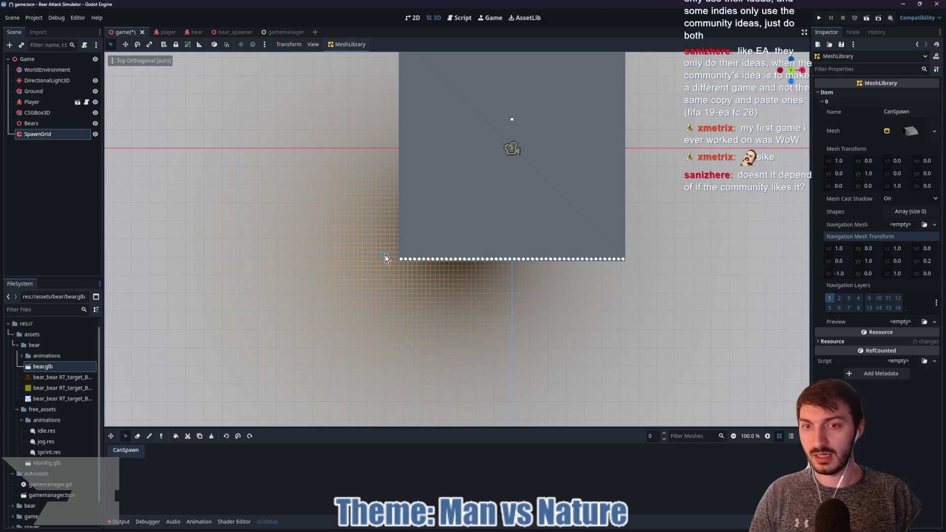
# Step: Paint CanSpawn cells along the left and top edges, then view the border in perspective
pyautogui.moveTo(481, 179); pyautogui.dragTo(475, 227)
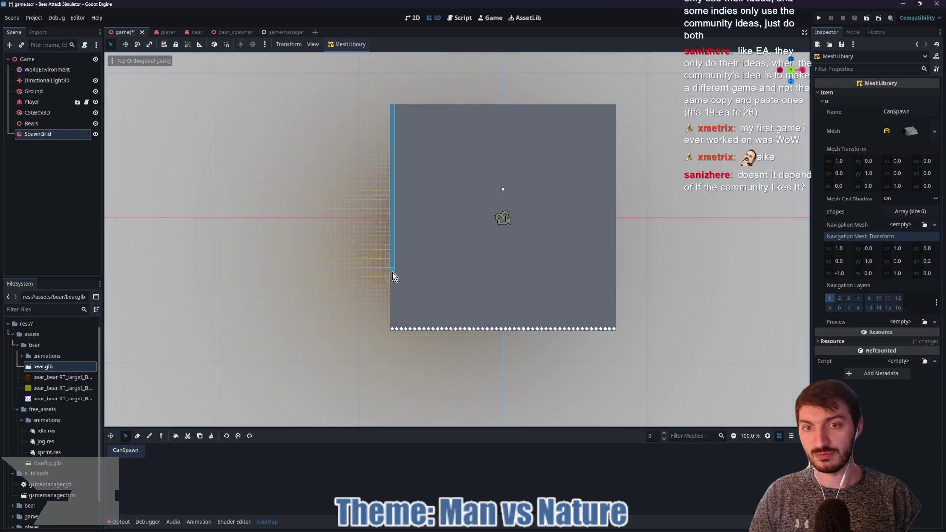
pyautogui.moveTo(394, 326); pyautogui.dragTo(394, 326)
pyautogui.moveTo(395, 107)
pyautogui.mouseDown()
pyautogui.moveTo(615, 109)
pyautogui.moveTo(615, 323)
pyautogui.mouseUp()
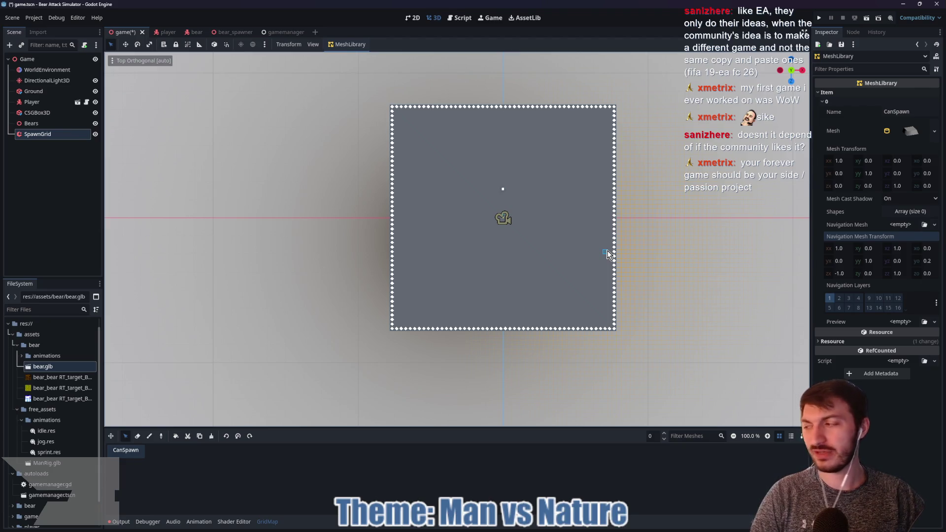
pyautogui.scroll(8, 606, 253)
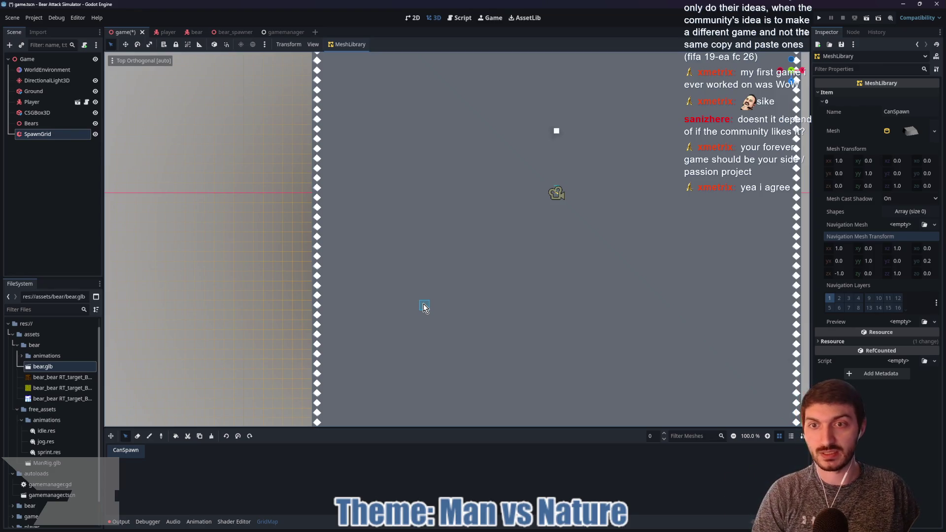
pyautogui.moveTo(386, 287)
pyautogui.mouseDown()
pyautogui.moveTo(424, 266)
pyautogui.moveTo(437, 174)
pyautogui.moveTo(346, 351)
pyautogui.mouseUp()
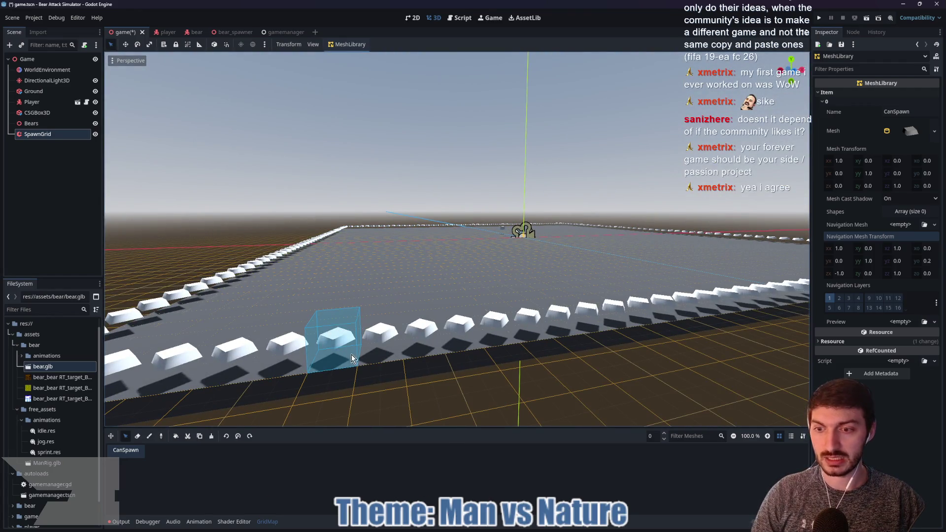
pyautogui.click(238, 437)
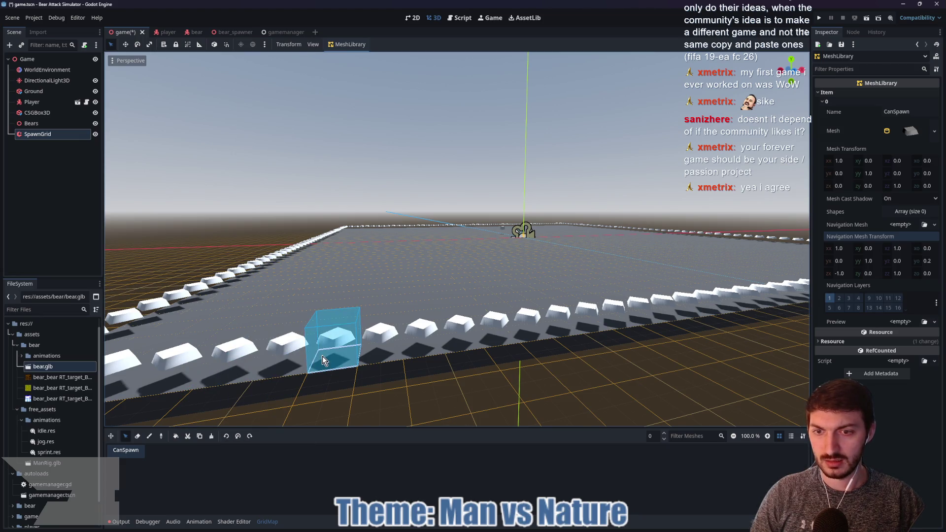
pyautogui.click(226, 436)
pyautogui.click(226, 437)
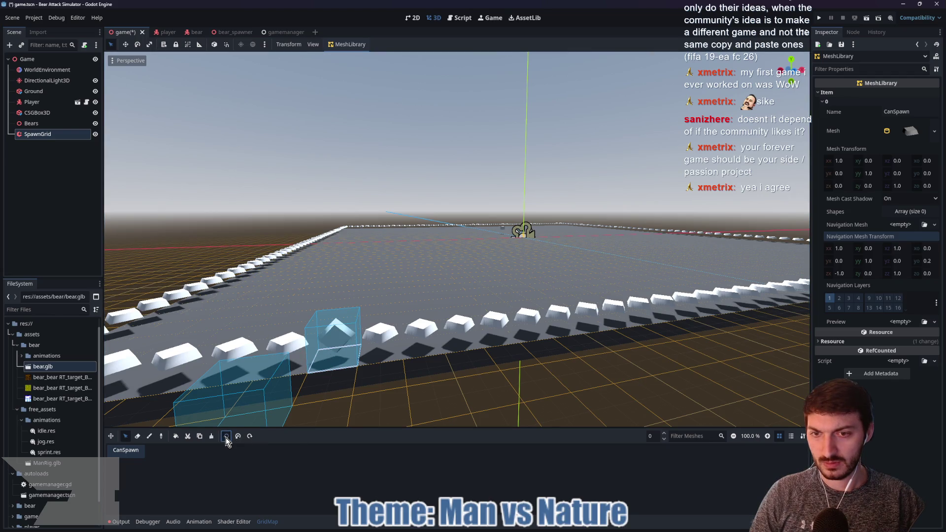
pyautogui.click(226, 437)
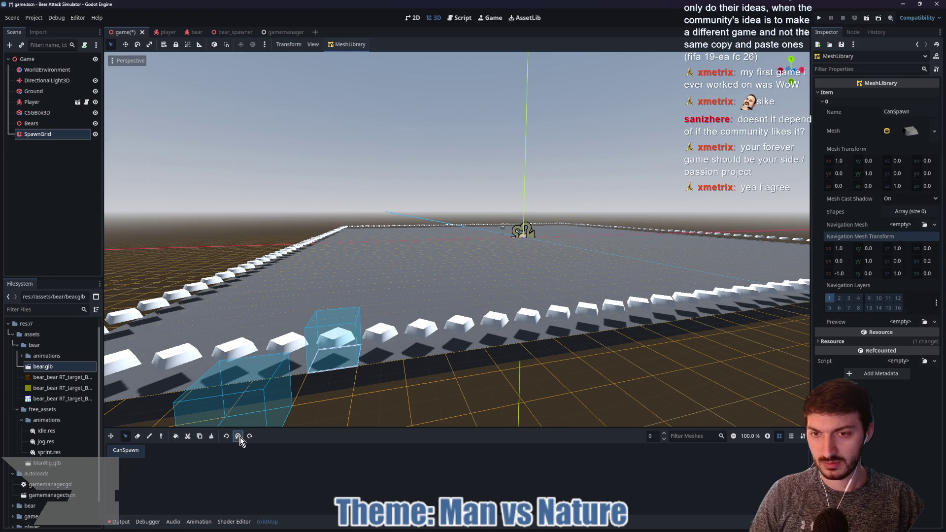
pyautogui.click(240, 436)
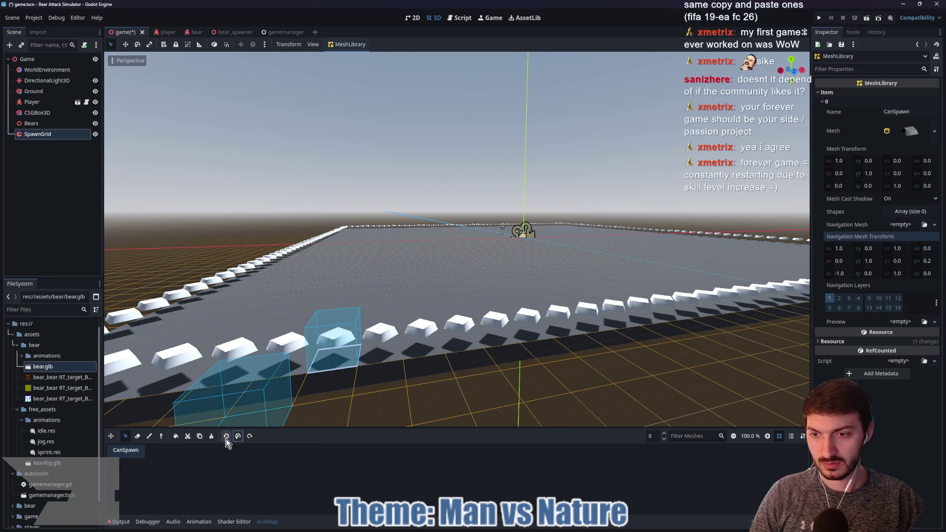
pyautogui.click(228, 438)
pyautogui.click(228, 438)
pyautogui.click(228, 438)
pyautogui.click(227, 437)
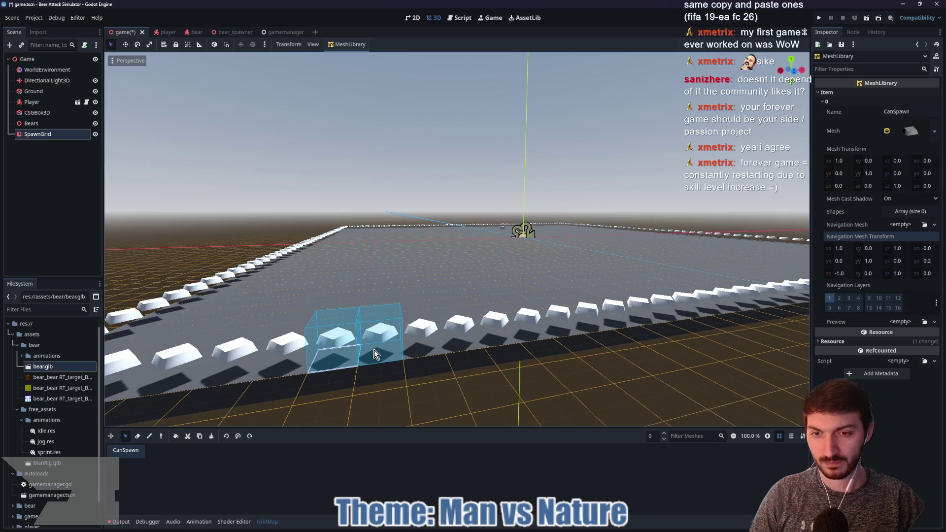
pyautogui.click(619, 332)
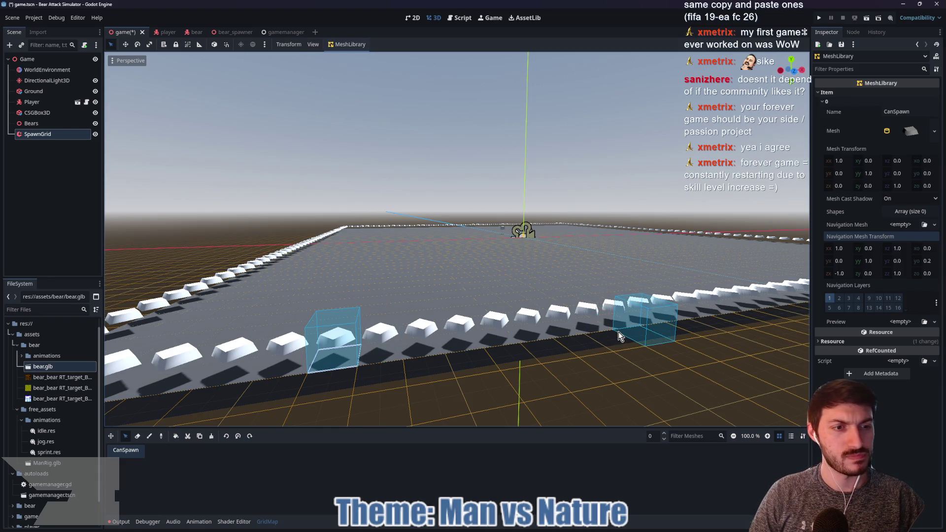
pyautogui.moveTo(428, 325)
pyautogui.mouseDown()
pyautogui.moveTo(537, 356)
pyautogui.moveTo(620, 334)
pyautogui.moveTo(533, 381)
pyautogui.moveTo(570, 293)
pyautogui.mouseUp()
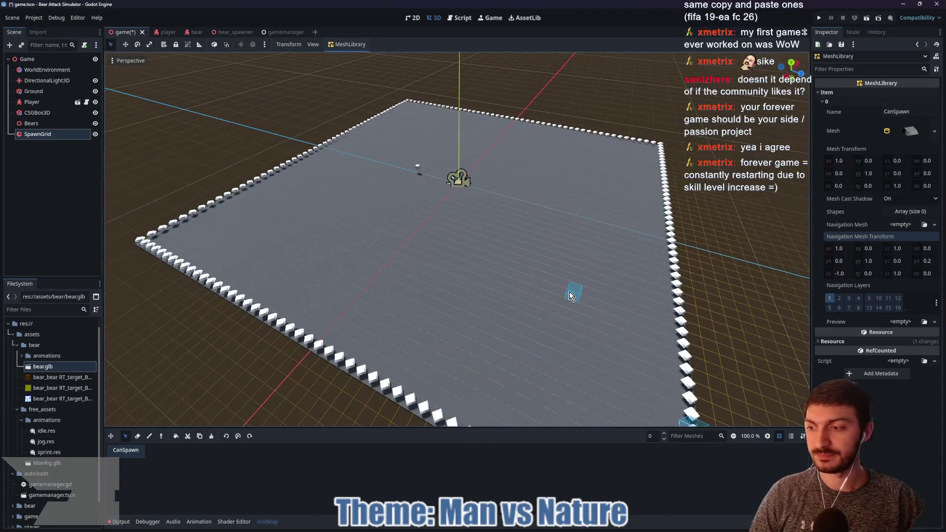
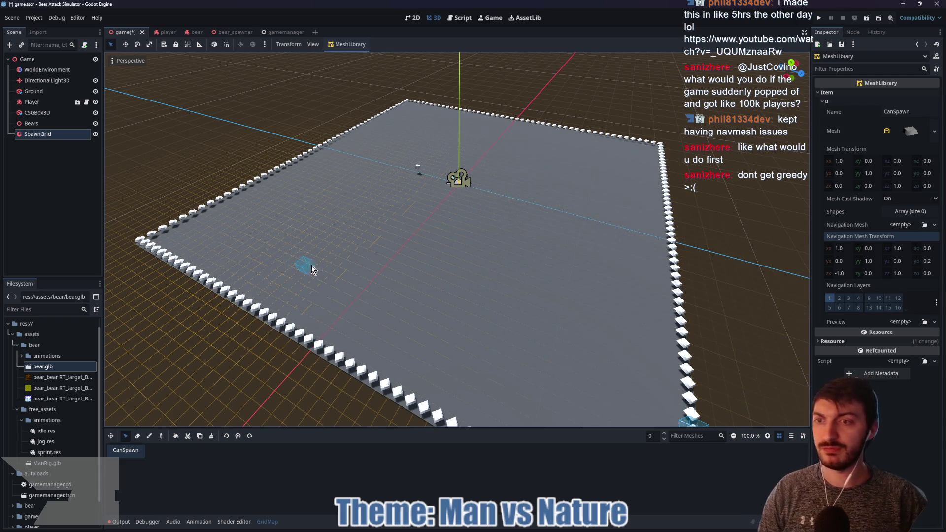
# Step: Orbit and zoom low across the arena floor to inspect the wall rows
pyautogui.scroll(1, 355, 296)
pyautogui.press('KP_2')
pyautogui.press('KP_2')
pyautogui.press('KP_2')
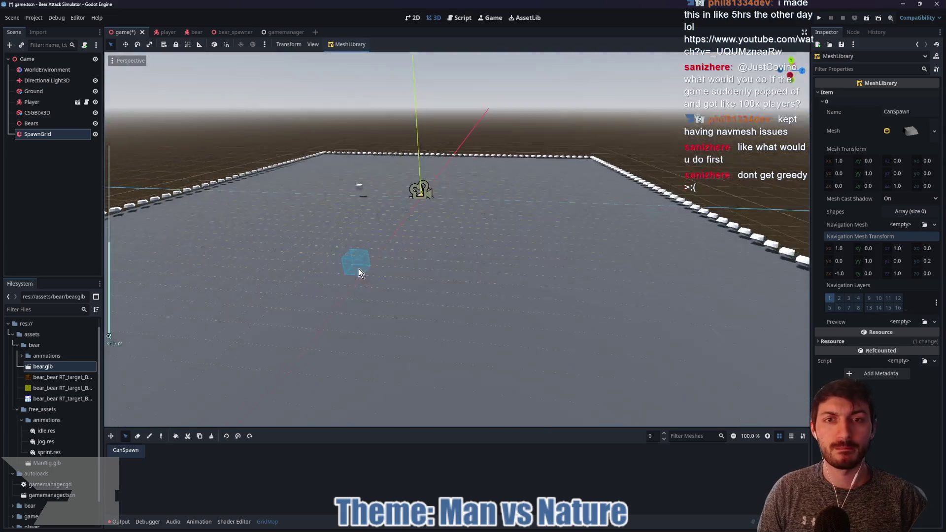
pyautogui.scroll(-4, 380, 287)
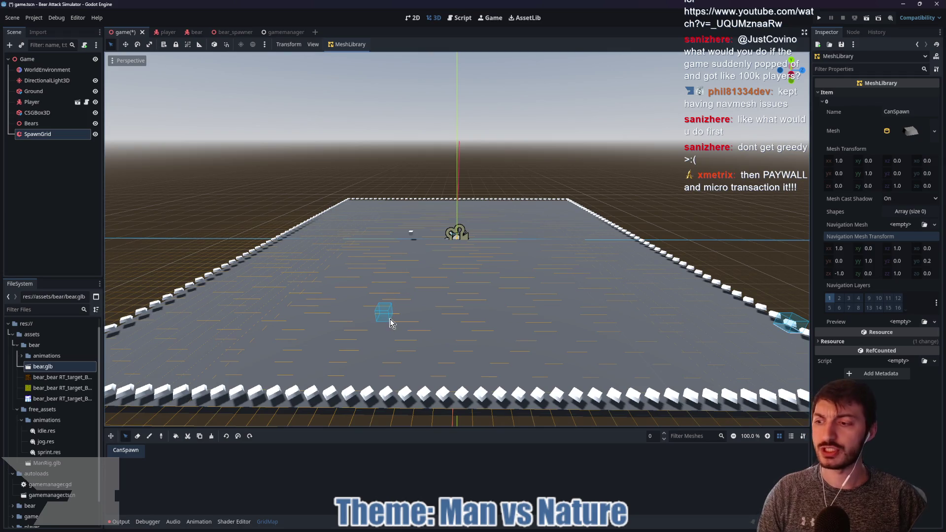
pyautogui.moveTo(359, 315)
pyautogui.mouseDown()
pyautogui.moveTo(456, 302)
pyautogui.moveTo(459, 289)
pyautogui.moveTo(445, 281)
pyautogui.moveTo(426, 288)
pyautogui.moveTo(401, 317)
pyautogui.moveTo(416, 323)
pyautogui.moveTo(383, 342)
pyautogui.moveTo(359, 336)
pyautogui.mouseUp()
pyautogui.moveTo(418, 334)
pyautogui.mouseDown()
pyautogui.moveTo(322, 345)
pyautogui.moveTo(495, 308)
pyautogui.moveTo(460, 309)
pyautogui.mouseUp()
pyautogui.scroll(5, 513, 308)
pyautogui.moveTo(568, 318)
pyautogui.mouseDown()
pyautogui.moveTo(431, 301)
pyautogui.moveTo(452, 299)
pyautogui.mouseUp()
pyautogui.moveTo(297, 329); pyautogui.dragTo(372, 320)
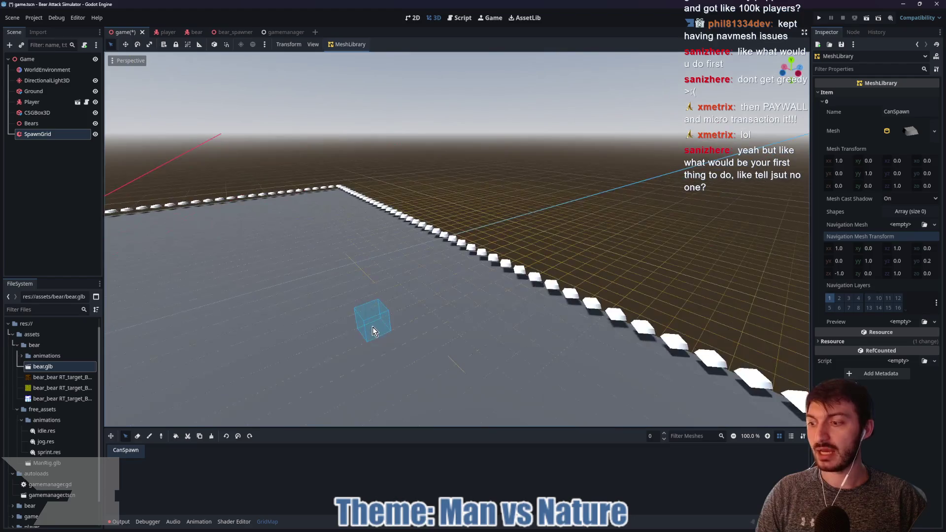
pyautogui.scroll(-2, 302, 330)
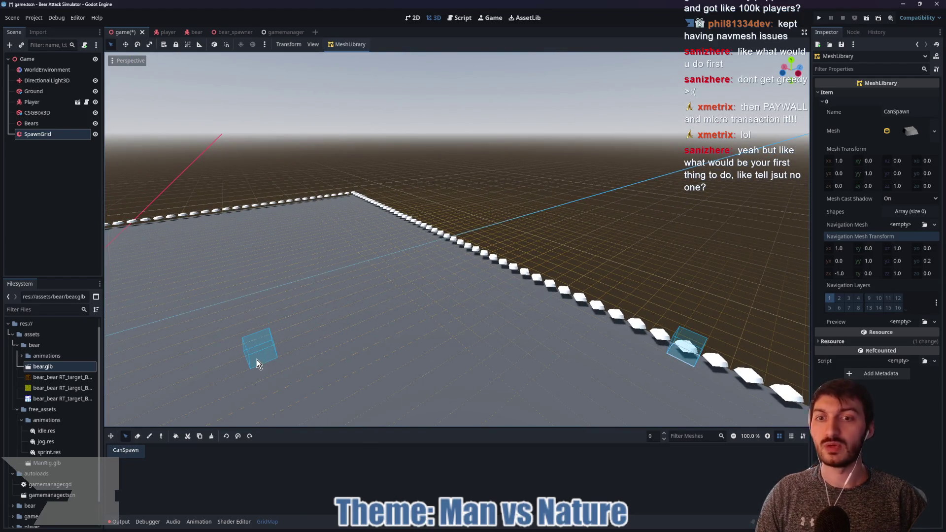
pyautogui.scroll(-1, 257, 360)
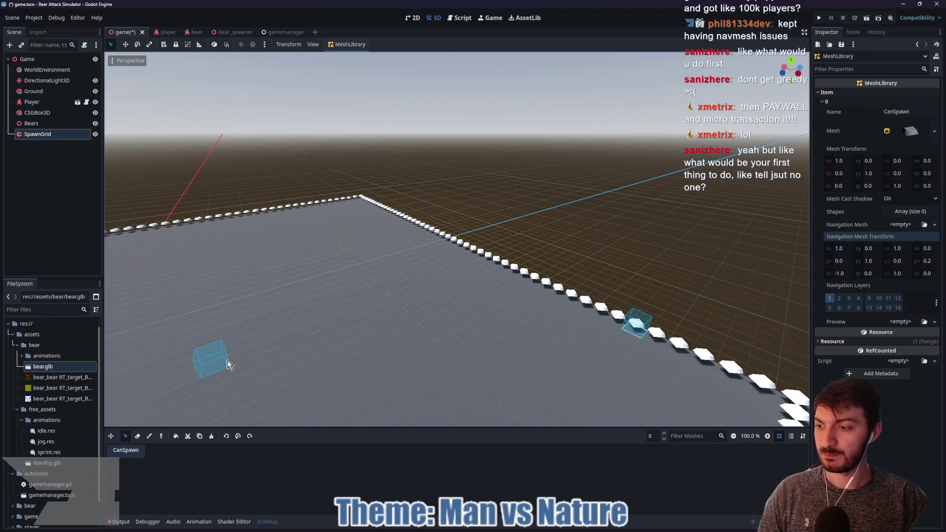
pyautogui.moveTo(224, 359)
pyautogui.mouseDown()
pyautogui.moveTo(440, 288)
pyautogui.moveTo(296, 321)
pyautogui.moveTo(386, 302)
pyautogui.moveTo(369, 306)
pyautogui.mouseUp()
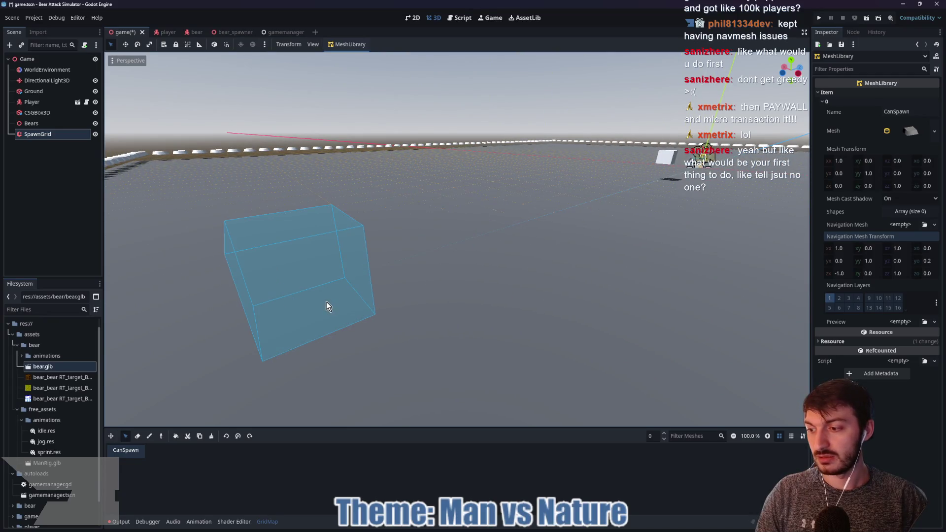
pyautogui.scroll(-5, 339, 306)
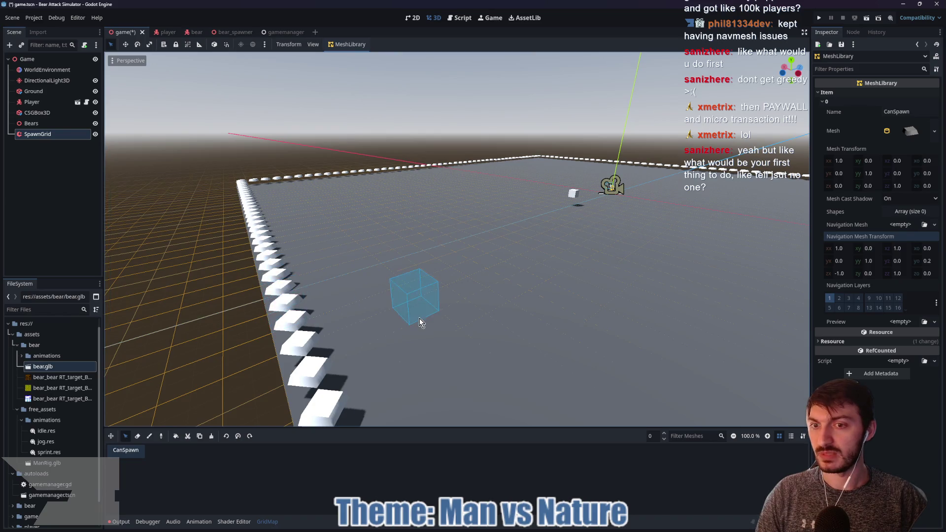
pyautogui.moveTo(412, 295); pyautogui.dragTo(389, 320)
pyautogui.scroll(-2, 338, 317)
pyautogui.scroll(3, 340, 318)
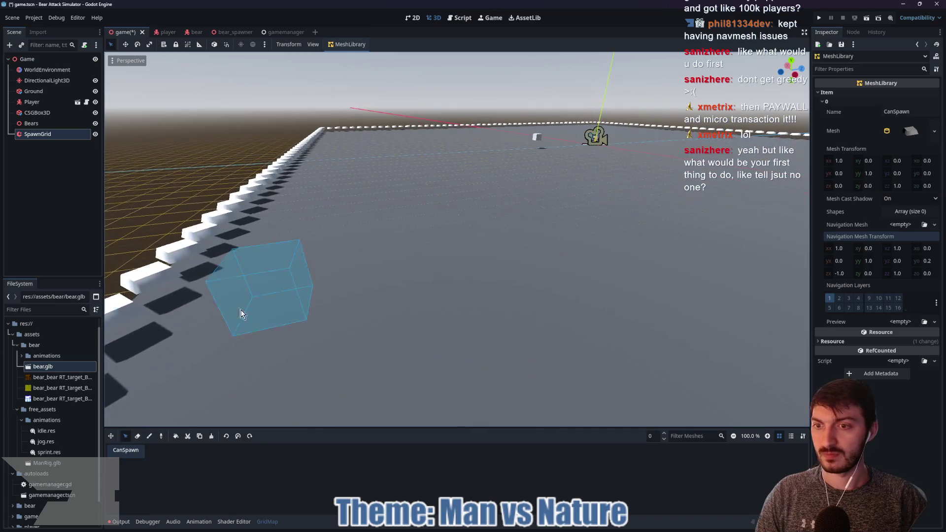
pyautogui.scroll(-7, 242, 313)
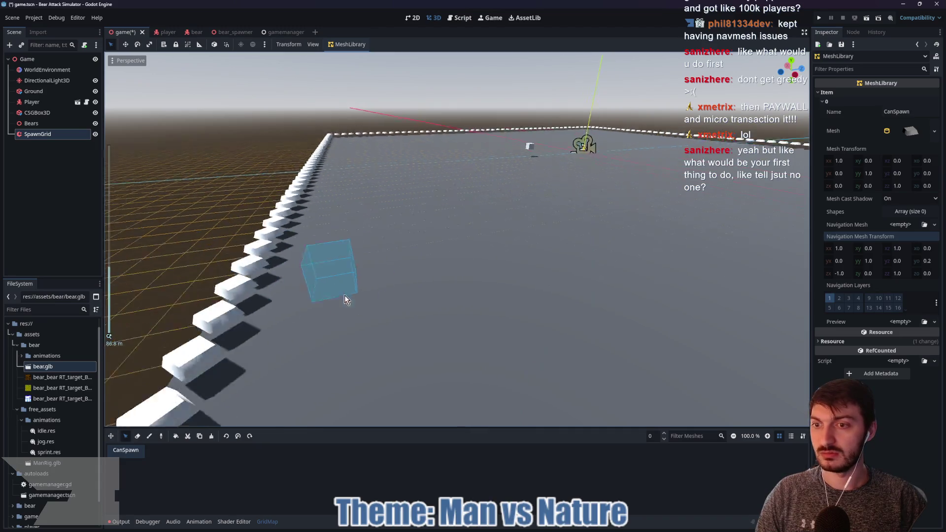
pyautogui.scroll(1, 434, 303)
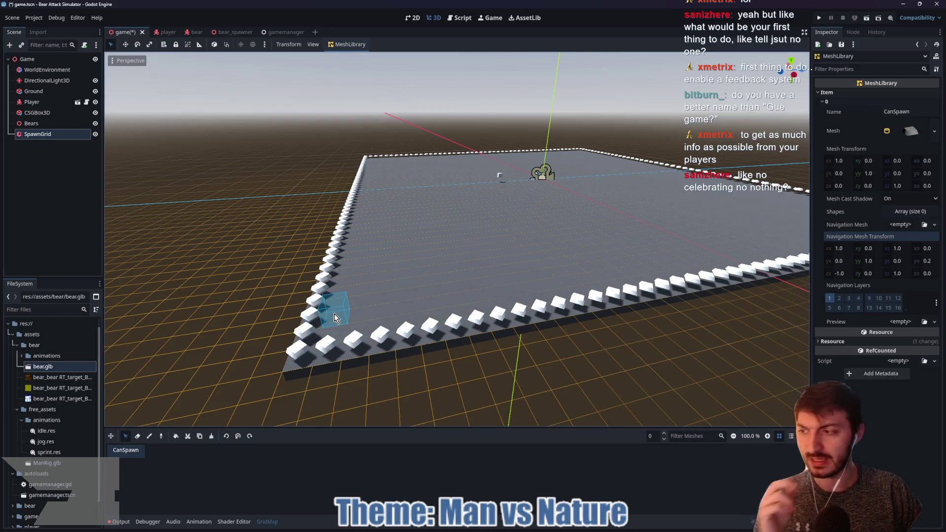
# Step: Orbit and pan to a top-down view with the platform filling the screen
pyautogui.moveTo(350, 319); pyautogui.dragTo(352, 321)
pyautogui.scroll(-5, 351, 322)
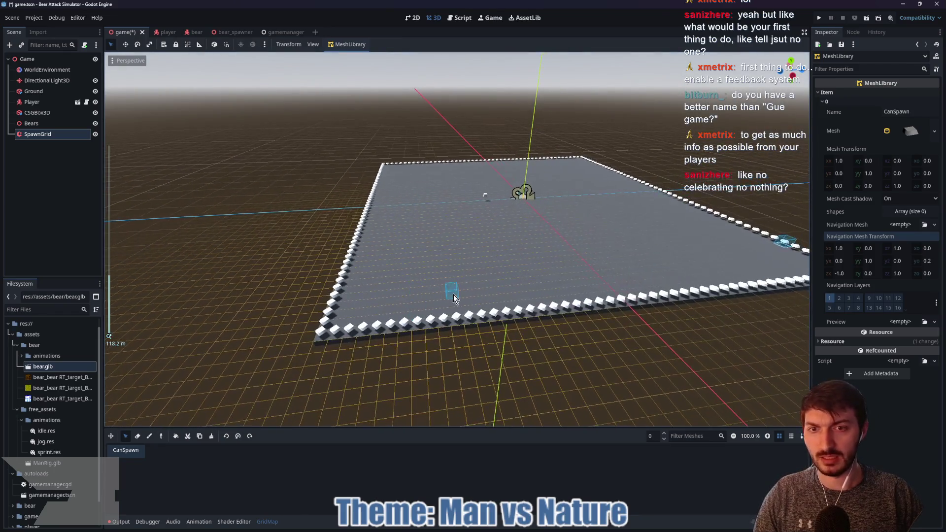
pyautogui.moveTo(453, 298)
pyautogui.mouseDown()
pyautogui.moveTo(445, 349)
pyautogui.moveTo(441, 329)
pyautogui.mouseUp()
pyautogui.scroll(5, 441, 326)
pyautogui.moveTo(356, 343)
pyautogui.mouseDown()
pyautogui.moveTo(574, 305)
pyautogui.moveTo(389, 344)
pyautogui.moveTo(448, 281)
pyautogui.moveTo(400, 311)
pyautogui.moveTo(323, 329)
pyautogui.mouseUp()
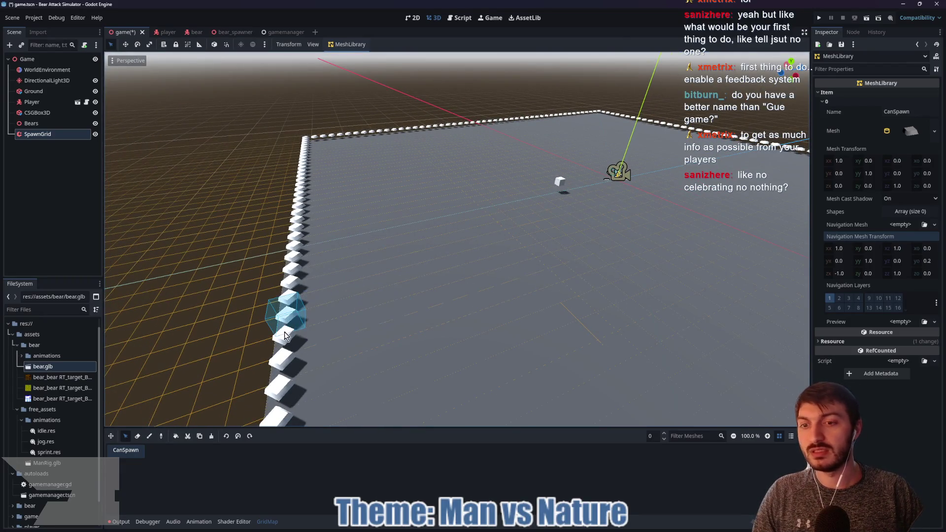
pyautogui.moveTo(326, 335)
pyautogui.mouseDown()
pyautogui.moveTo(336, 358)
pyautogui.moveTo(309, 370)
pyautogui.moveTo(359, 323)
pyautogui.moveTo(438, 295)
pyautogui.moveTo(445, 215)
pyautogui.moveTo(472, 341)
pyautogui.moveTo(469, 323)
pyautogui.moveTo(397, 289)
pyautogui.mouseUp()
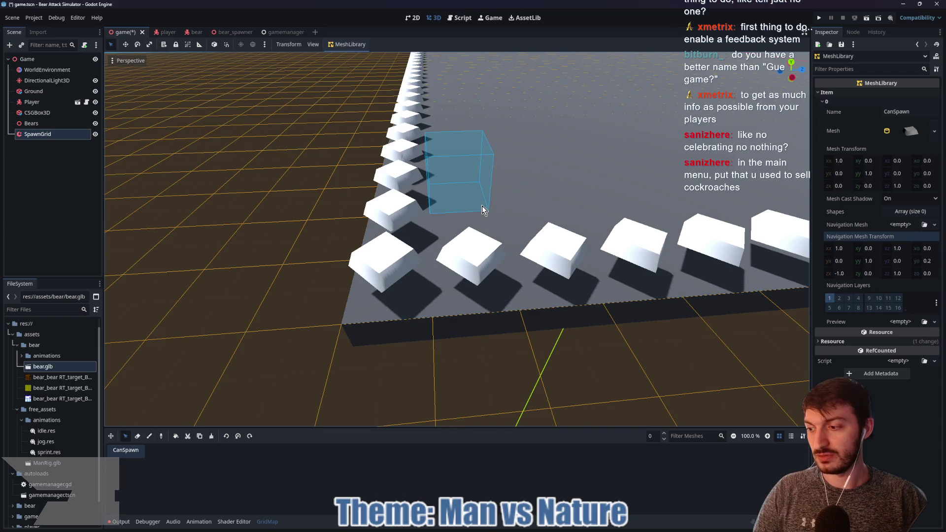
pyautogui.scroll(-5, 478, 259)
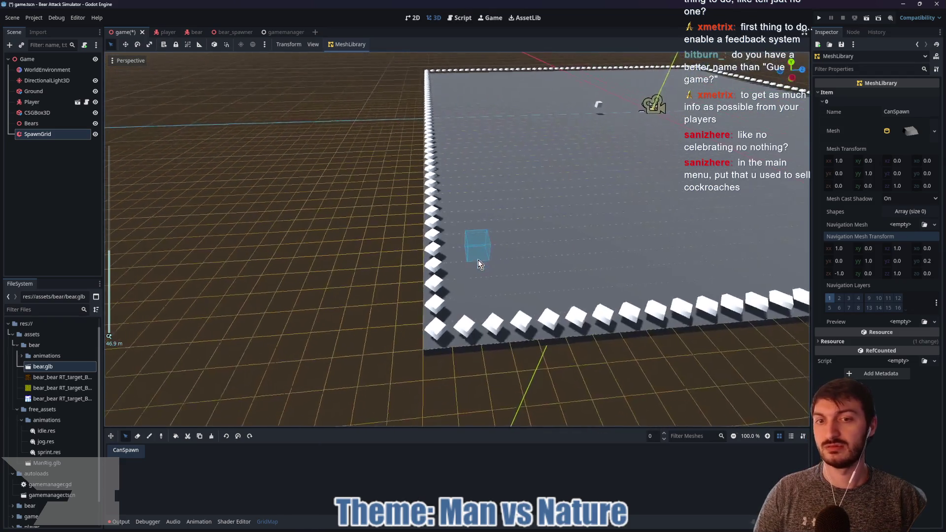
pyautogui.scroll(3, 470, 285)
pyautogui.scroll(1, 473, 280)
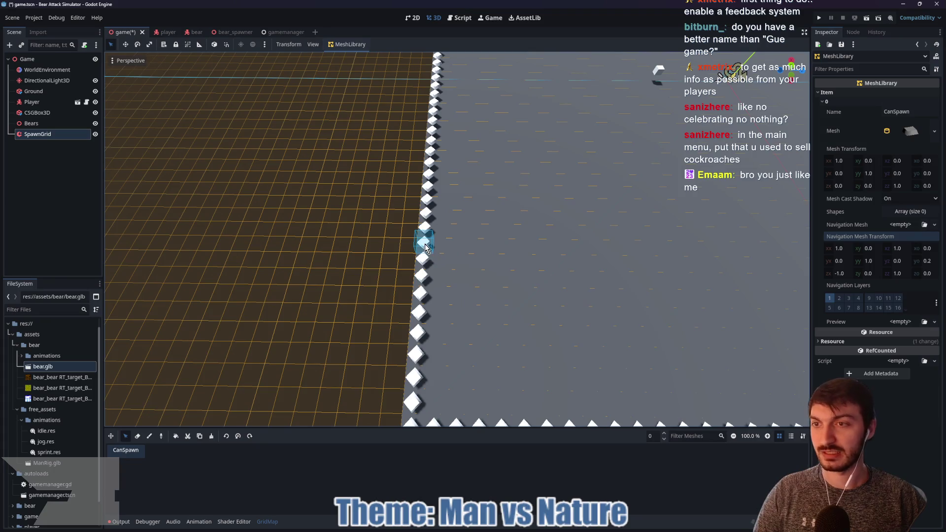
pyautogui.moveTo(671, 217)
pyautogui.mouseDown()
pyautogui.moveTo(432, 221)
pyautogui.moveTo(469, 221)
pyautogui.mouseUp()
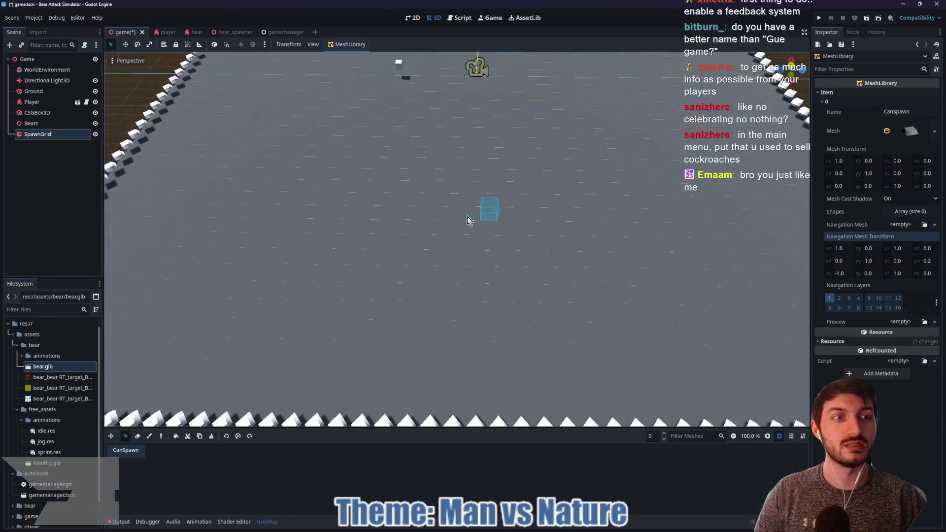
pyautogui.scroll(-5, 469, 221)
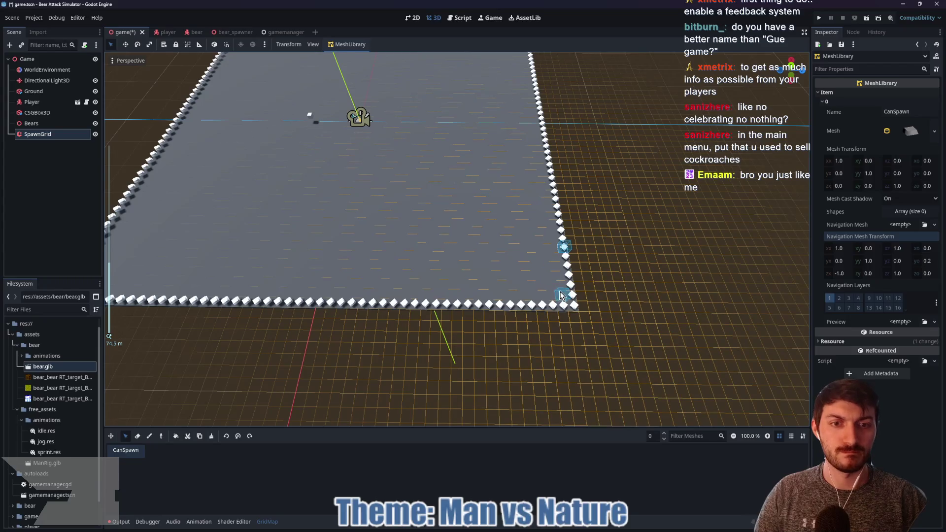
pyautogui.scroll(-3, 550, 263)
pyautogui.moveTo(532, 253)
pyautogui.mouseDown()
pyautogui.moveTo(450, 264)
pyautogui.moveTo(407, 243)
pyautogui.moveTo(450, 228)
pyautogui.moveTo(443, 222)
pyautogui.moveTo(473, 196)
pyautogui.moveTo(603, 219)
pyautogui.moveTo(571, 217)
pyautogui.moveTo(555, 231)
pyautogui.mouseUp()
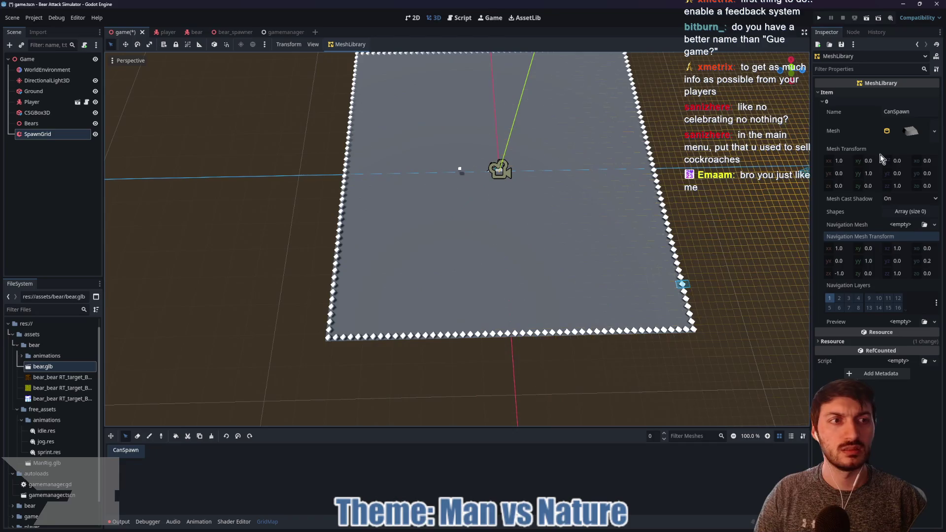
# Step: Give the CanSpawn mesh a new StandardMaterial3D with red albedo at alpha 184
pyautogui.click(916, 130)
pyautogui.click(894, 292)
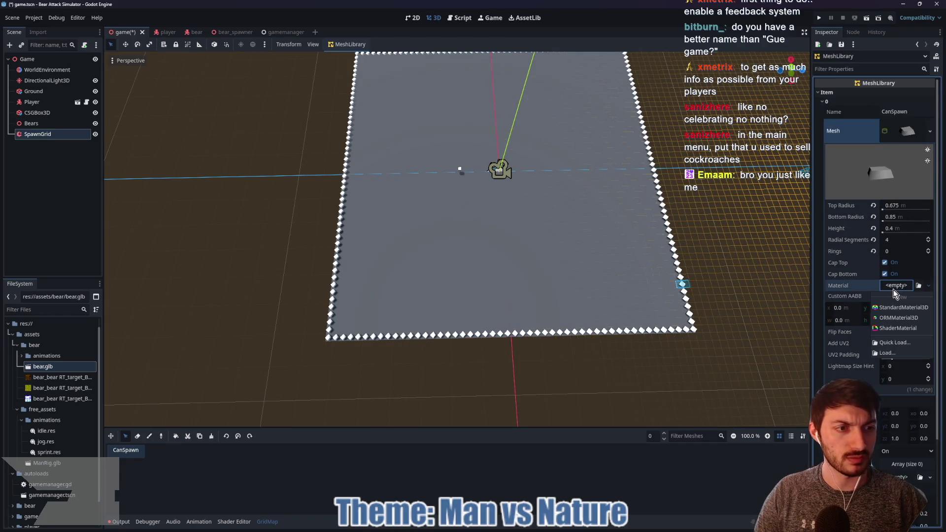
pyautogui.click(926, 309)
pyautogui.scroll(-5, 883, 347)
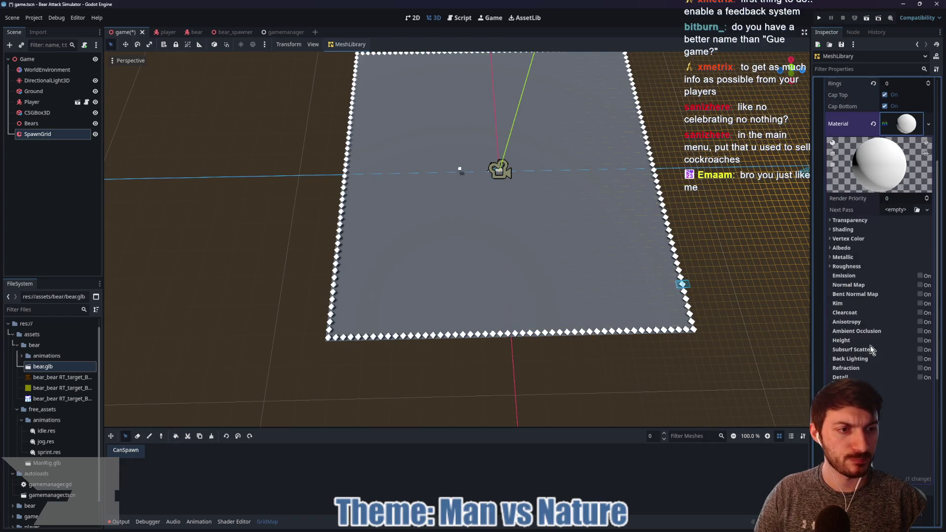
pyautogui.click(859, 248)
pyautogui.click(907, 259)
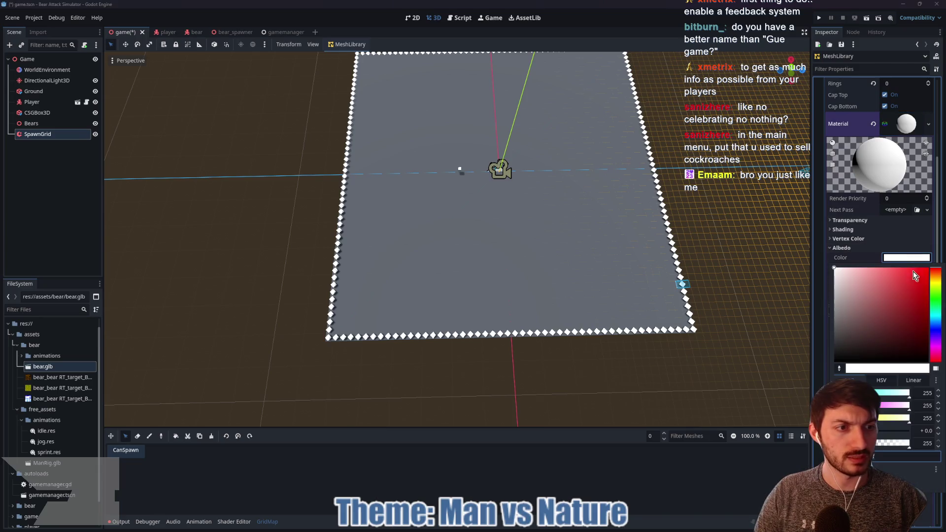
pyautogui.click(921, 284)
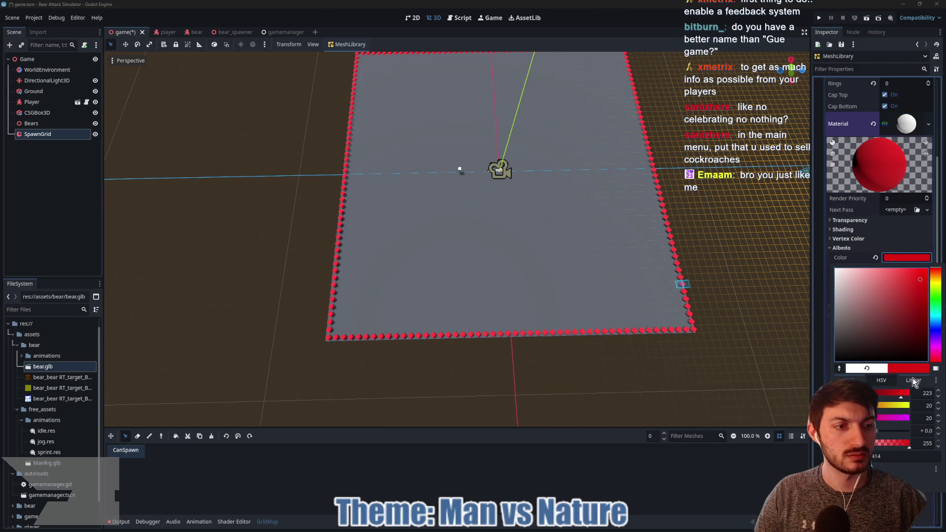
pyautogui.moveTo(898, 449); pyautogui.dragTo(892, 448)
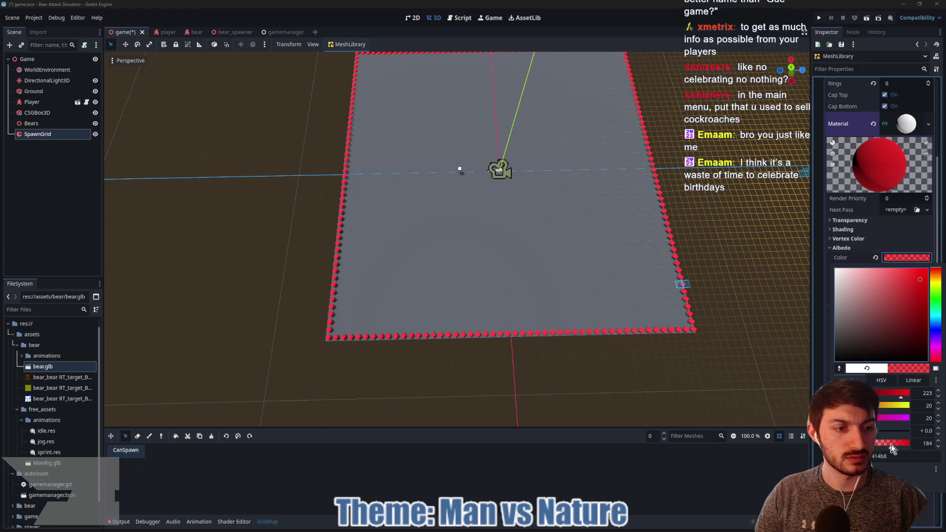
pyautogui.scroll(5, 602, 277)
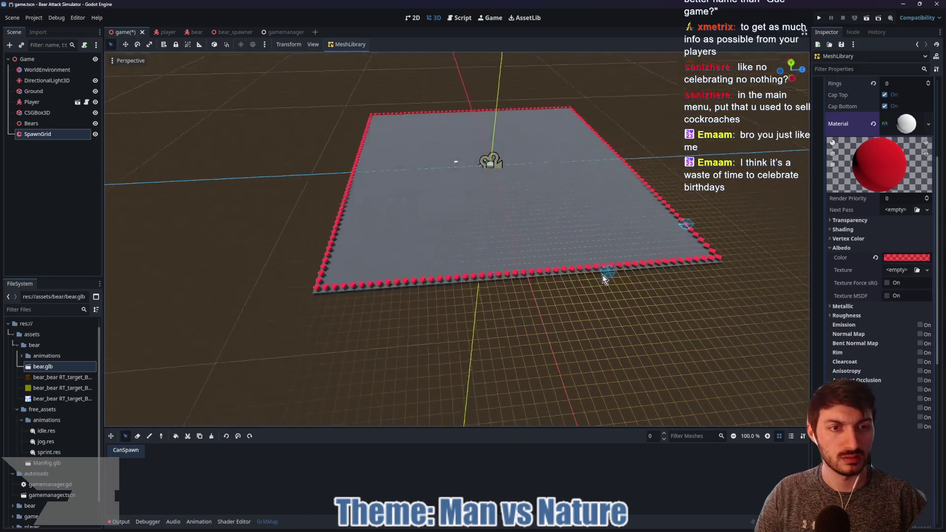
pyautogui.scroll(-5, 567, 236)
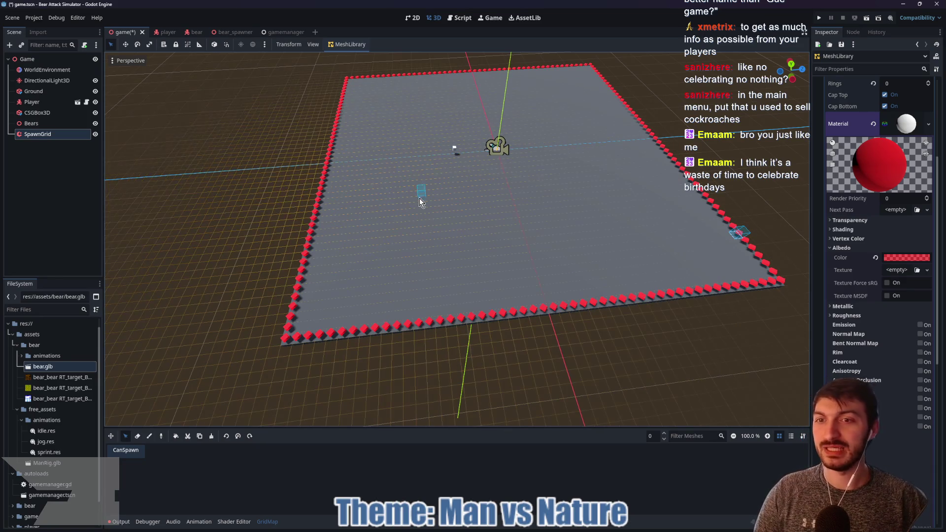
pyautogui.click(905, 123)
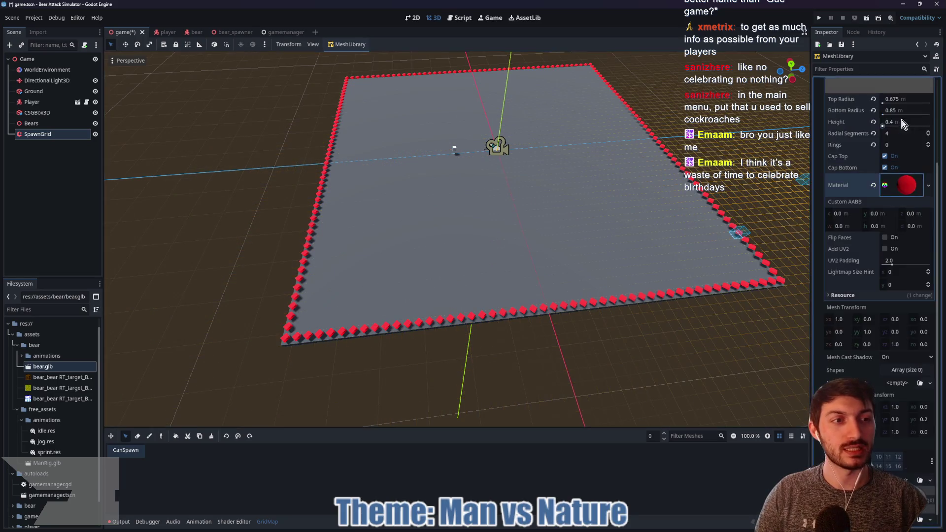
# Step: Orbit and zoom down to a near-ground view of the red-bordered grid plane
pyautogui.moveTo(477, 243)
pyautogui.mouseDown()
pyautogui.moveTo(442, 253)
pyautogui.moveTo(453, 259)
pyautogui.mouseUp()
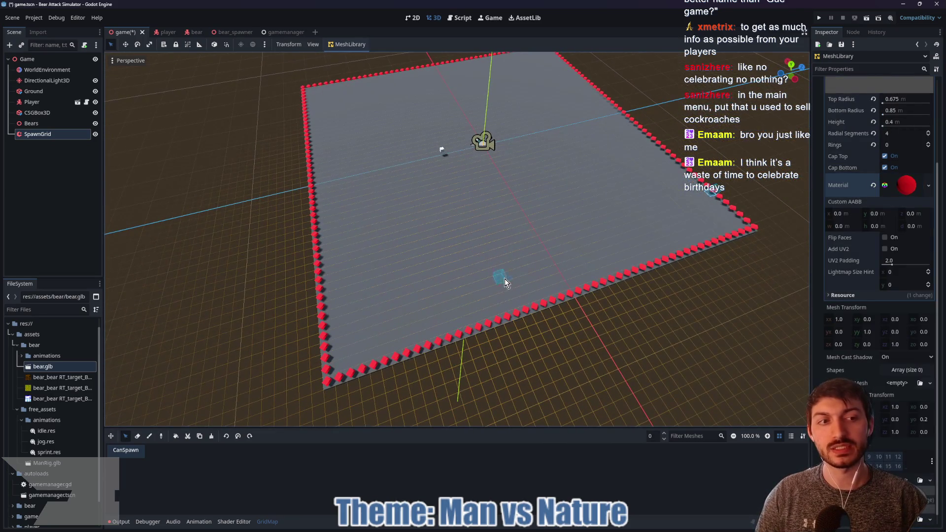
pyautogui.scroll(-2, 486, 276)
pyautogui.scroll(4, 456, 239)
pyautogui.scroll(-1, 457, 239)
pyautogui.moveTo(390, 232); pyautogui.dragTo(453, 211)
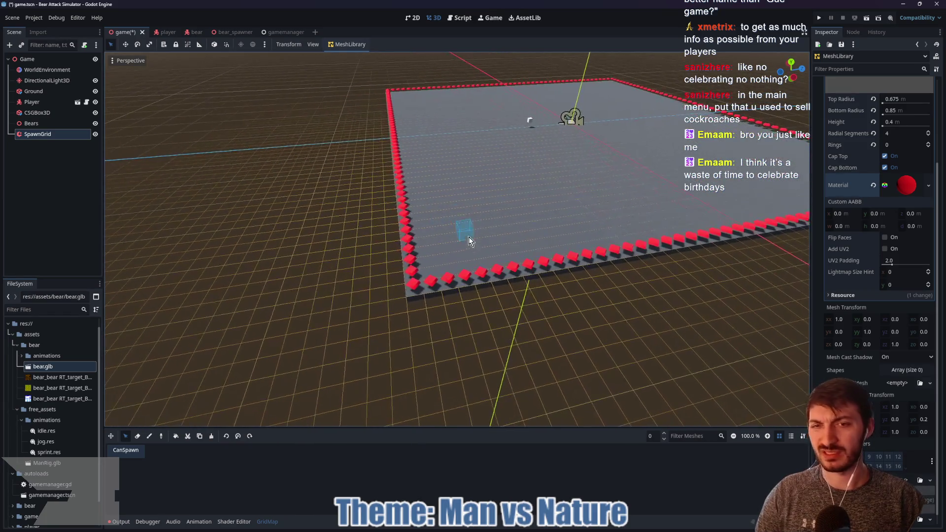
pyautogui.moveTo(522, 224)
pyautogui.mouseDown()
pyautogui.moveTo(508, 225)
pyautogui.moveTo(524, 202)
pyautogui.moveTo(474, 217)
pyautogui.moveTo(462, 205)
pyautogui.moveTo(464, 222)
pyautogui.mouseUp()
pyautogui.scroll(3, 500, 237)
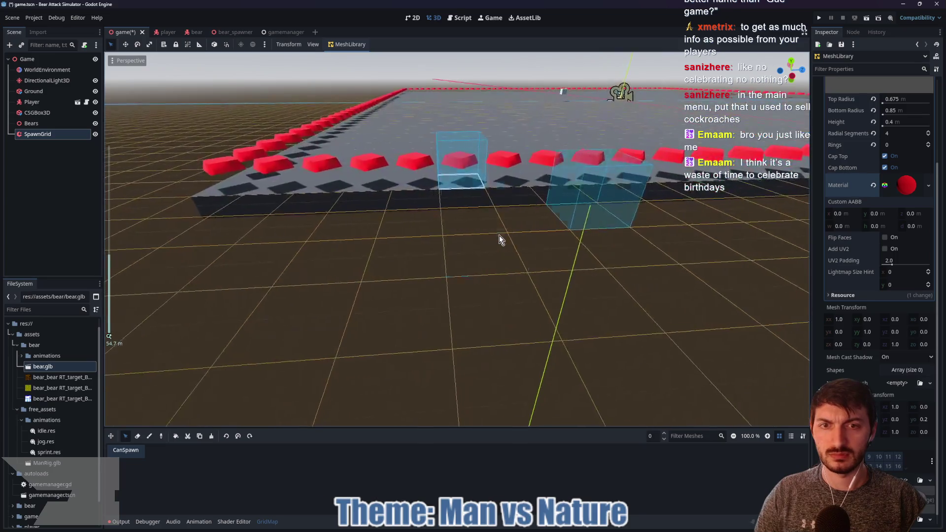
pyautogui.scroll(-8, 500, 237)
pyautogui.moveTo(399, 301); pyautogui.dragTo(429, 268)
pyautogui.scroll(-5, 430, 267)
pyautogui.scroll(3, 306, 288)
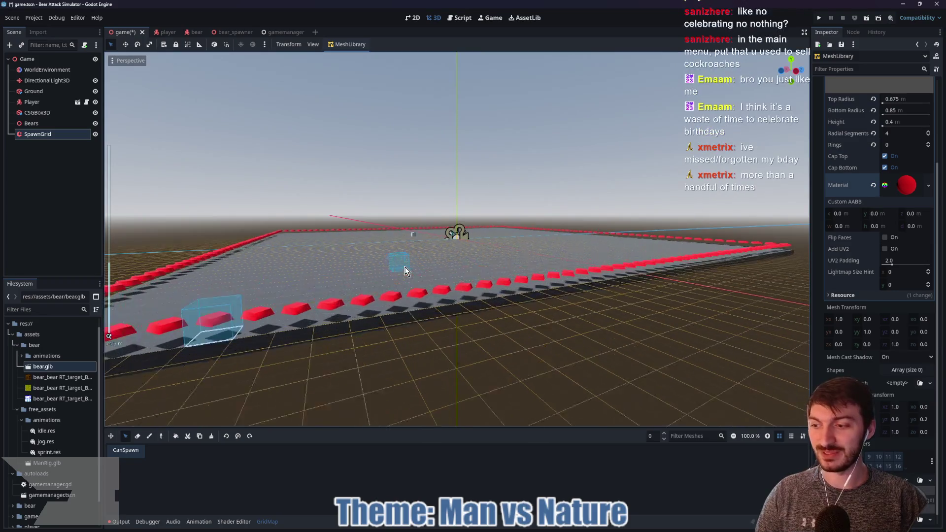
pyautogui.scroll(-3, 306, 288)
pyautogui.scroll(2, 519, 264)
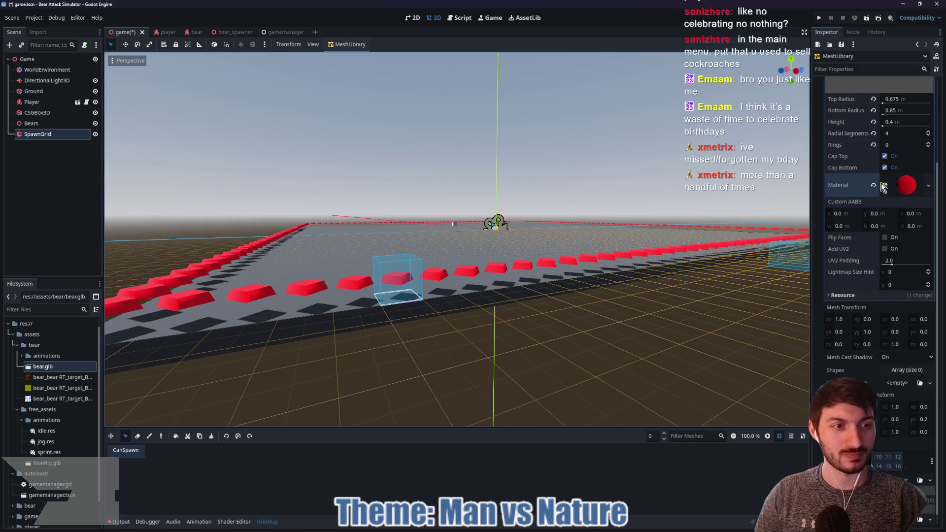
pyautogui.scroll(-1, 870, 309)
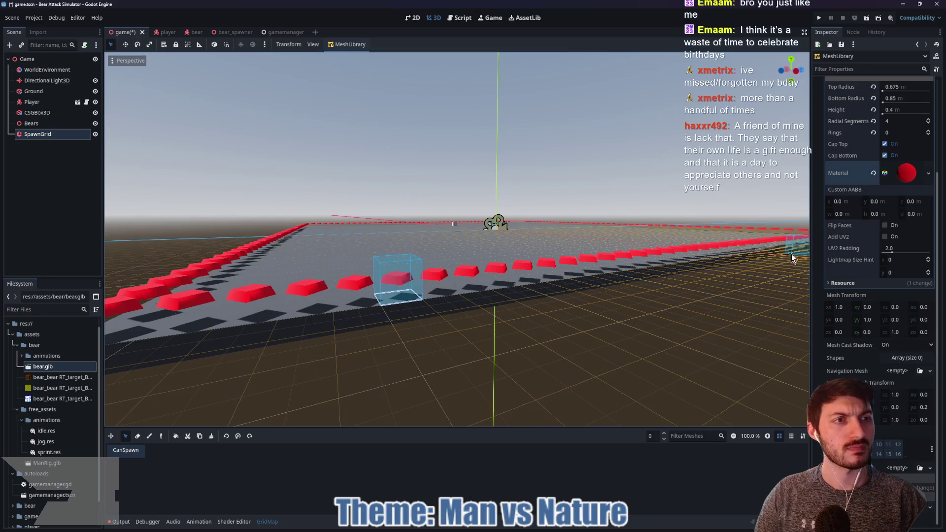
pyautogui.scroll(5, 827, 227)
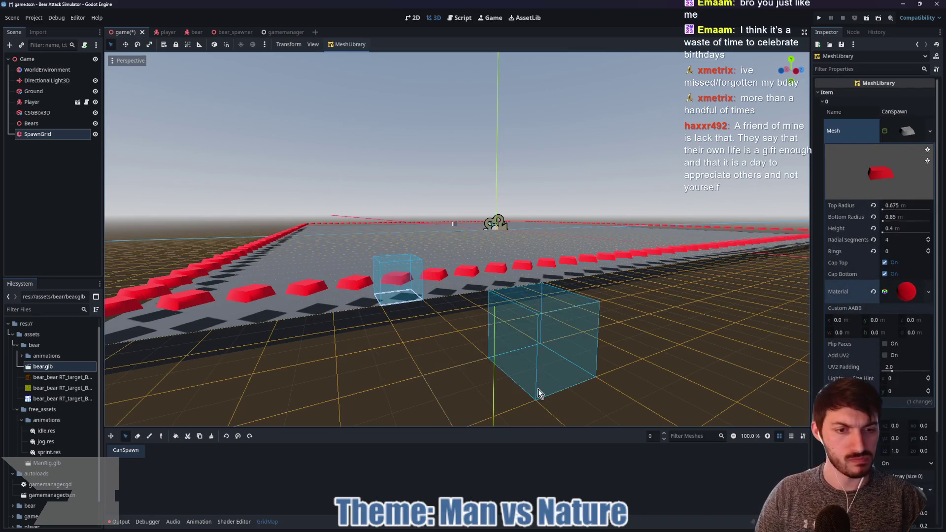
# Step: Apply Transform > Snap Object to Floor to the grid
pyautogui.click(294, 43)
pyautogui.click(298, 61)
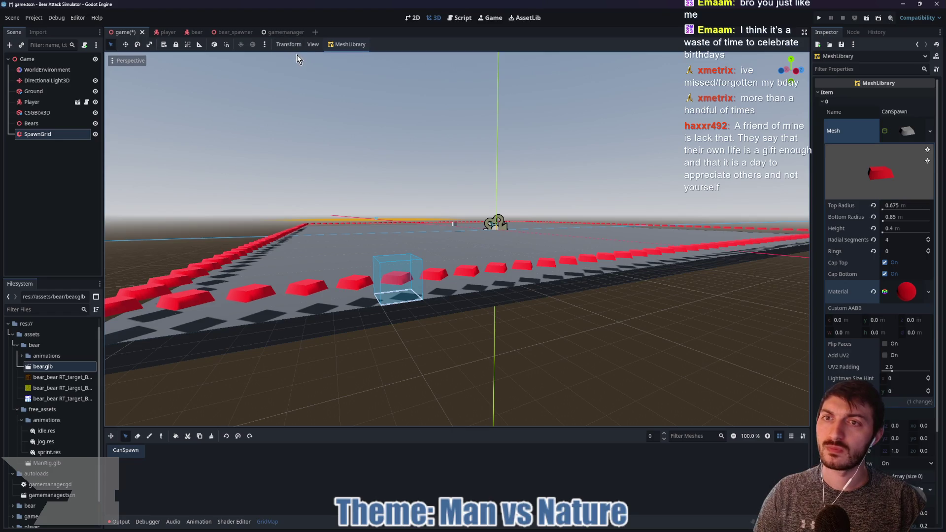
pyautogui.click(294, 46)
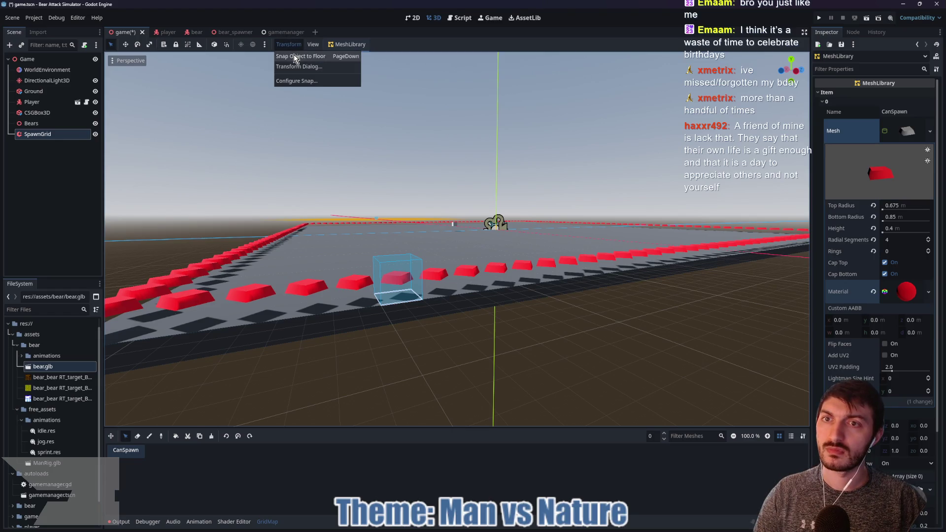
pyautogui.click(293, 55)
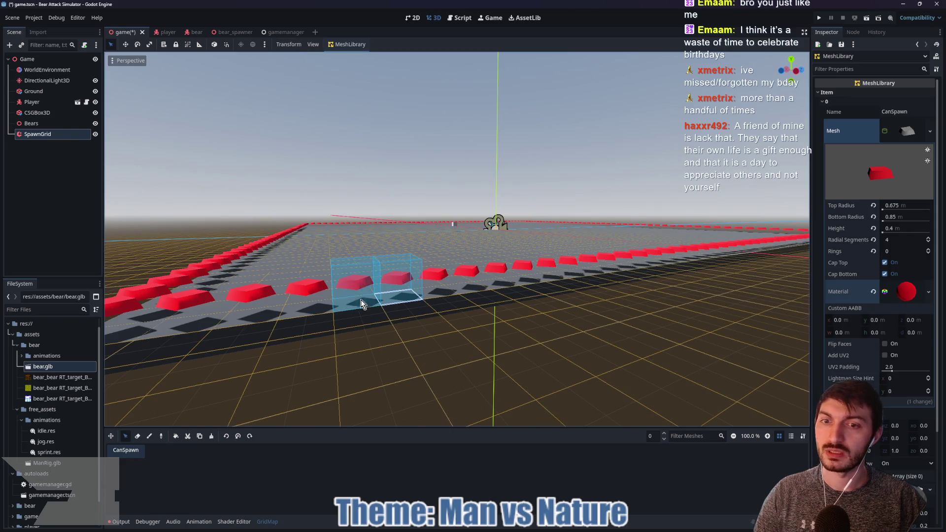
pyautogui.click(288, 44)
pyautogui.click(297, 57)
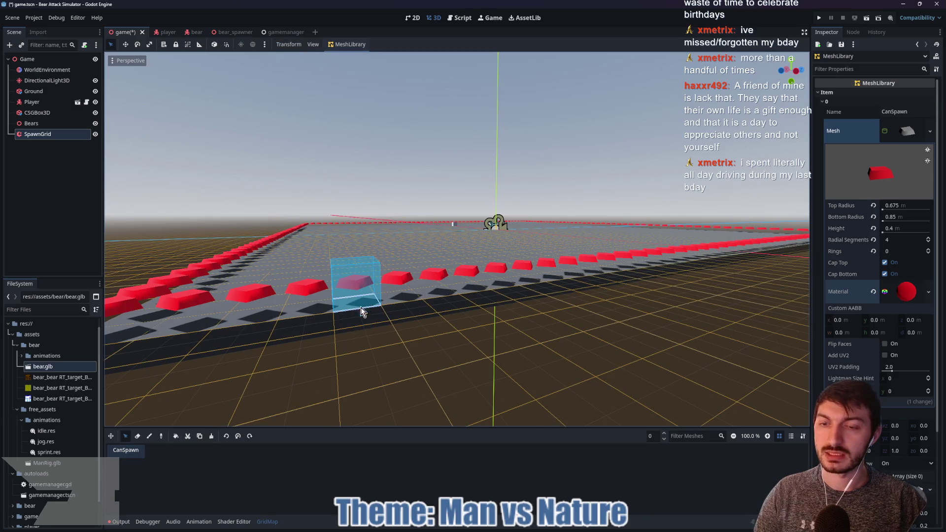
pyautogui.moveTo(350, 287)
pyautogui.mouseDown()
pyautogui.moveTo(346, 302)
pyautogui.moveTo(289, 297)
pyautogui.mouseUp()
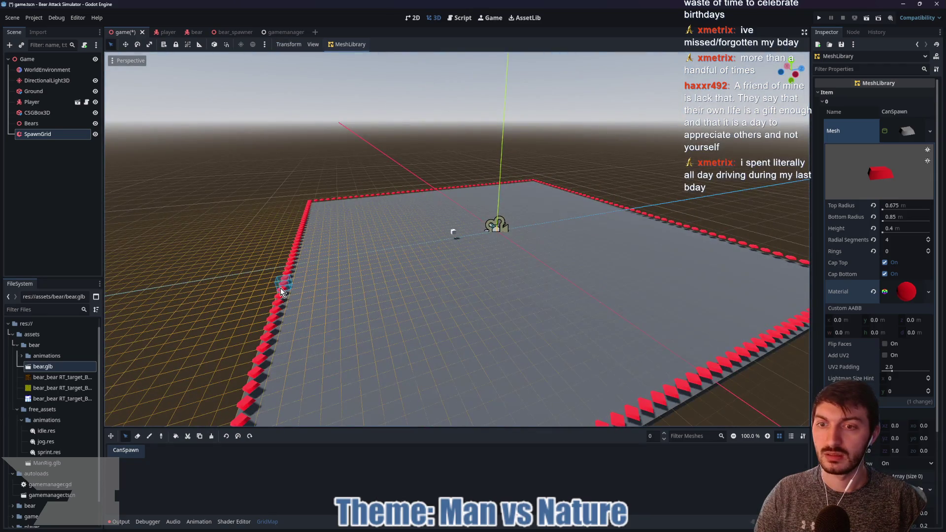
# Step: Collapse the mesh details and switch off SpawnGrid's visibility in the Scene dock
pyautogui.click(911, 131)
pyautogui.scroll(-4, 507, 281)
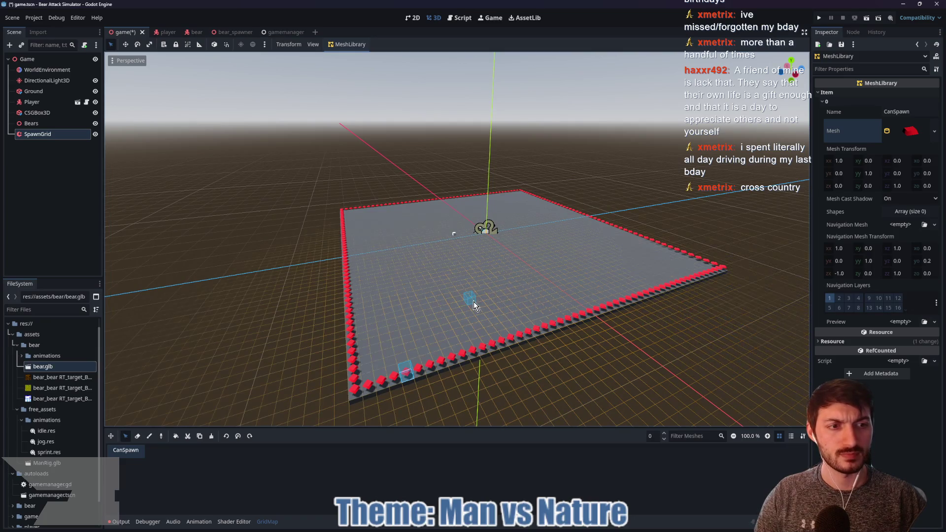
pyautogui.scroll(3, 470, 299)
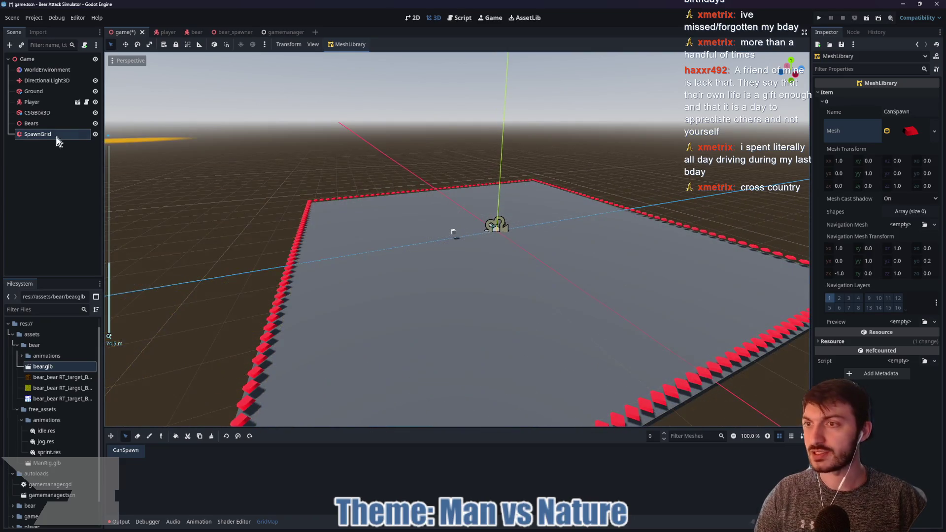
pyautogui.click(95, 134)
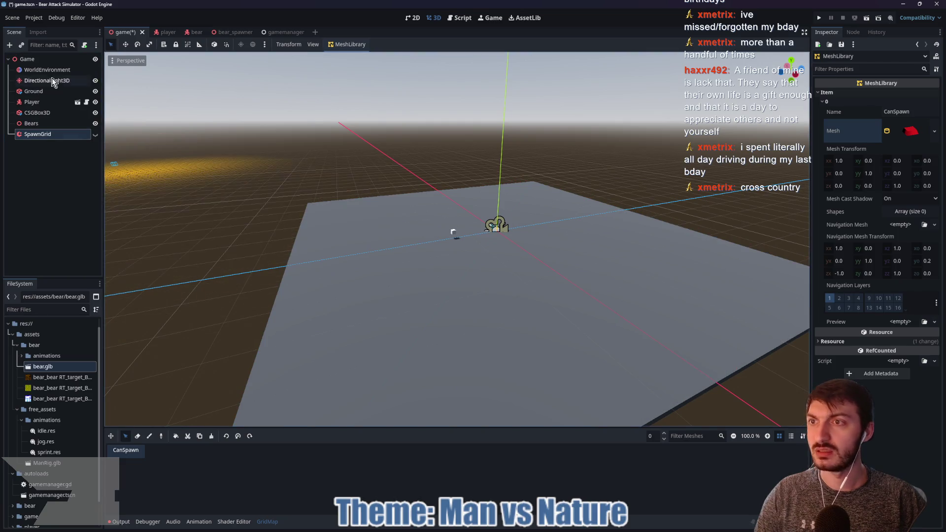
pyautogui.click(44, 59)
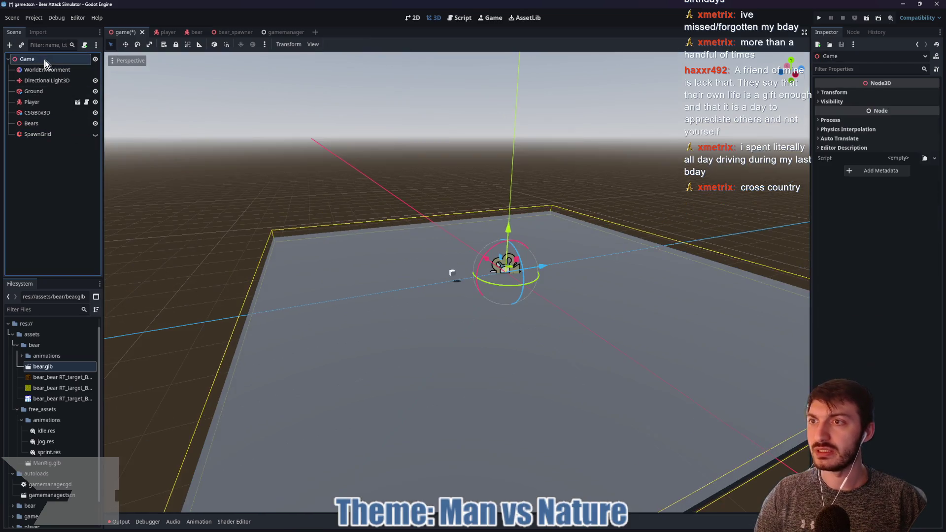
# Step: Instance the bear_spawner scene as a child of the Game node
pyautogui.hotkey('ctrl', 'shift', 'a')
pyautogui.write('bear_spawner')
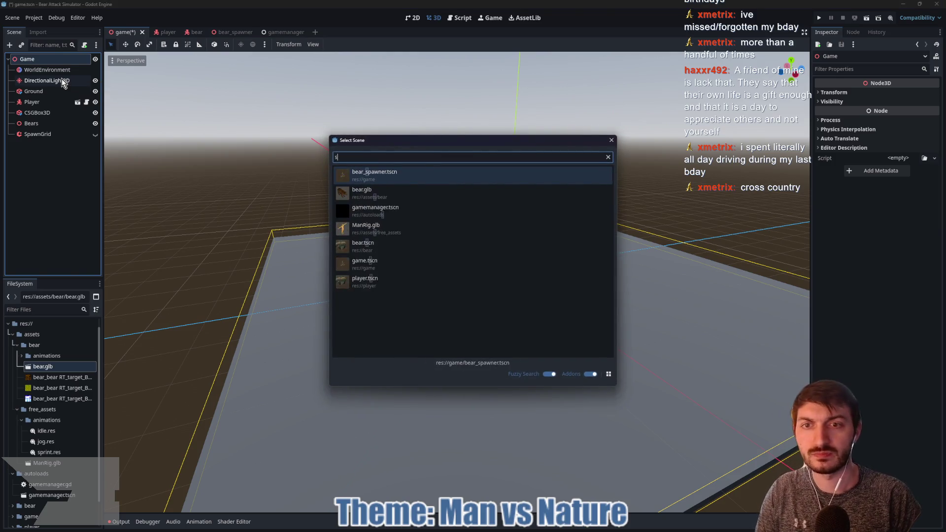
pyautogui.press('Return')
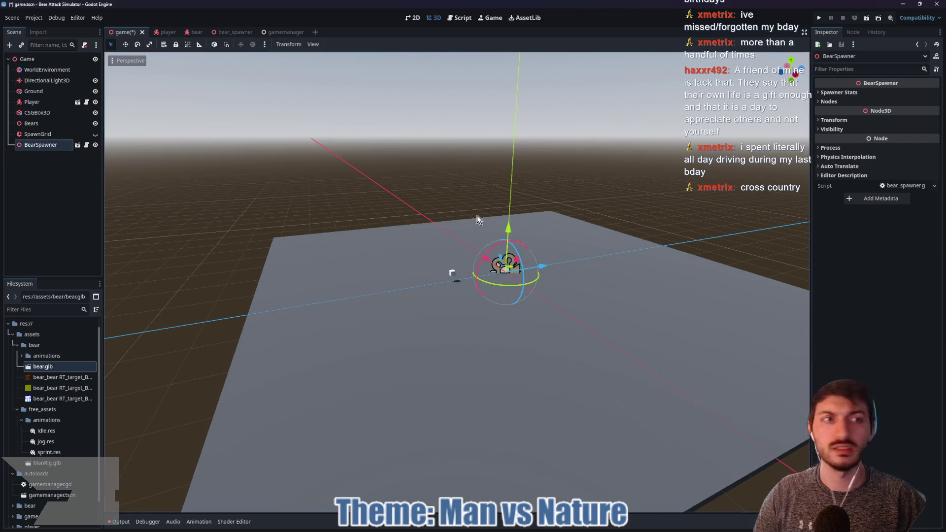
# Step: Assign SpawnGrid as the Spawn Grid and Bears as the Bears Node, then save
pyautogui.click(879, 92)
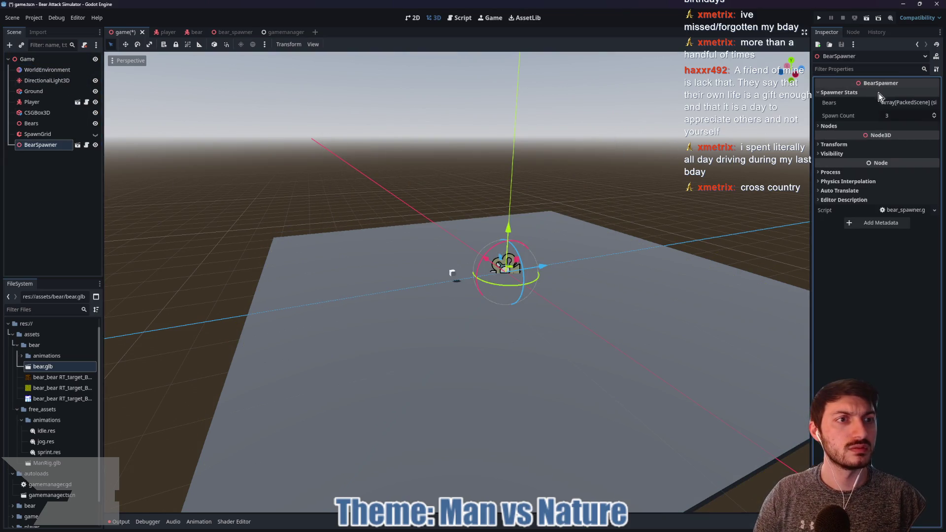
pyautogui.click(889, 127)
pyautogui.click(895, 140)
pyautogui.click(446, 184)
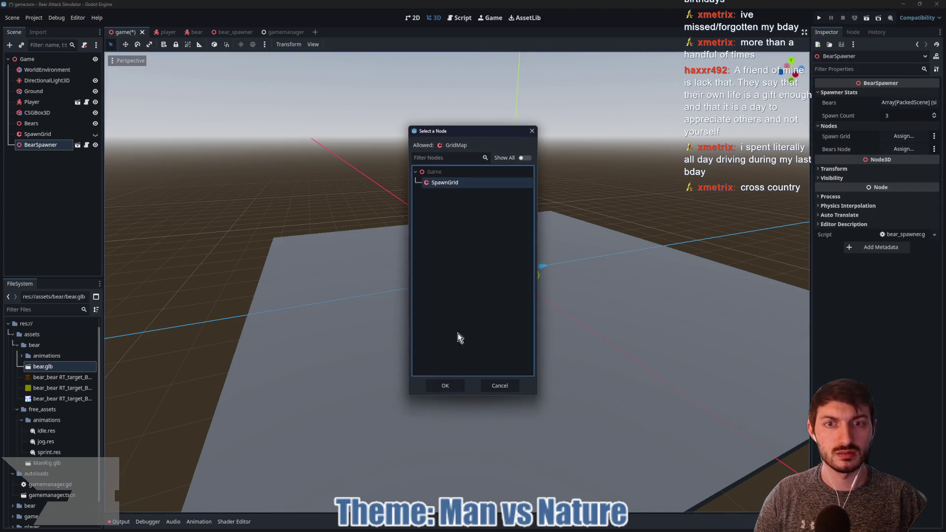
pyautogui.click(444, 384)
pyautogui.click(899, 149)
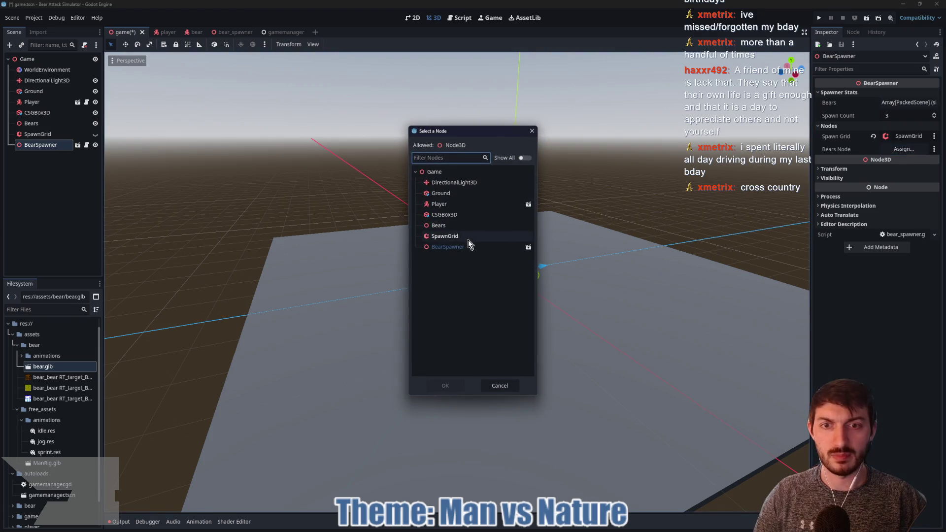
pyautogui.click(443, 225)
pyautogui.click(445, 386)
pyautogui.hotkey('ctrl', 's')
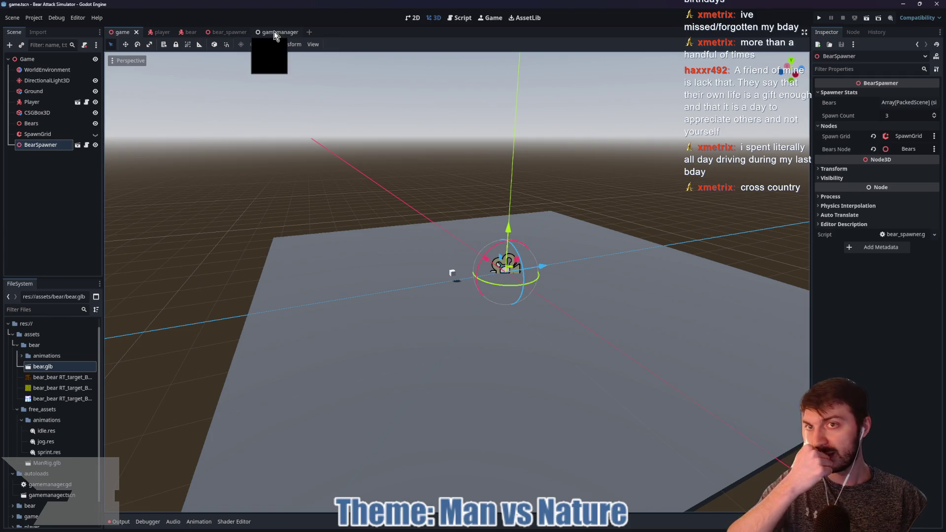
pyautogui.click(227, 32)
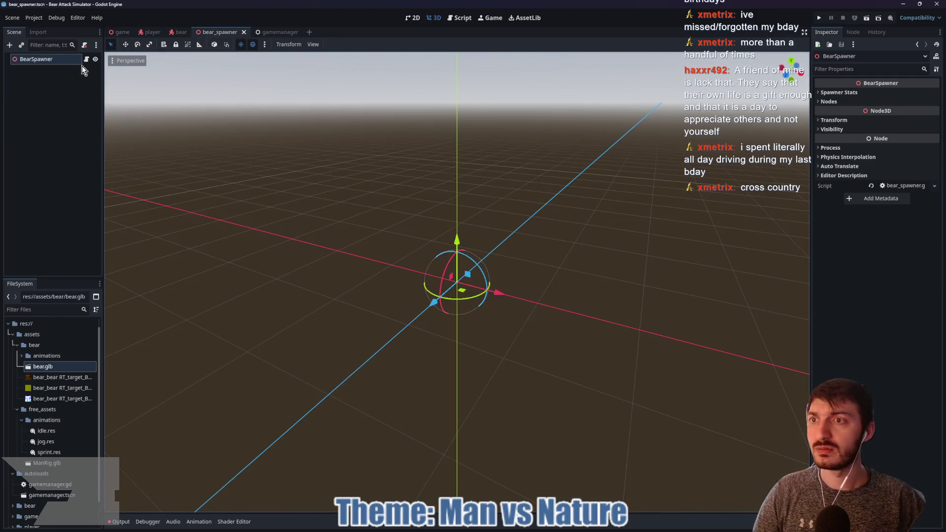
# Step: Add a new _ready() function to the BearSpawner script above spawn_bears
pyautogui.click(86, 59)
pyautogui.click(372, 224)
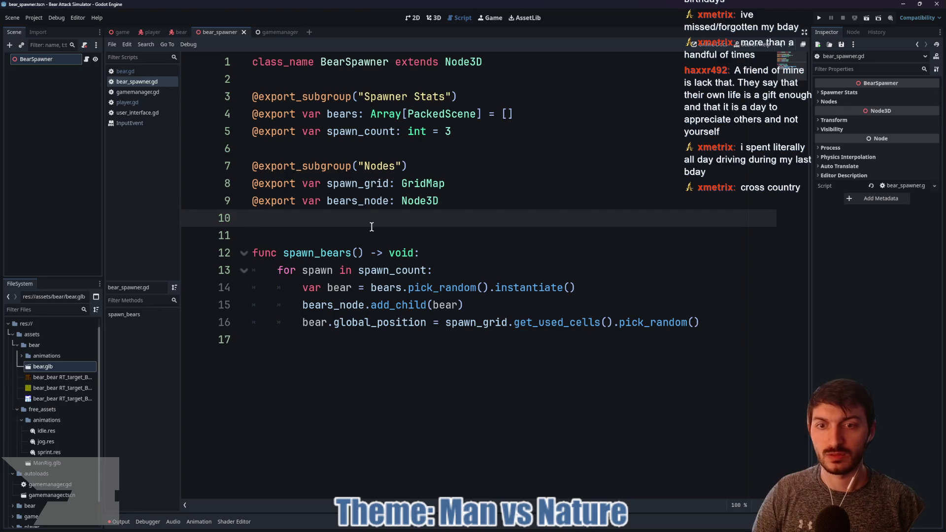
pyautogui.press('Return')
pyautogui.press('Return')
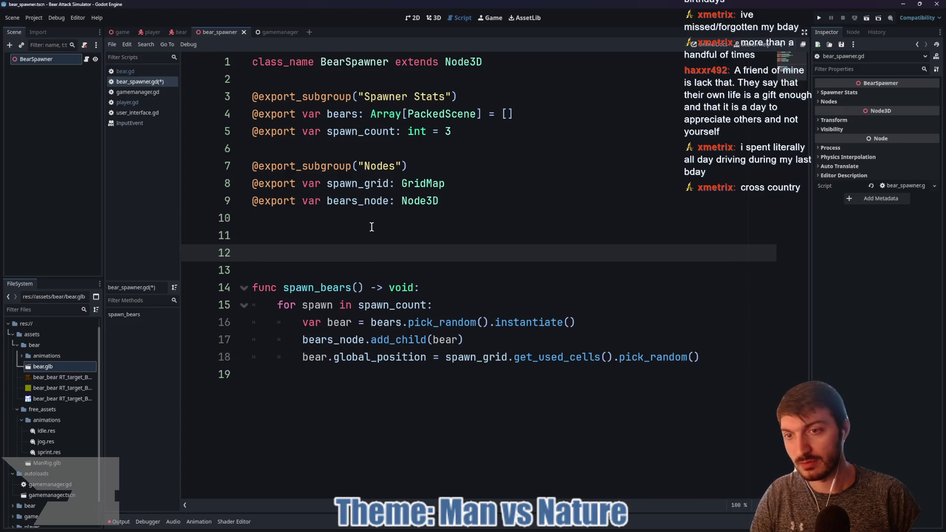
pyautogui.press('Up')
pyautogui.write('func _')
pyautogui.press('Return')
pyautogui.press('Return')
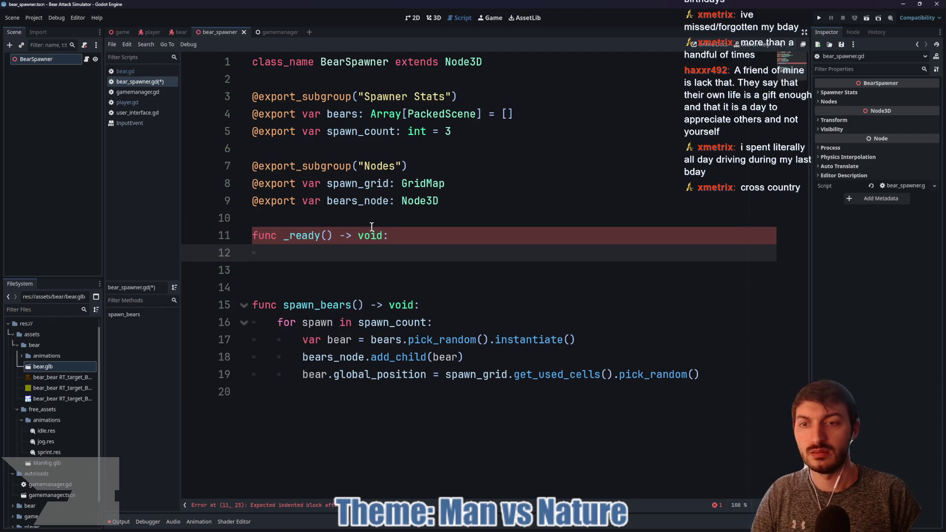
# Step: Make _ready await a 1.5-second timer, then call spawn_bears(), and save the script
pyautogui.write('await get_')
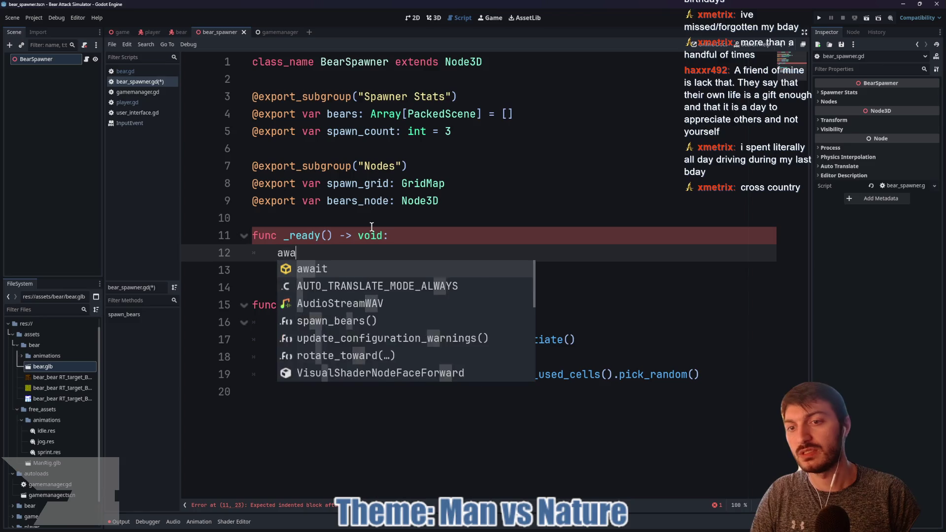
pyautogui.write('tree().create')
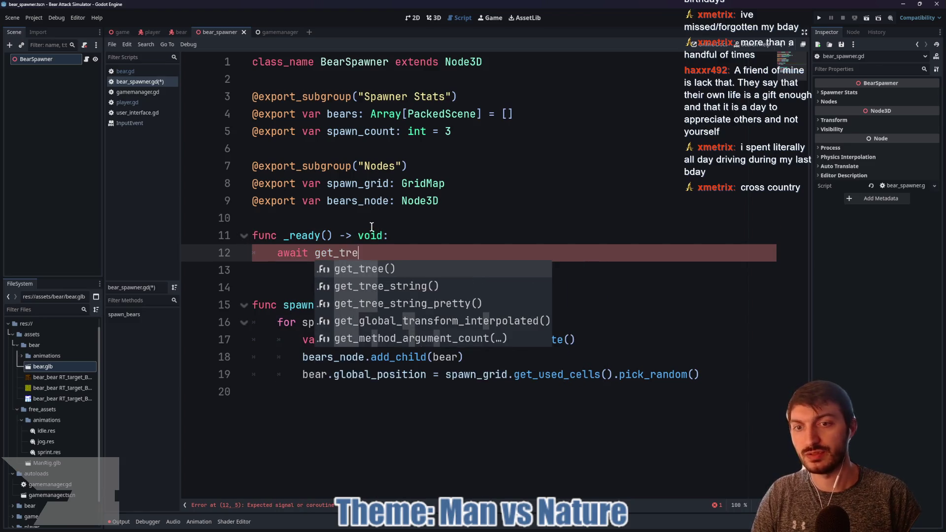
pyautogui.press('Return')
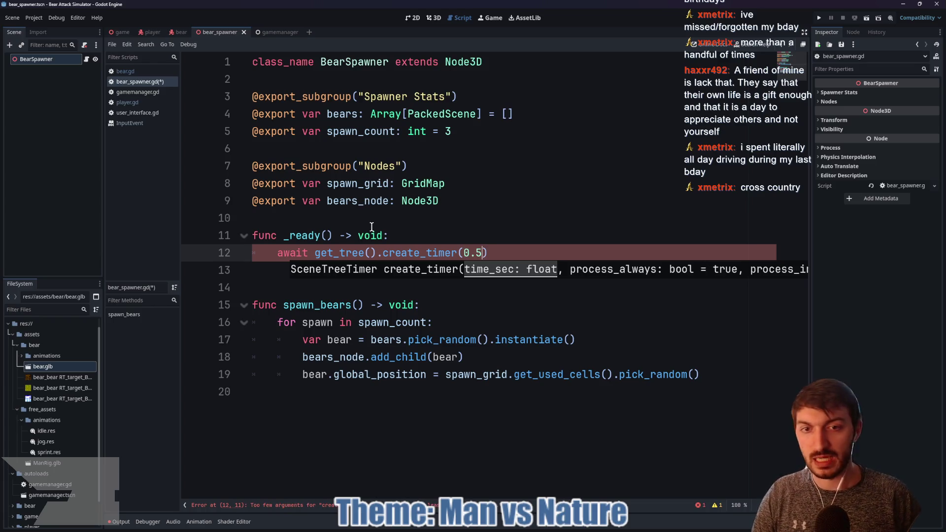
pyautogui.write('1.')
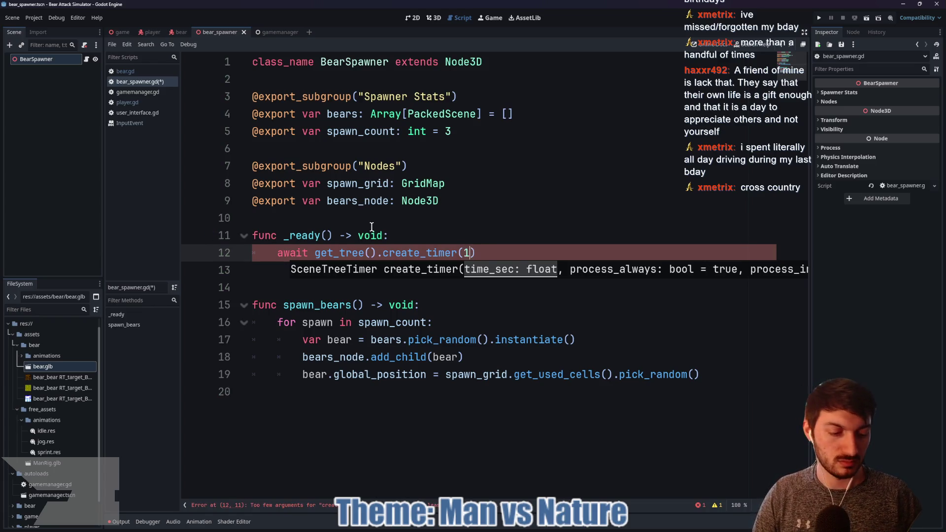
pyautogui.write('5)')
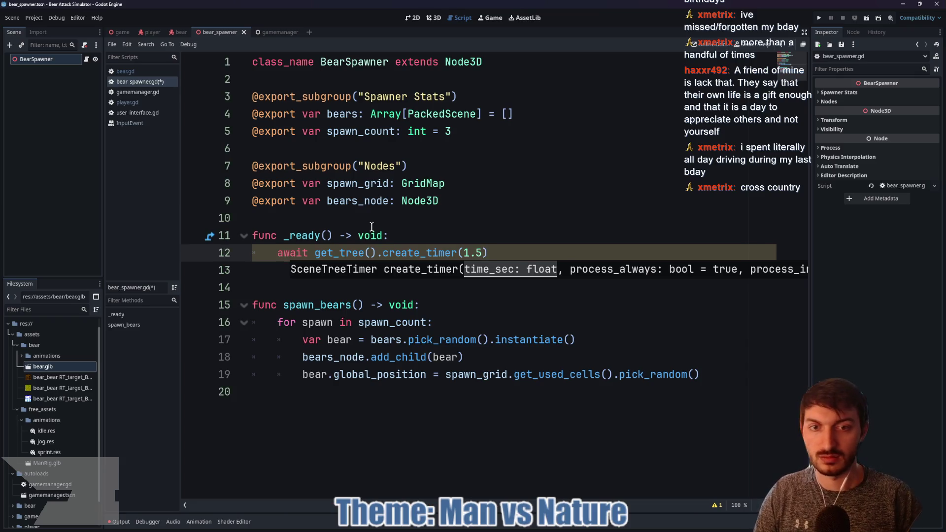
pyautogui.write('.')
pyautogui.press('Return')
pyautogui.press('Return')
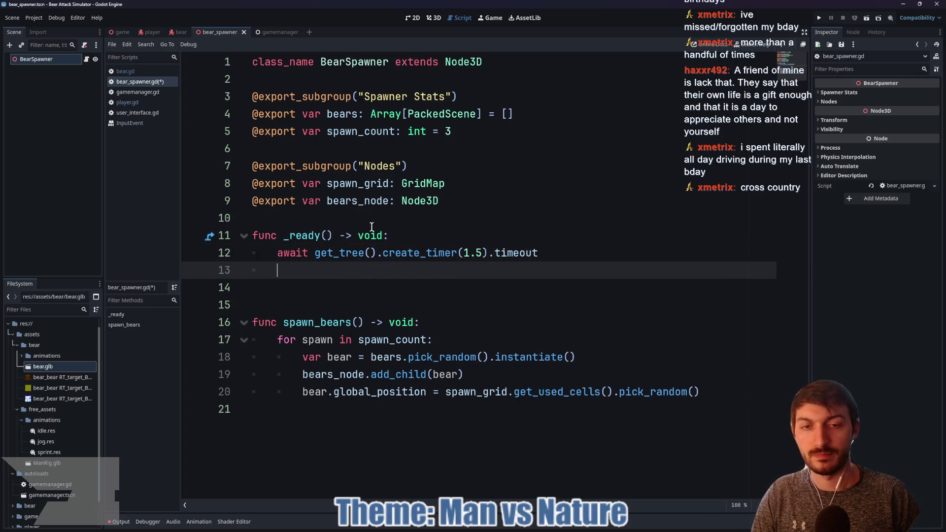
pyautogui.write('pawn')
pyautogui.press('Return')
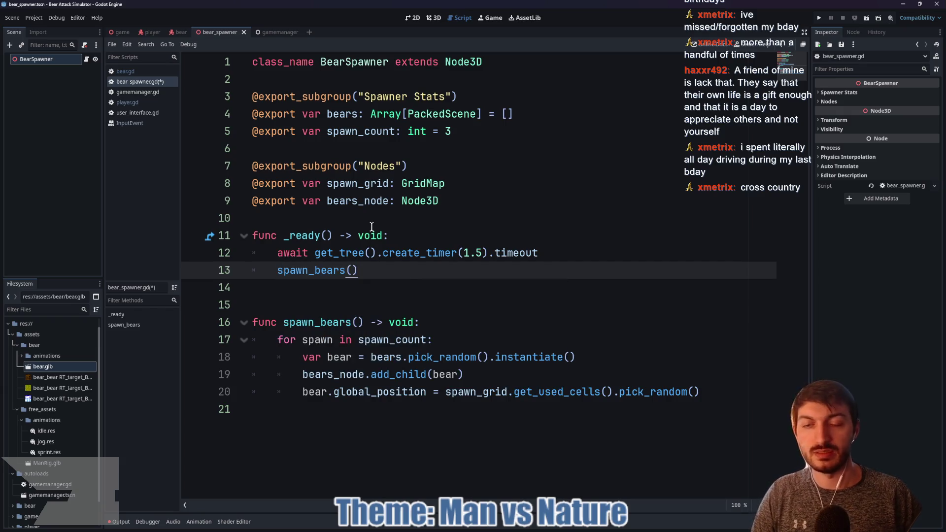
pyautogui.hotkey('ctrl', 's')
pyautogui.click(122, 33)
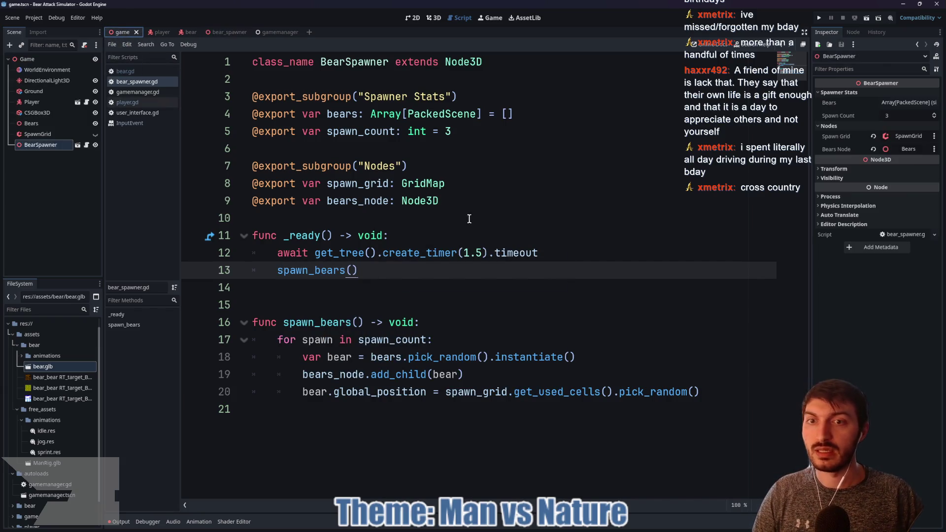
pyautogui.click(431, 21)
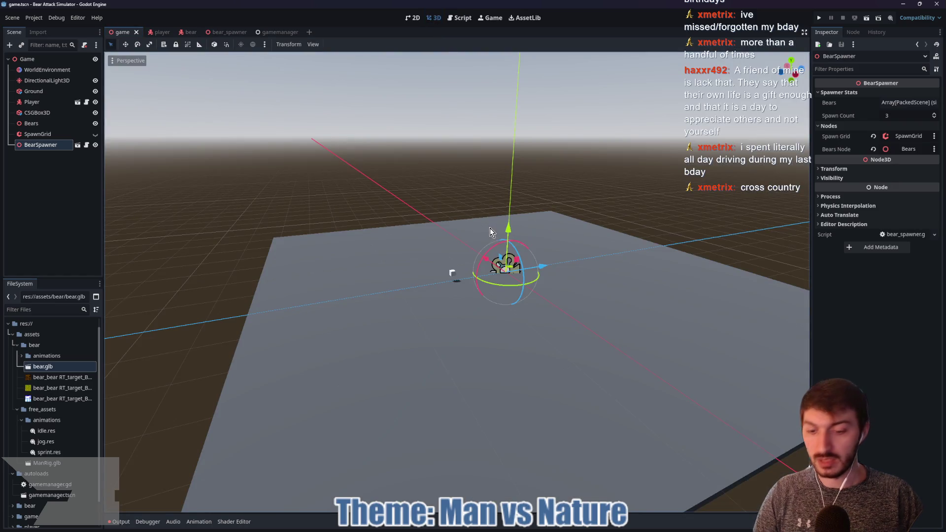
# Step: Test-run the game with F5 and stop it with F8
pyautogui.press('F5')
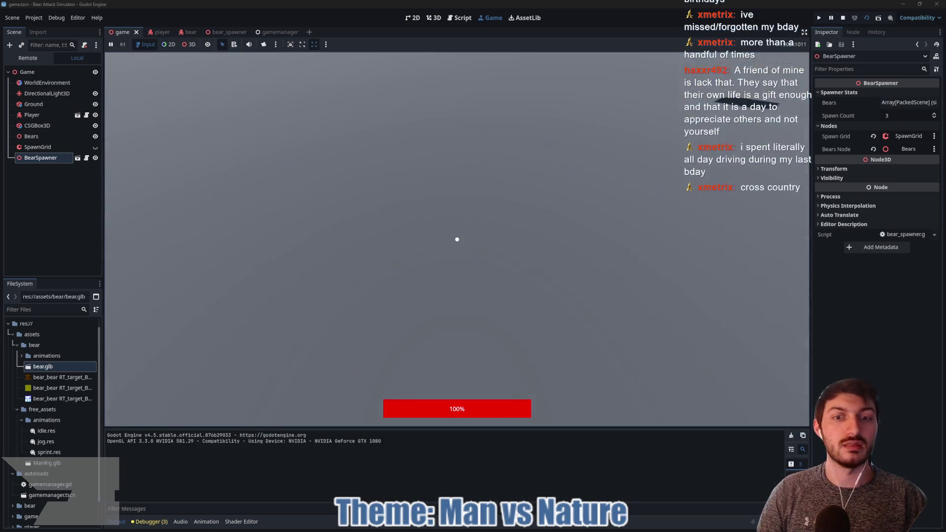
pyautogui.press('F8')
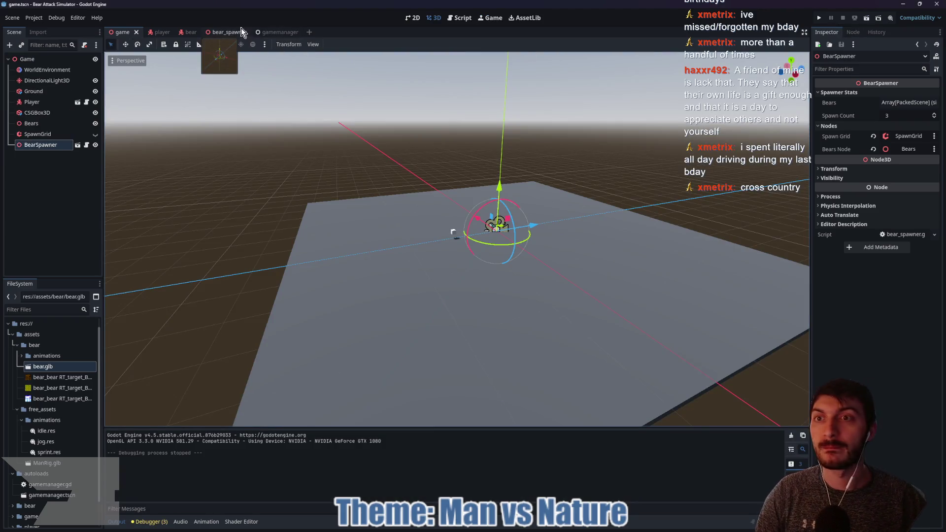
pyautogui.click(221, 32)
# Step: Add bear.tscn as the Bears array's element and save the bear_spawner scene
pyautogui.click(847, 92)
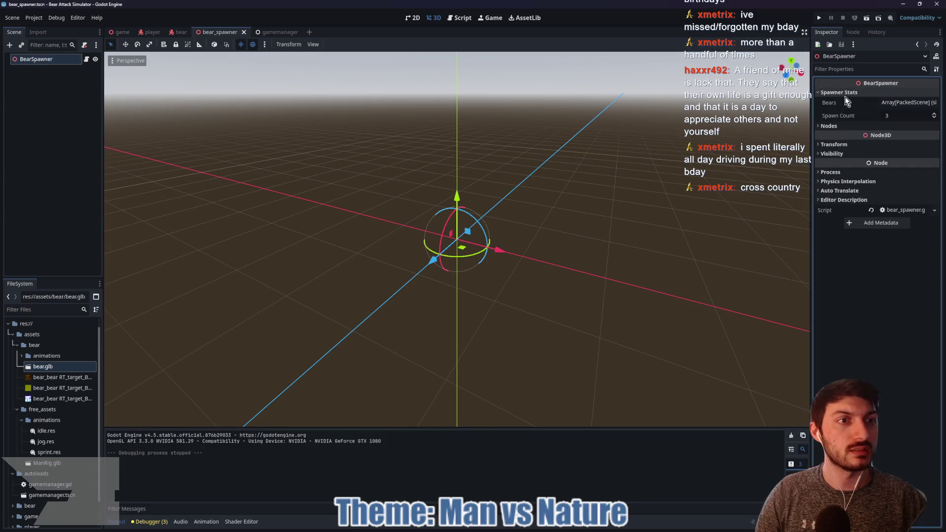
pyautogui.click(901, 103)
pyautogui.click(893, 128)
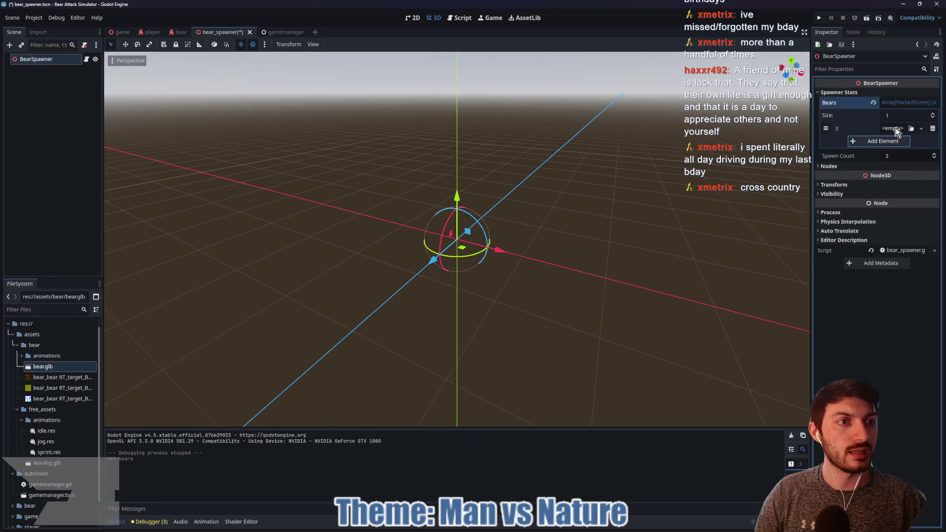
pyautogui.click(892, 128)
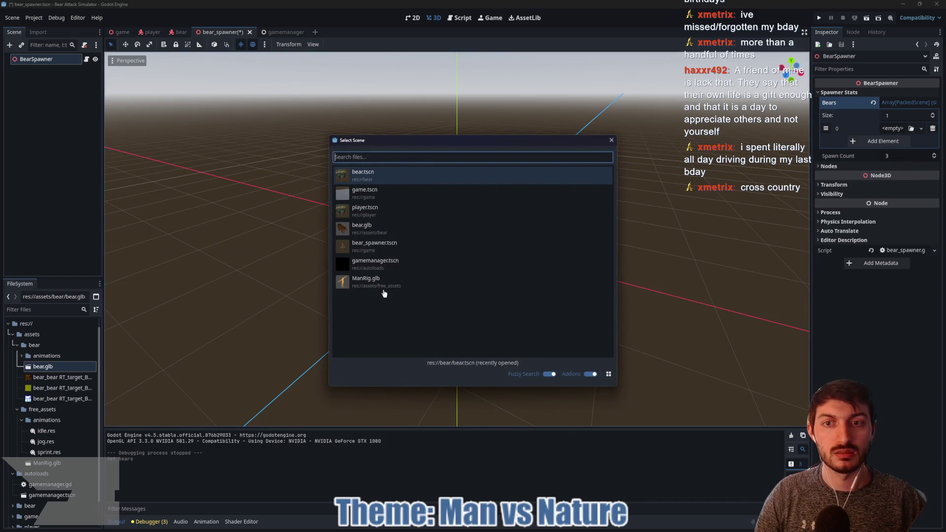
pyautogui.press('Return')
pyautogui.hotkey('ctrl', 's')
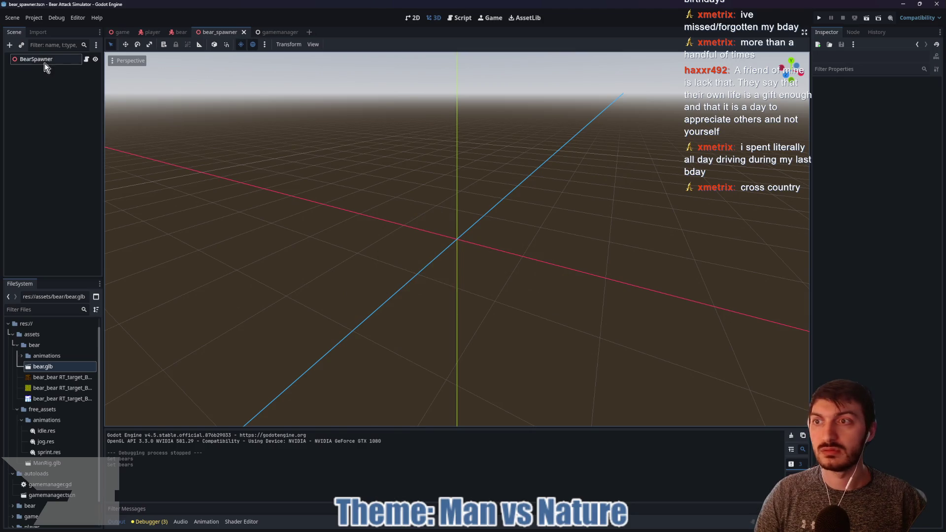
pyautogui.click(45, 61)
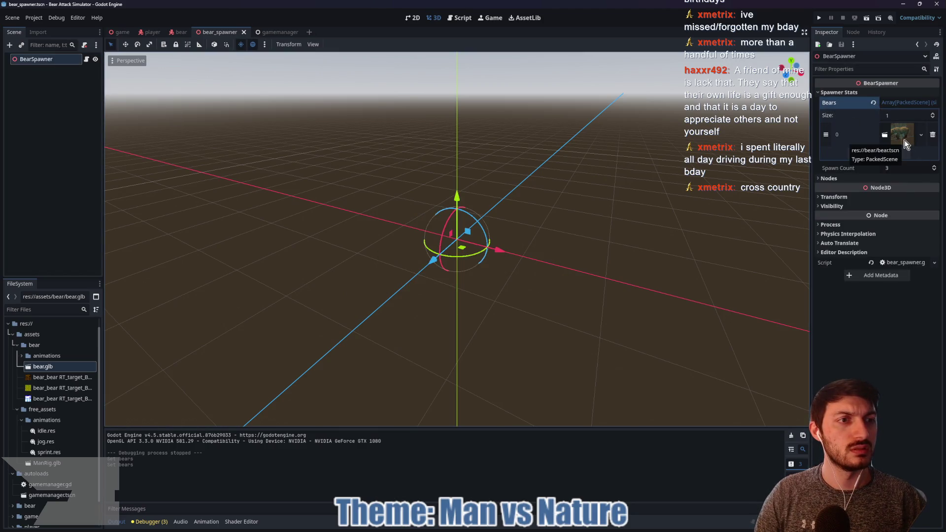
pyautogui.click(121, 31)
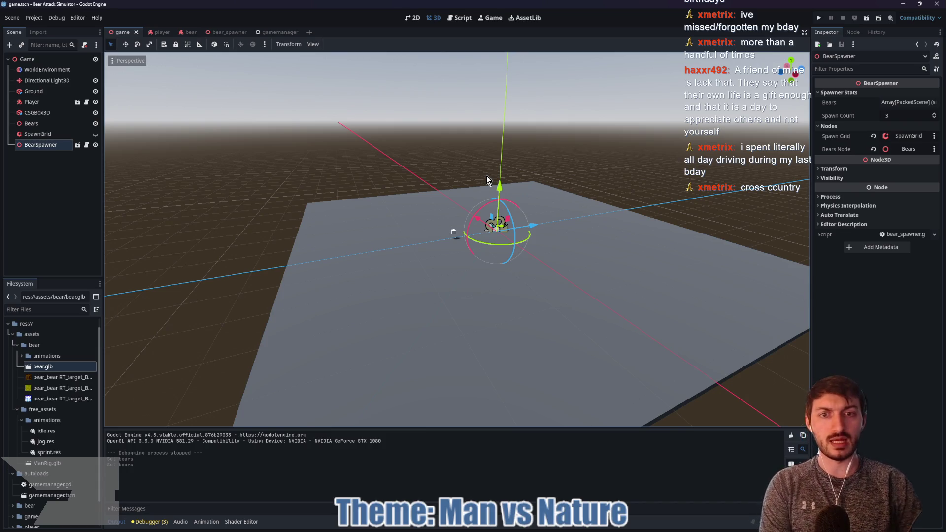
pyautogui.press('F5')
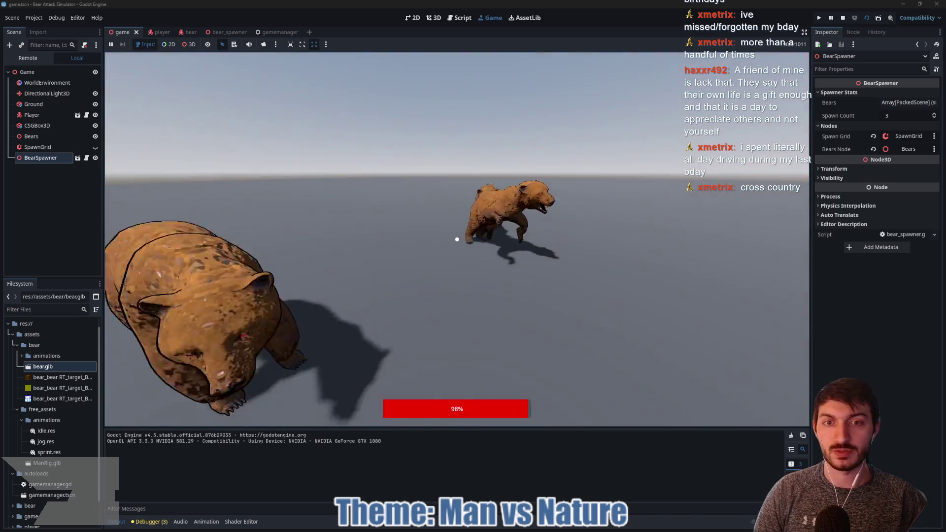
pyautogui.click(456, 239)
pyautogui.click(456, 239)
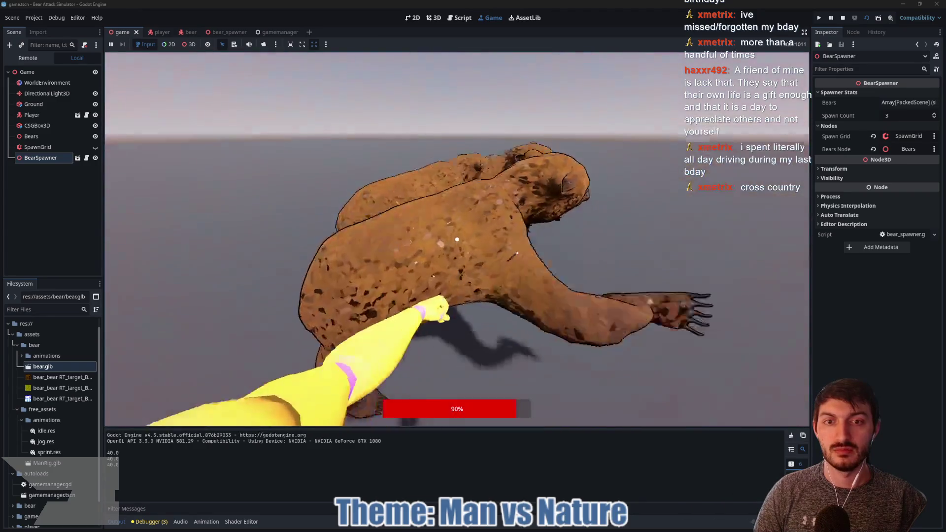
pyautogui.click(456, 239)
pyautogui.click(457, 239)
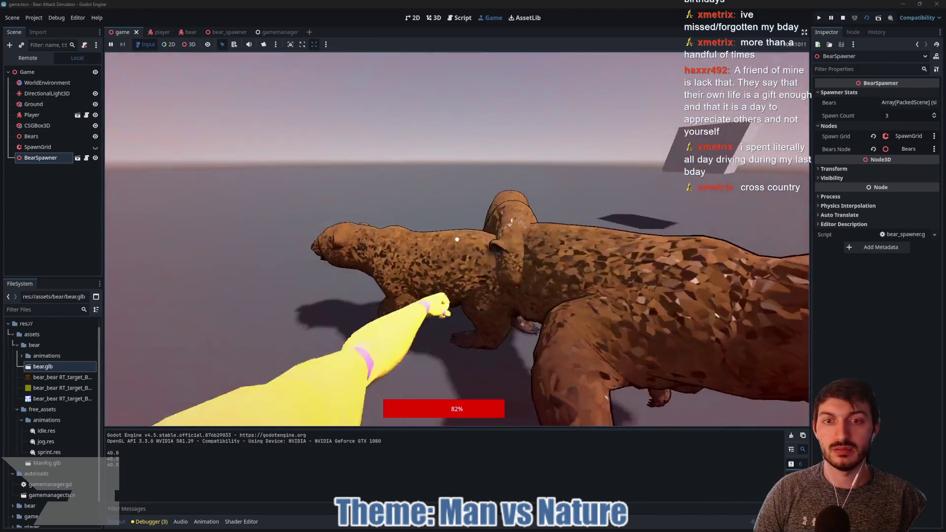
pyautogui.click(456, 239)
pyautogui.click(456, 239)
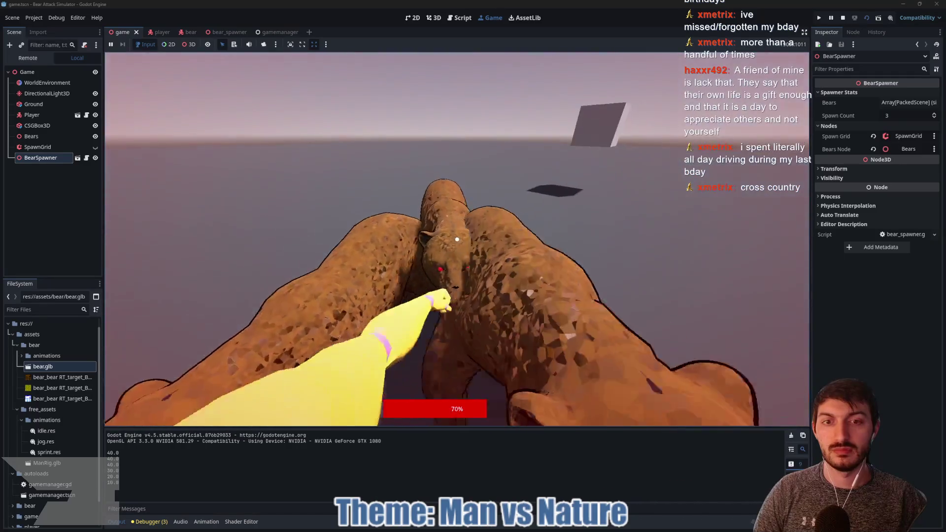
pyautogui.click(456, 239)
pyautogui.click(457, 238)
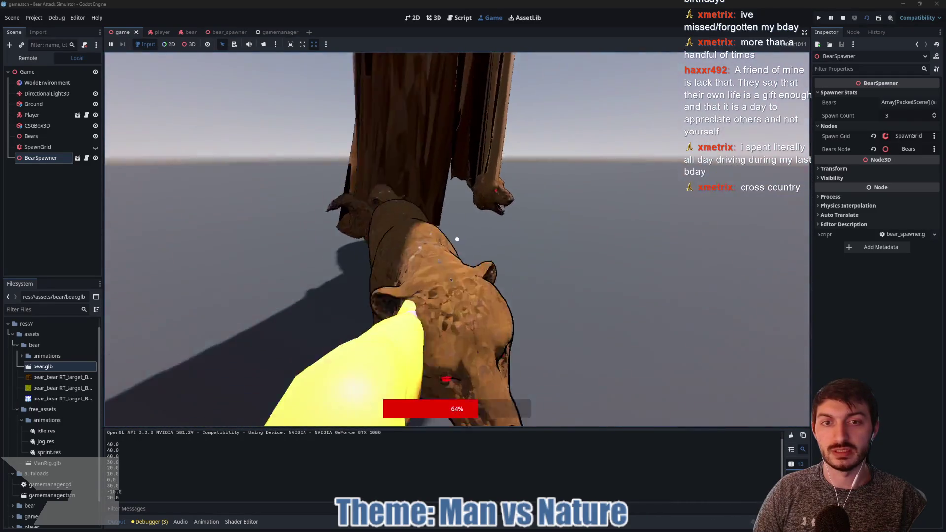
pyautogui.click(456, 239)
pyautogui.click(456, 239)
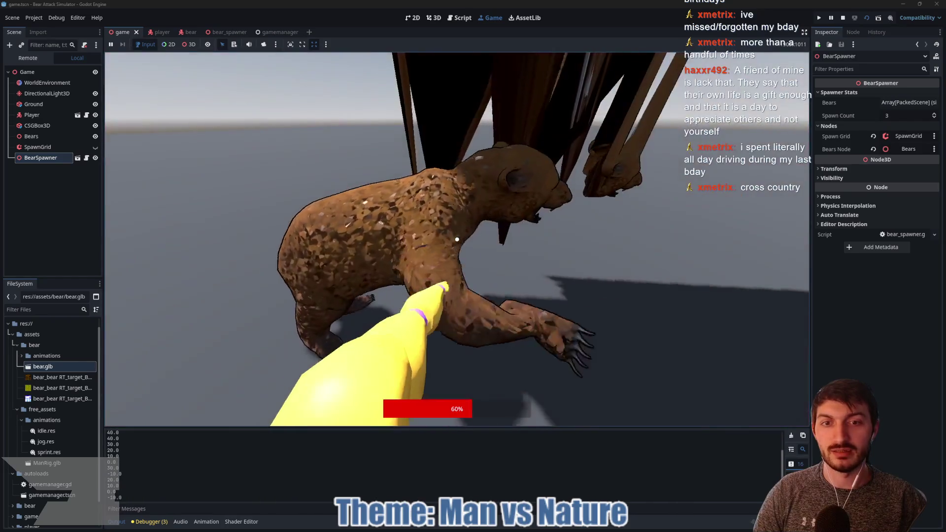
pyautogui.click(457, 239)
pyautogui.click(456, 239)
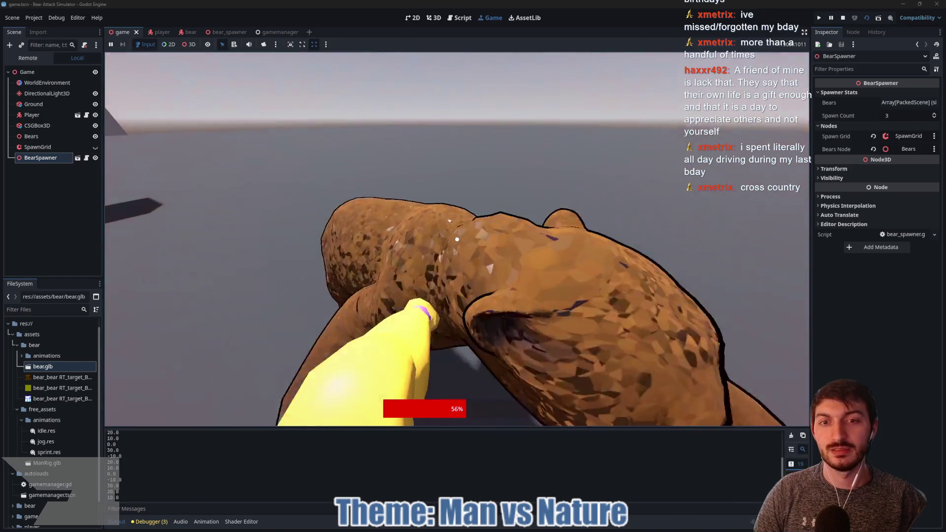
pyautogui.click(457, 239)
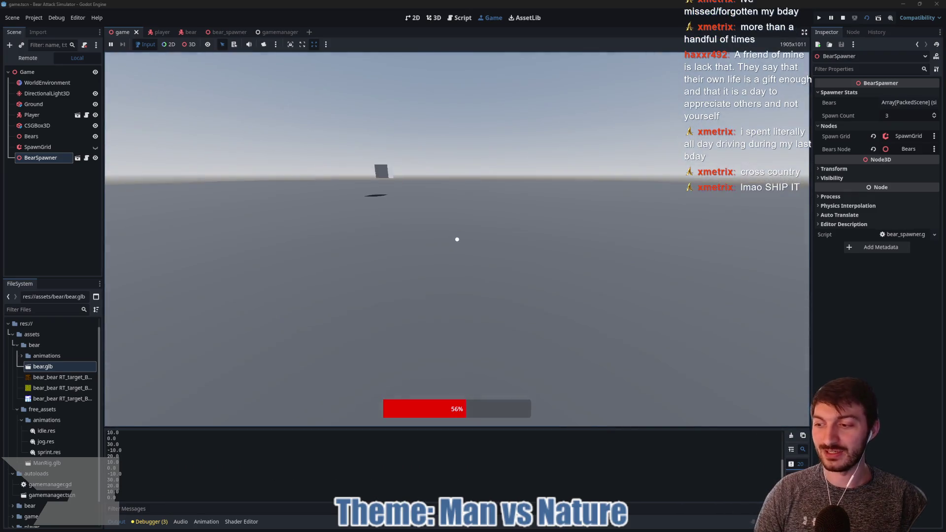
pyautogui.click(456, 239)
pyautogui.click(456, 239)
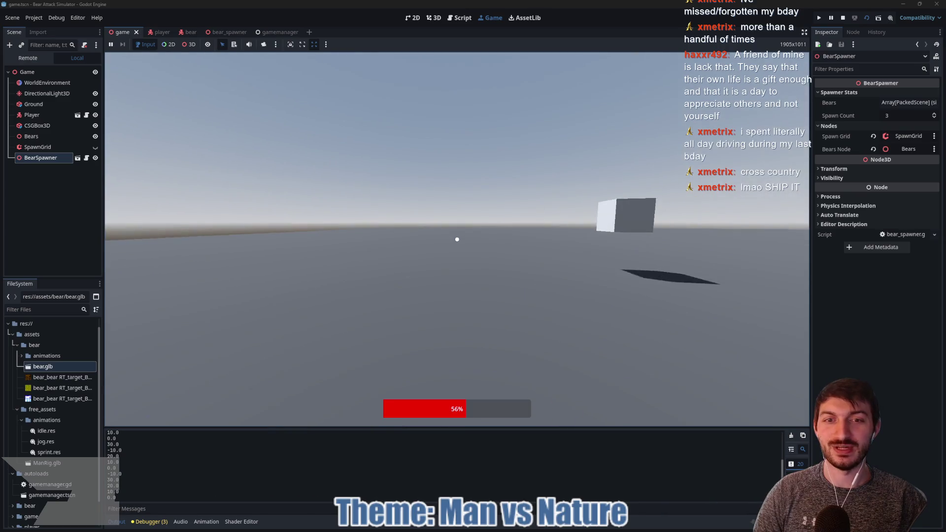
pyautogui.press('F8')
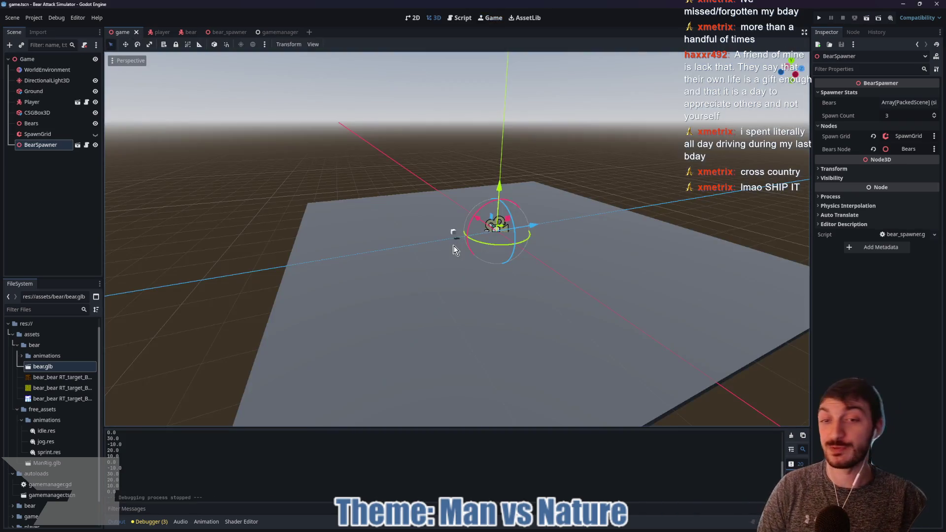
# Step: Launch GitHub Desktop from the system search
pyautogui.press('super')
pyautogui.write('github')
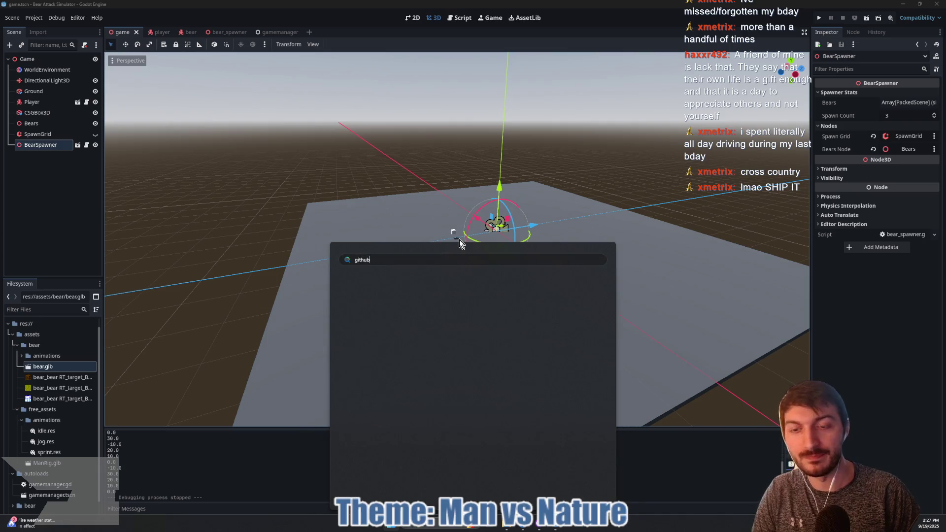
pyautogui.press('Return')
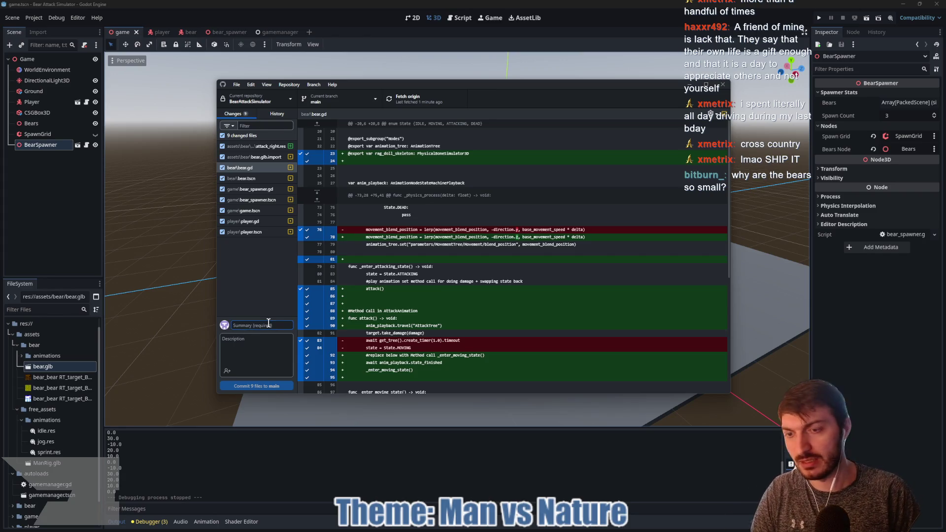
# Step: Commit the 9 changed files to main as 'Bear Spawner Added' and push to origin
pyautogui.write('Spawn')
pyautogui.press('BackSpace')
pyautogui.press('BackSpace')
pyautogui.press('BackSpace')
pyautogui.write('Be')
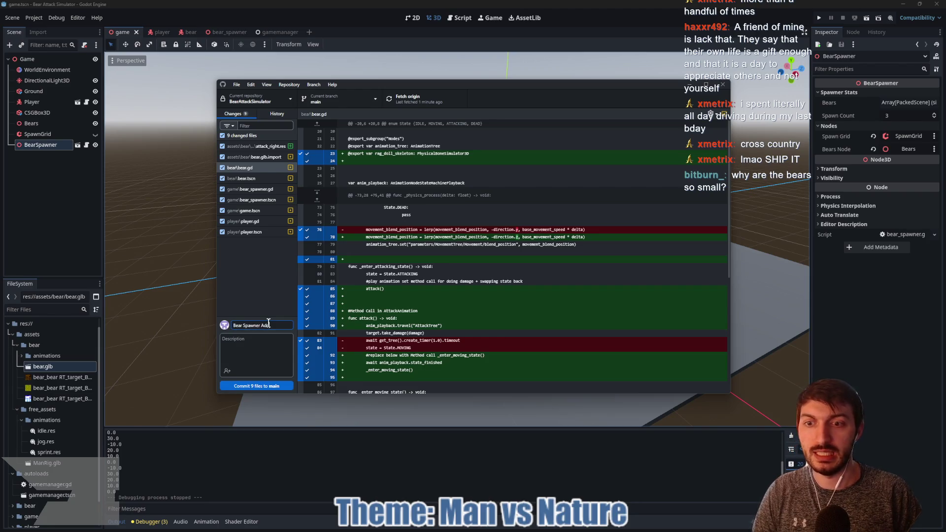
pyautogui.click(271, 393)
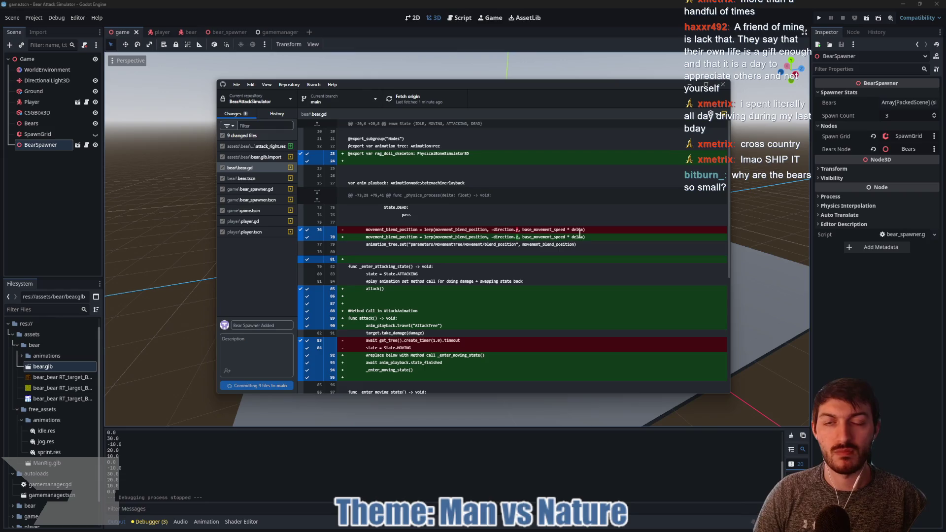
pyautogui.click(615, 186)
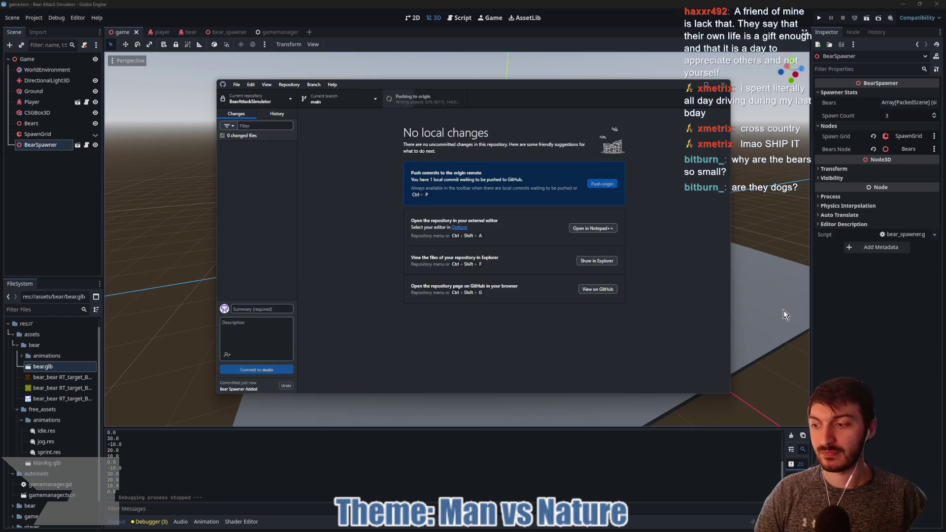
pyautogui.click(868, 321)
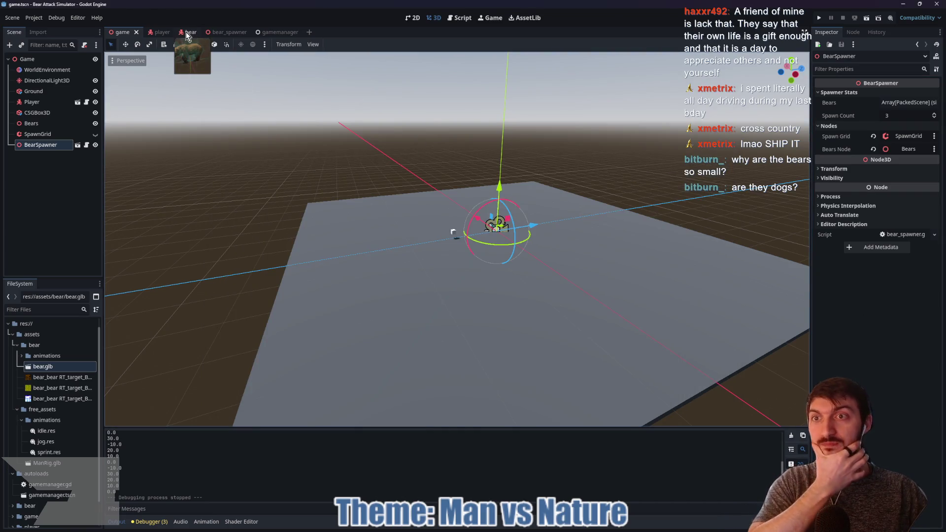
# Step: In the bear scene, set the bear node's Transform scale to 1.5
pyautogui.click(187, 32)
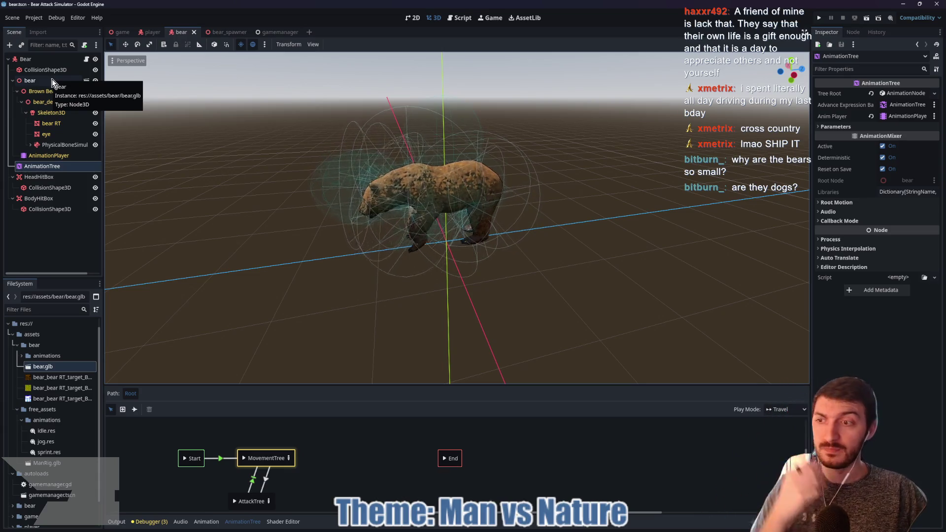
pyautogui.doubleClick(27, 81)
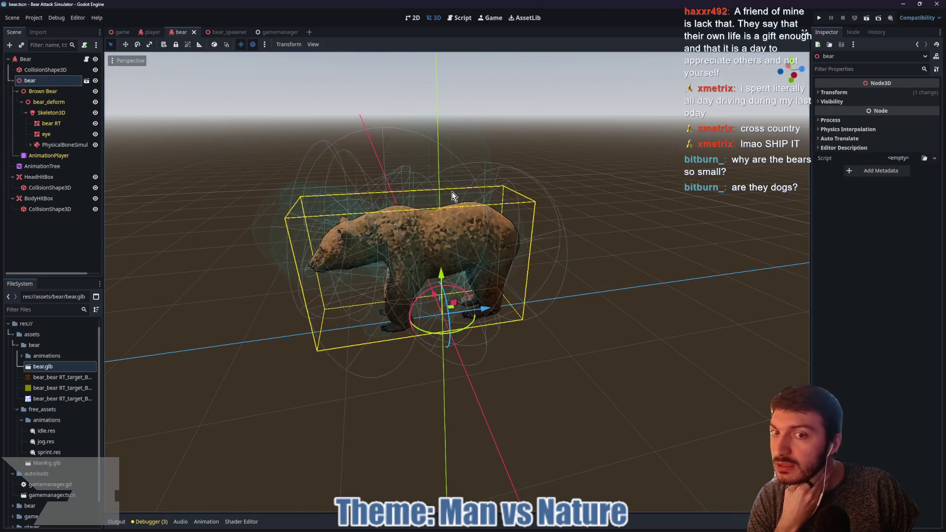
pyautogui.click(818, 93)
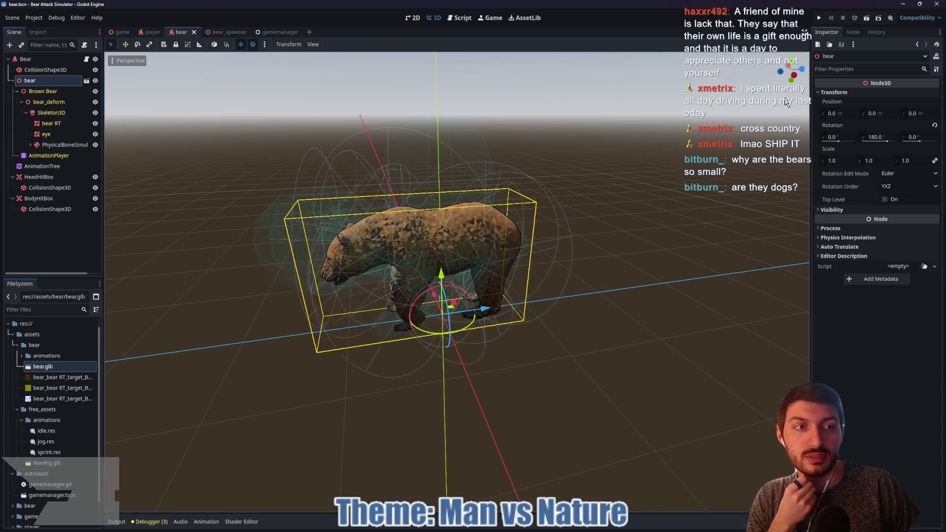
pyautogui.click(839, 161)
pyautogui.write('1.5')
pyautogui.press('Return')
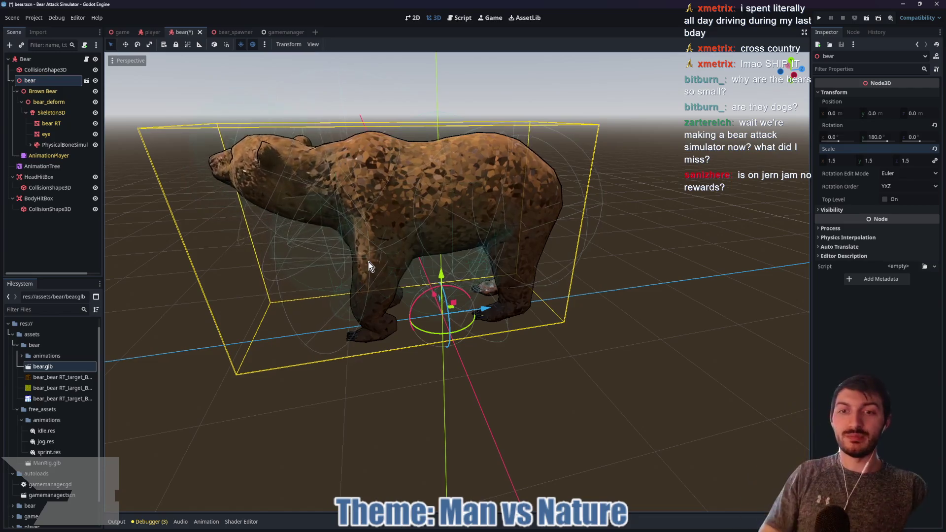
# Step: Open the Jern Jam 2025 itch.io jam page in a new browser tab
pyautogui.click(526, 526)
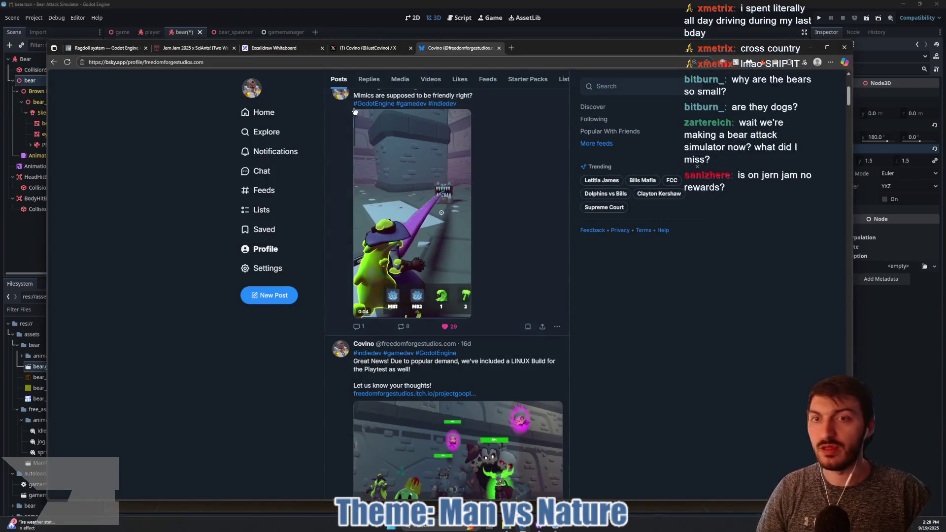
pyautogui.click(510, 48)
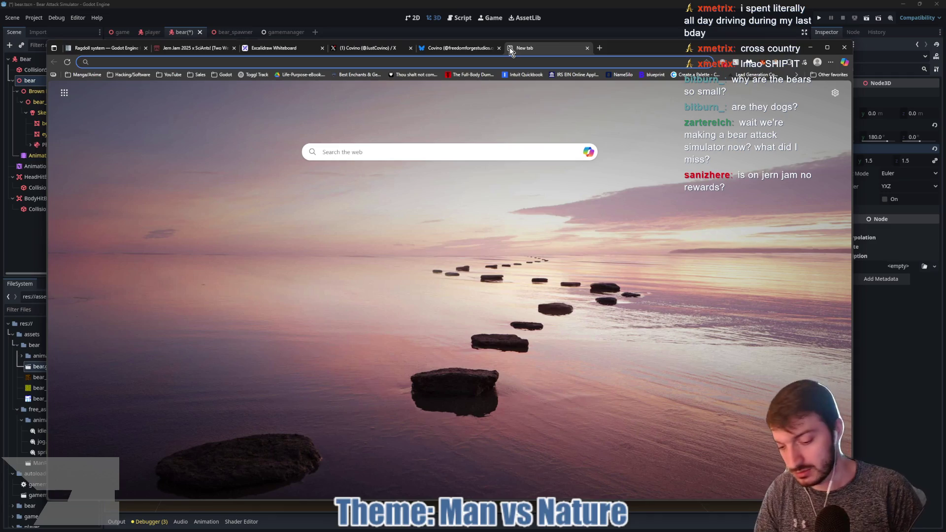
pyautogui.write('je')
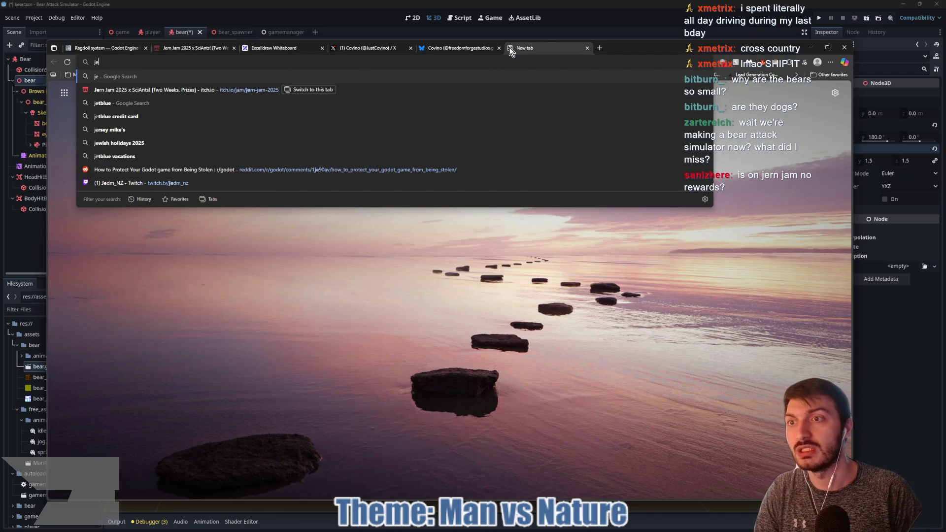
pyautogui.click(241, 89)
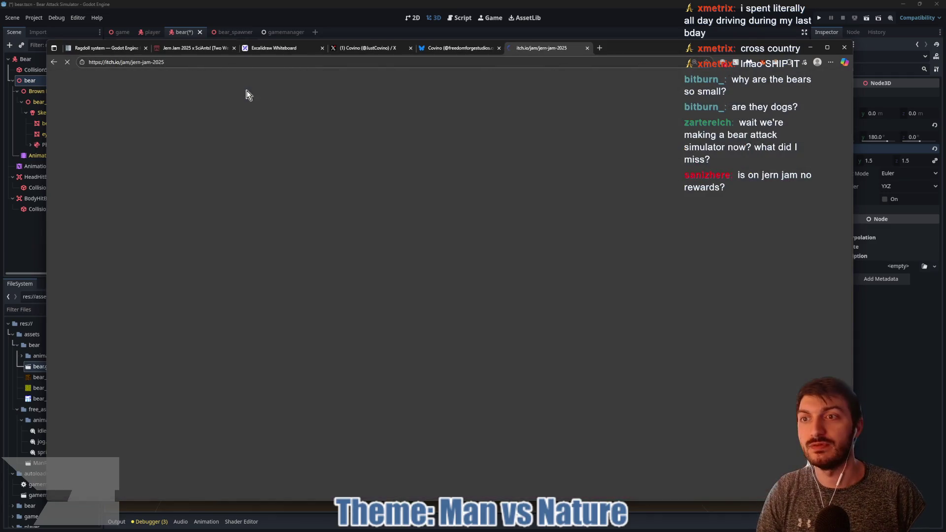
# Step: Scroll through the jam page and highlight the voting criteria text
pyautogui.scroll(-6, 485, 284)
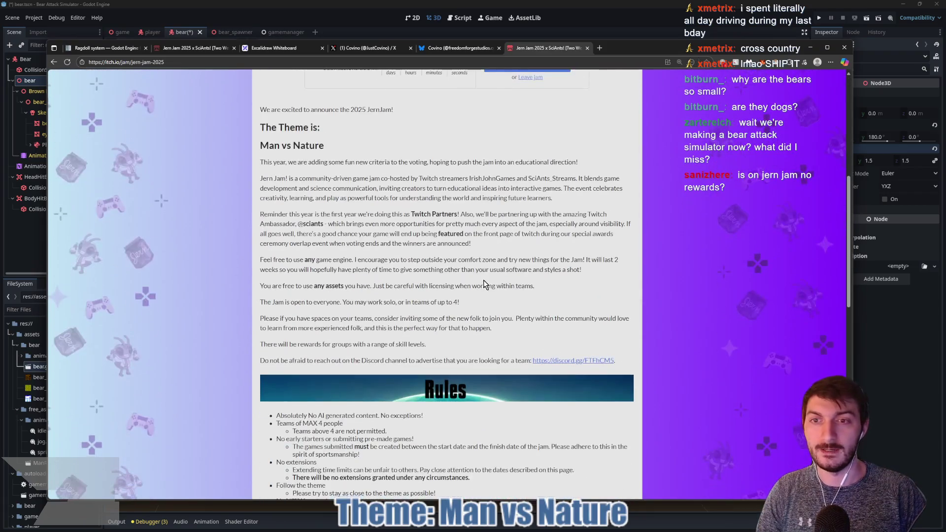
pyautogui.scroll(-7, 472, 260)
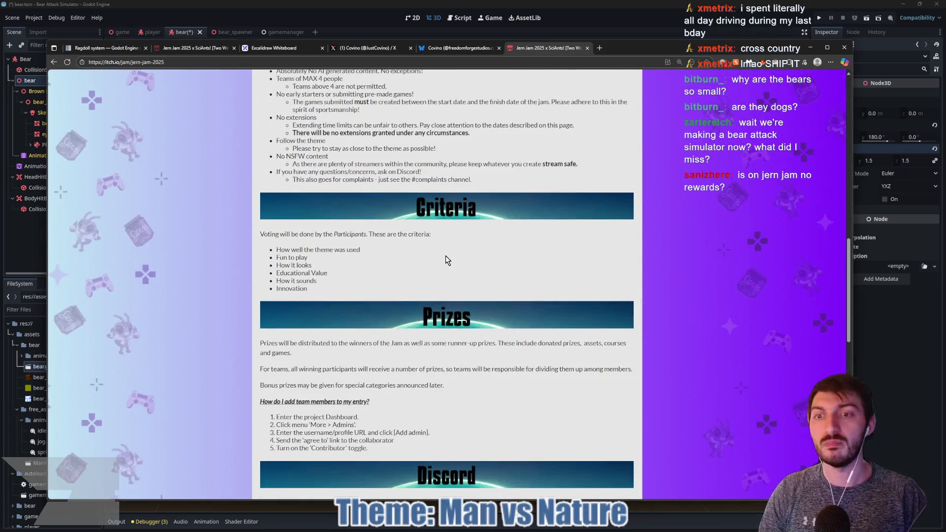
pyautogui.scroll(-4, 444, 259)
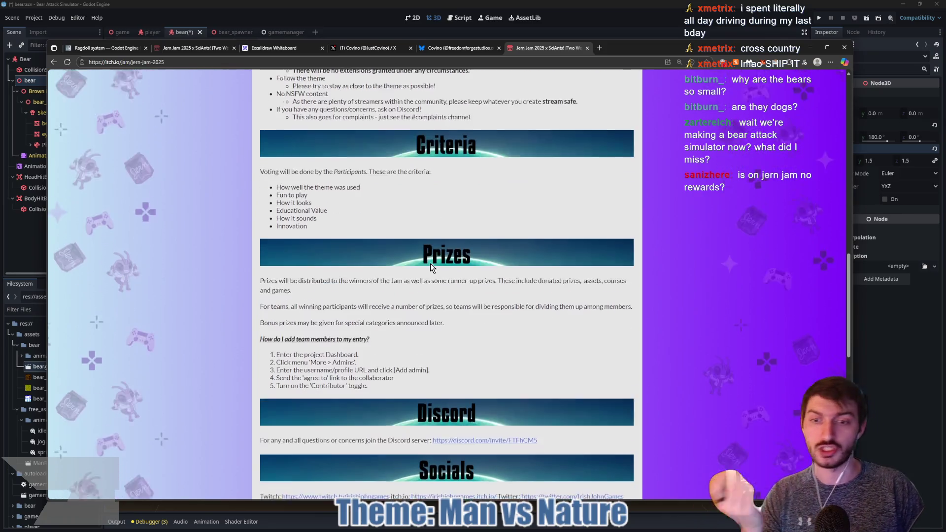
pyautogui.scroll(-3, 427, 282)
pyautogui.scroll(5, 406, 253)
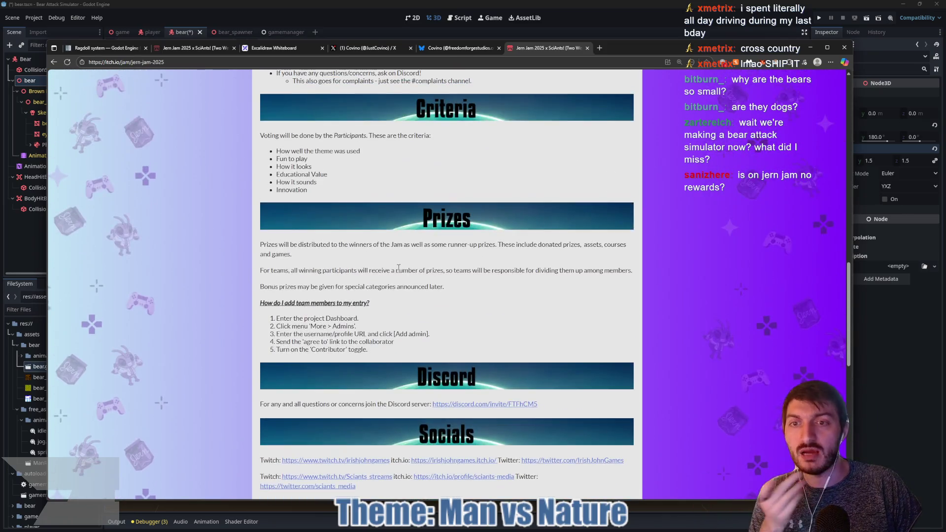
pyautogui.scroll(2, 397, 270)
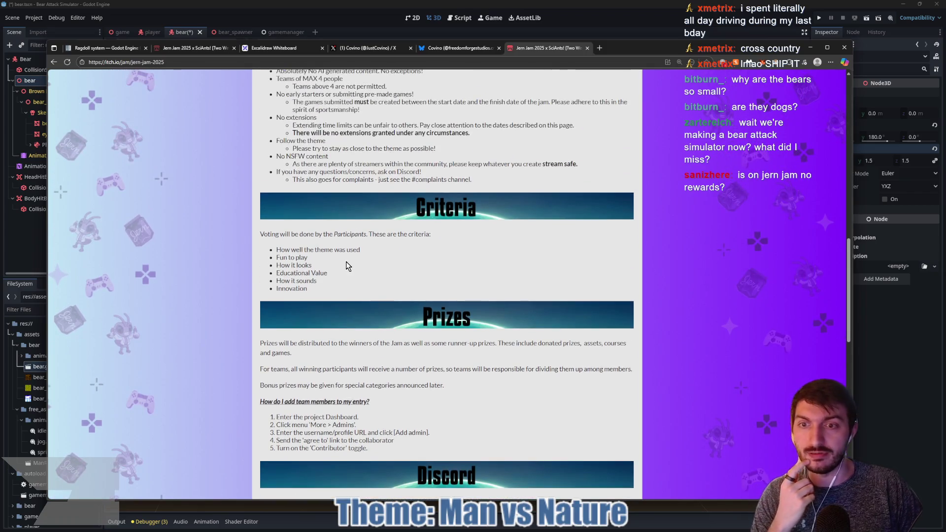
pyautogui.moveTo(360, 250)
pyautogui.mouseDown()
pyautogui.moveTo(266, 247)
pyautogui.moveTo(266, 258)
pyautogui.moveTo(315, 265)
pyautogui.moveTo(272, 274)
pyautogui.mouseUp()
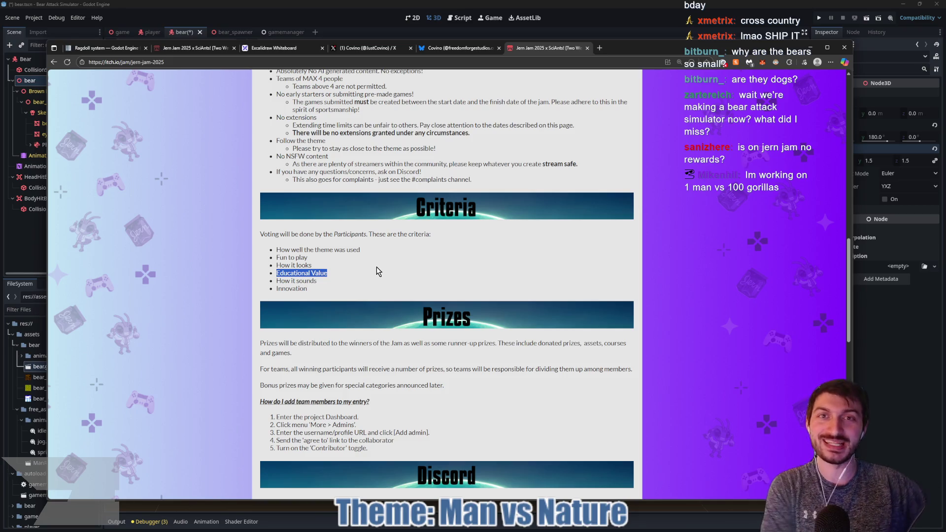
pyautogui.rightClick(523, 82)
pyautogui.click(385, 244)
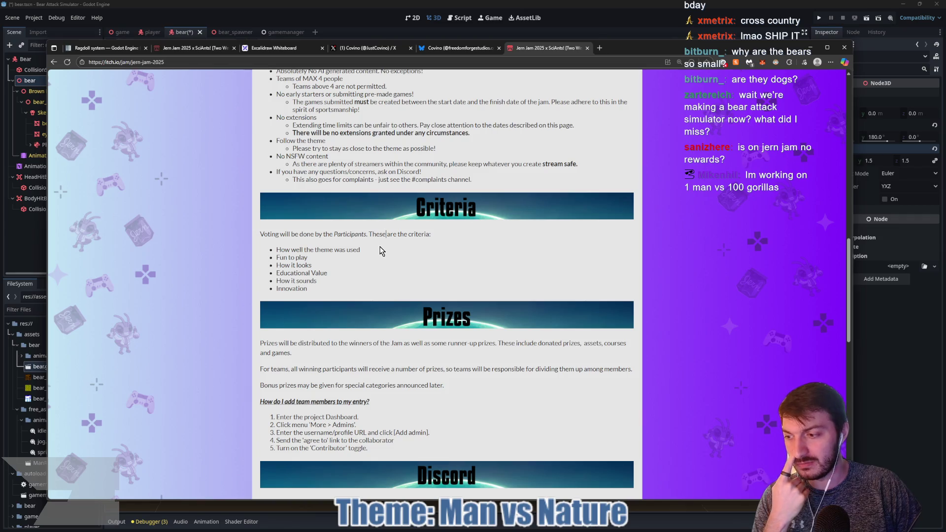
# Step: Scroll further down and read the Prizes paragraphs
pyautogui.scroll(-3, 414, 293)
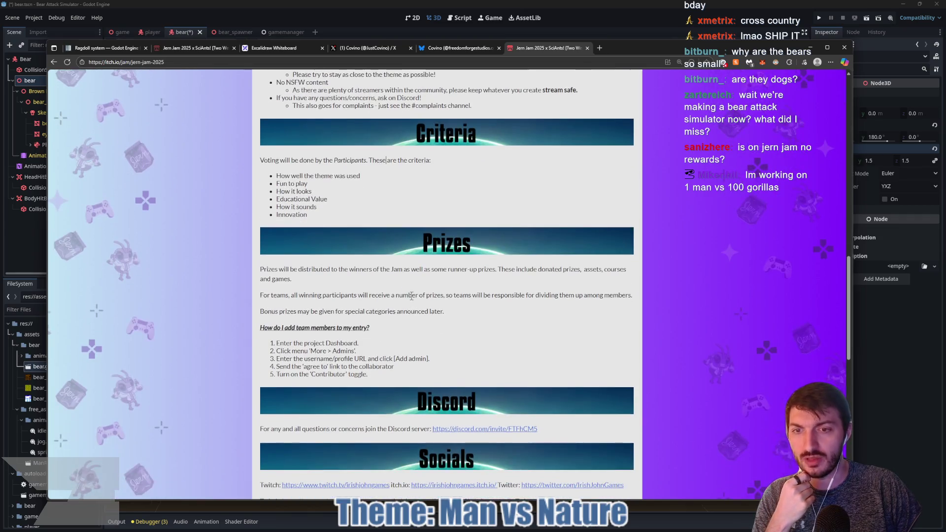
pyautogui.scroll(-2, 414, 294)
pyautogui.moveTo(357, 259); pyautogui.dragTo(261, 219)
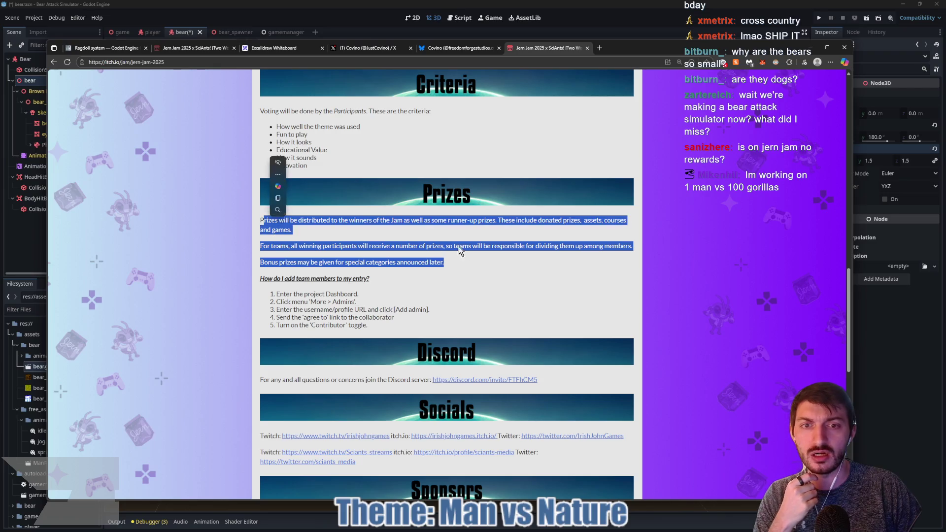
pyautogui.click(454, 264)
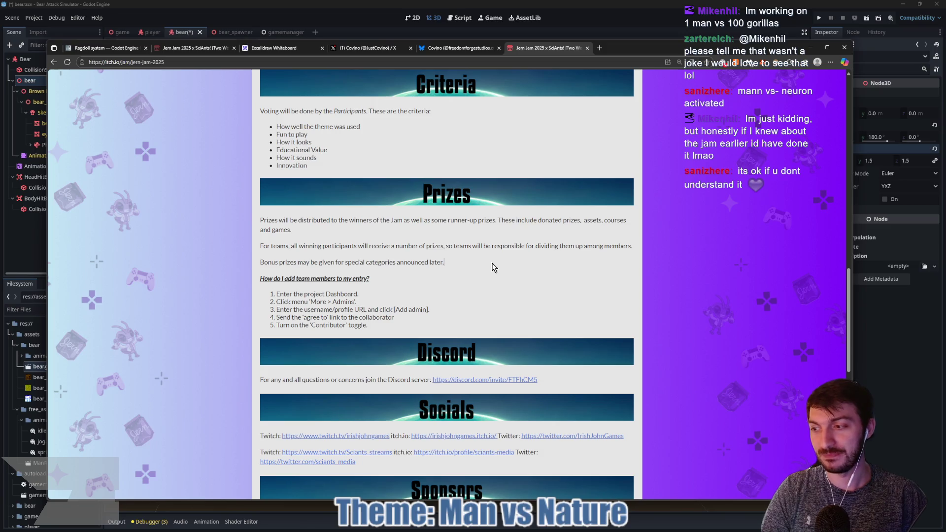
pyautogui.click(616, 22)
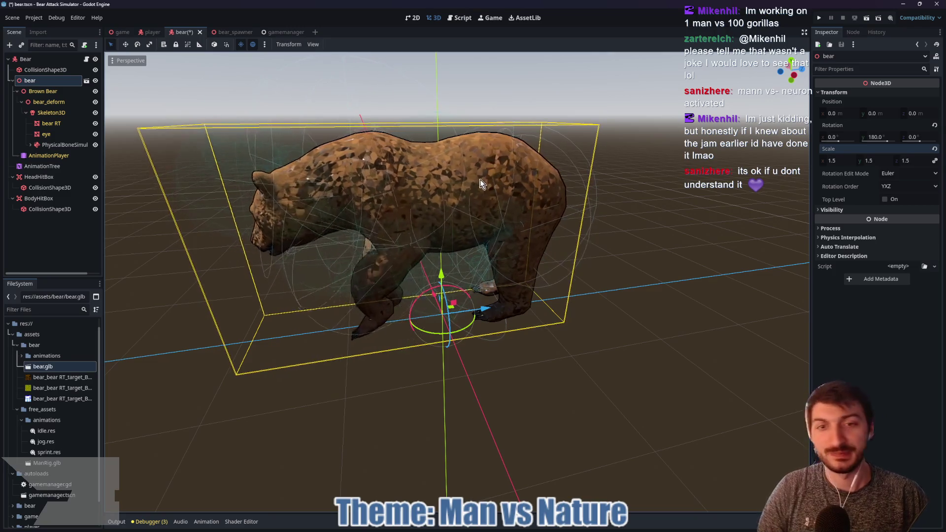
# Step: Inspect the head hitbox's collision shape from a view facing the bear's head
pyautogui.click(39, 177)
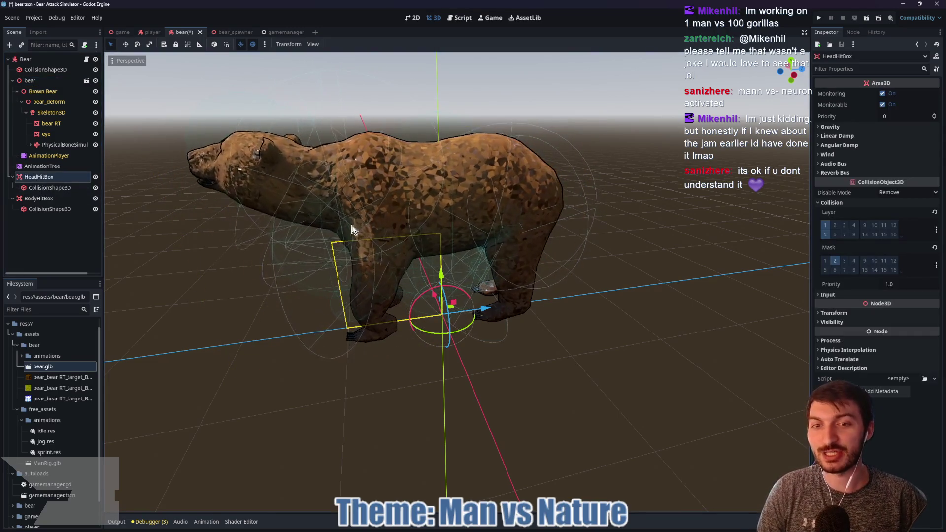
pyautogui.click(49, 188)
pyautogui.moveTo(355, 233)
pyautogui.mouseDown()
pyautogui.moveTo(480, 280)
pyautogui.moveTo(431, 272)
pyautogui.mouseUp()
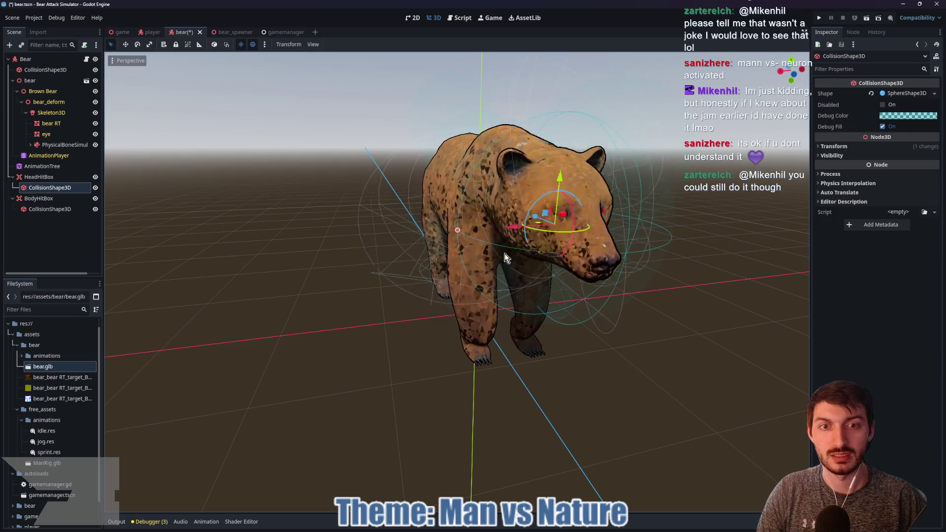
# Step: Lengthen the body hitbox capsule to about 1.86 height and raise it slightly
pyautogui.click(64, 212)
pyautogui.moveTo(338, 305)
pyautogui.mouseDown()
pyautogui.moveTo(474, 310)
pyautogui.moveTo(494, 294)
pyautogui.mouseUp()
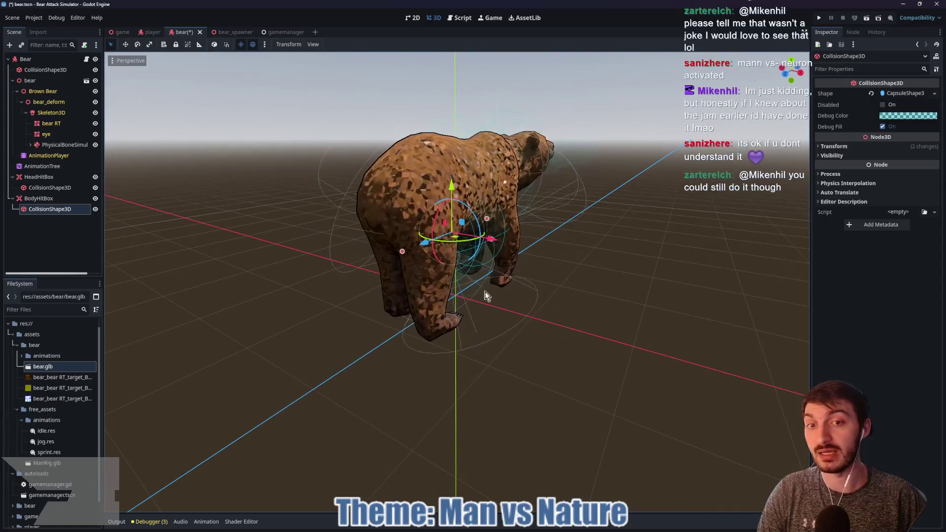
pyautogui.moveTo(400, 250)
pyautogui.mouseDown()
pyautogui.moveTo(518, 235)
pyautogui.moveTo(492, 256)
pyautogui.moveTo(350, 270)
pyautogui.moveTo(443, 256)
pyautogui.mouseUp()
pyautogui.moveTo(471, 194)
pyautogui.mouseDown()
pyautogui.moveTo(472, 140)
pyautogui.moveTo(550, 224)
pyautogui.moveTo(445, 229)
pyautogui.moveTo(420, 209)
pyautogui.mouseUp()
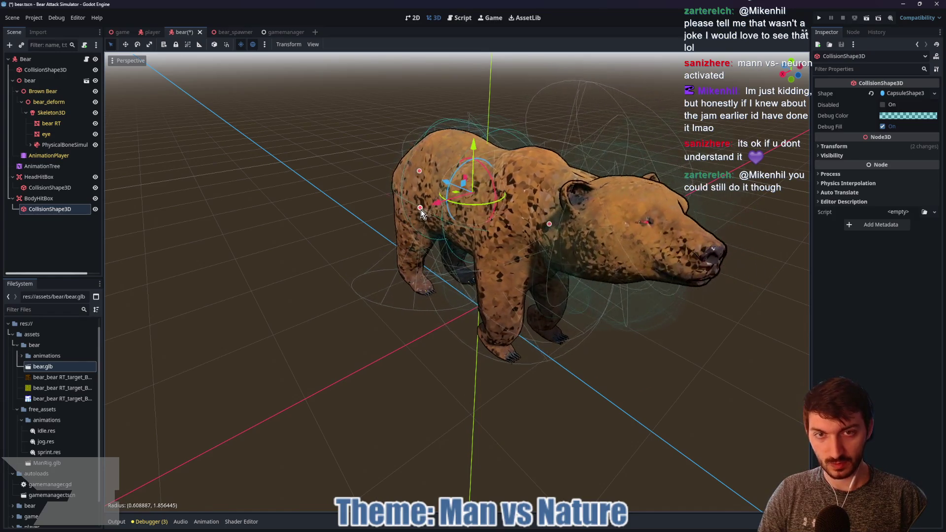
# Step: Check the bear from a rear three-quarter view, save the scene, and select the Bear root
pyautogui.moveTo(326, 257); pyautogui.dragTo(478, 248)
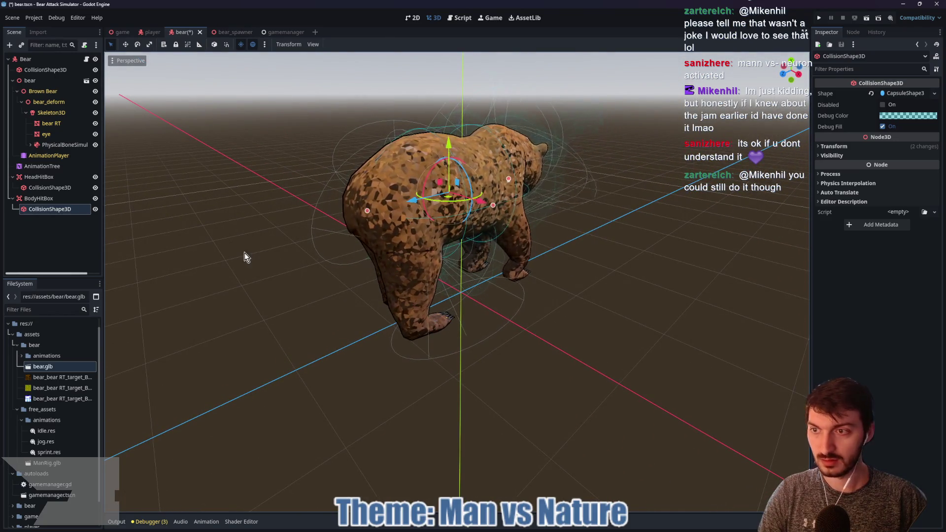
pyautogui.hotkey('ctrl', 's')
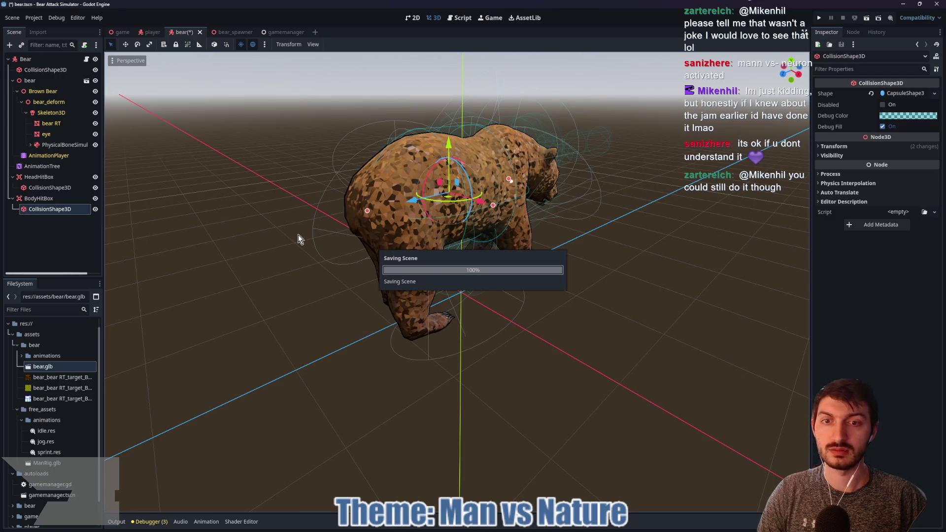
pyautogui.click(42, 59)
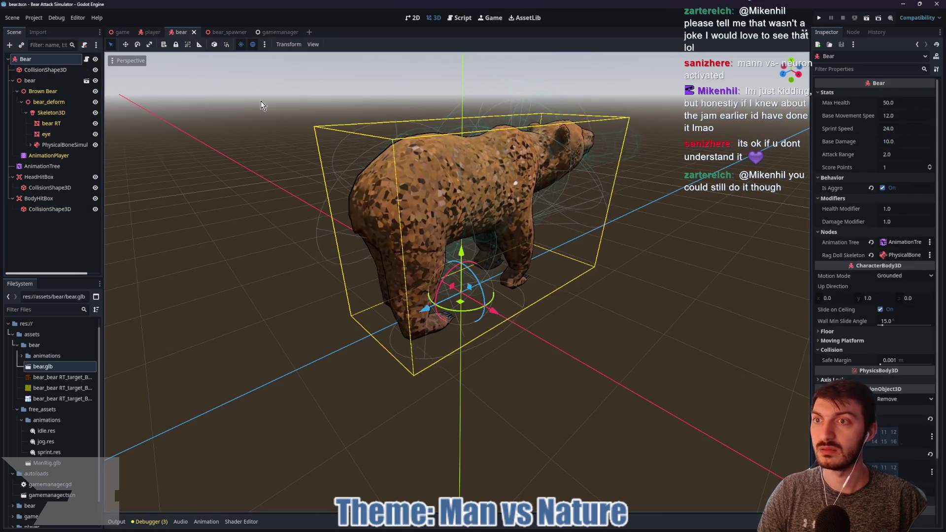
# Step: Glance at the bear_spawner scene, then view the bear from the side
pyautogui.click(220, 32)
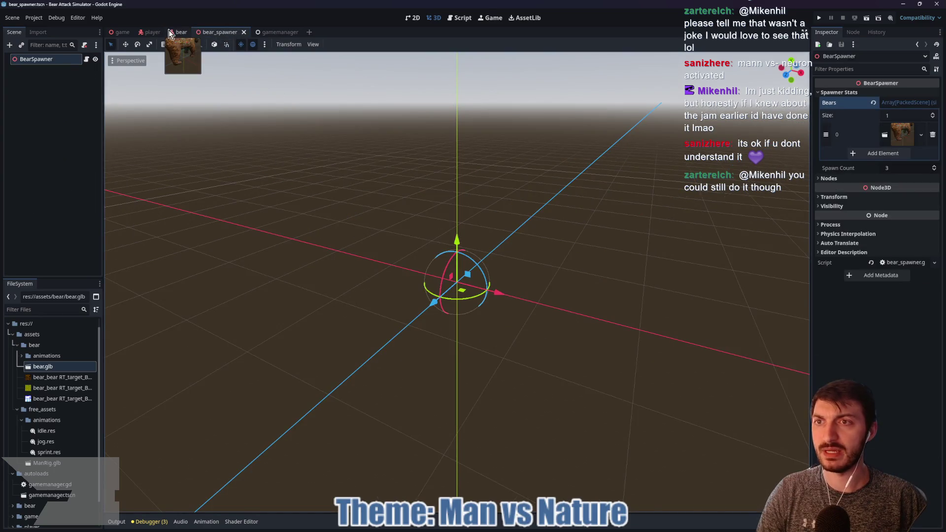
pyautogui.click(170, 34)
pyautogui.scroll(5, 515, 255)
pyautogui.moveTo(399, 247); pyautogui.dragTo(456, 282)
pyautogui.scroll(-2, 456, 283)
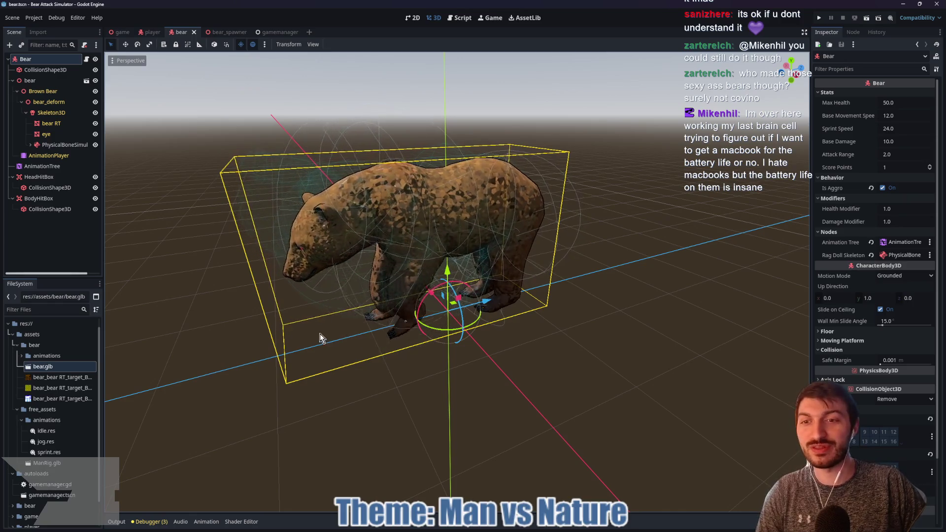
# Step: Save the bear scene from a frontal view and switch to the asset render image
pyautogui.moveTo(350, 322)
pyautogui.mouseDown()
pyautogui.moveTo(309, 338)
pyautogui.moveTo(337, 333)
pyautogui.mouseUp()
pyautogui.hotkey('ctrl', 's')
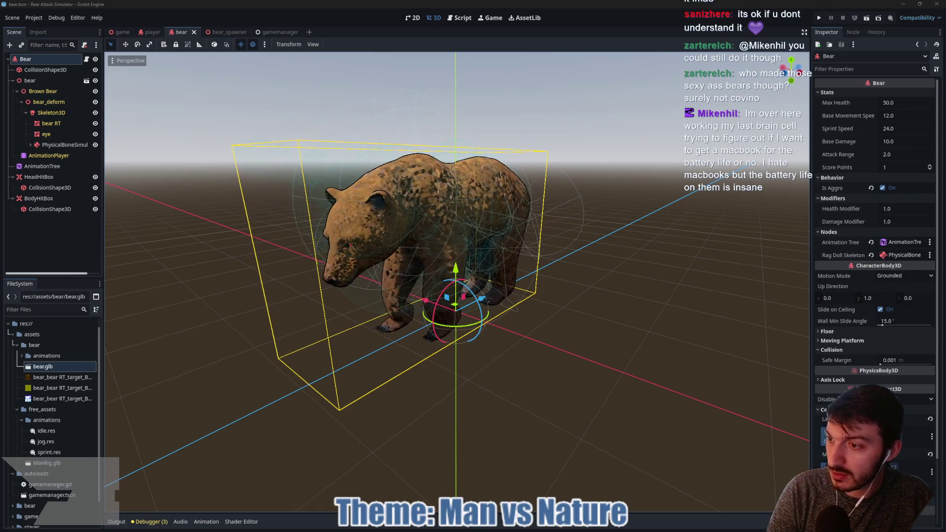
pyautogui.hotkey('alt', 'Tab')
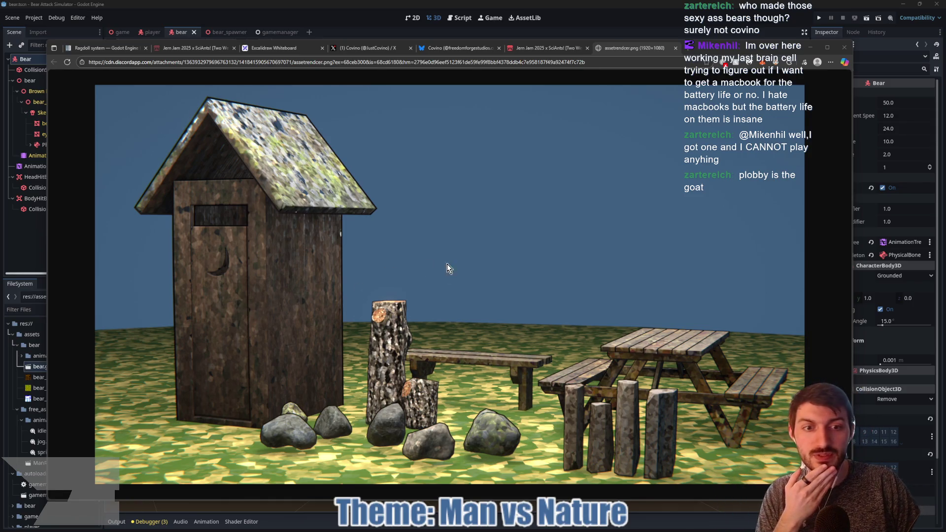
# Step: Close the asset render image and return to the Godot editor
pyautogui.click(676, 48)
pyautogui.hotkey('alt', 'Tab')
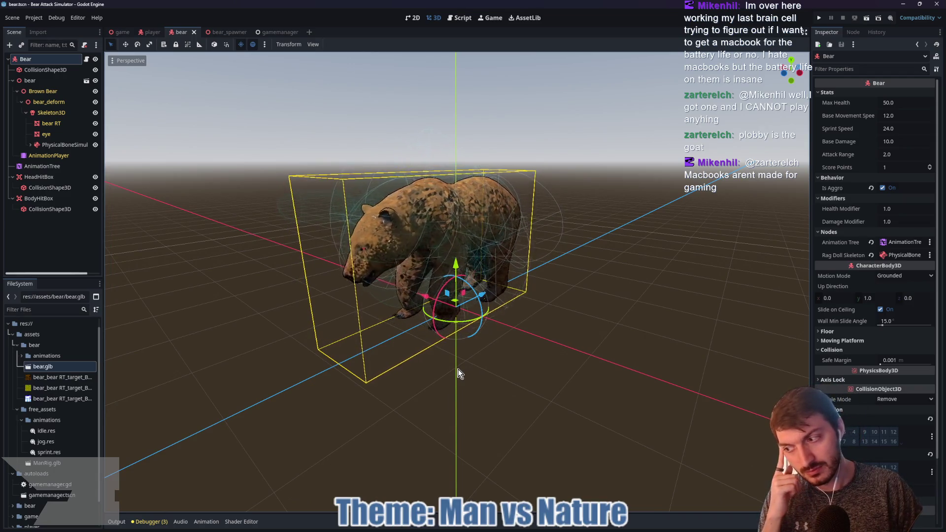
# Step: Save the bear scene, then open the BearSpawner script from the bear_spawner scene
pyautogui.moveTo(457, 369)
pyautogui.mouseDown()
pyautogui.moveTo(514, 365)
pyautogui.moveTo(492, 391)
pyautogui.moveTo(465, 391)
pyautogui.moveTo(539, 377)
pyautogui.moveTo(504, 376)
pyautogui.mouseUp()
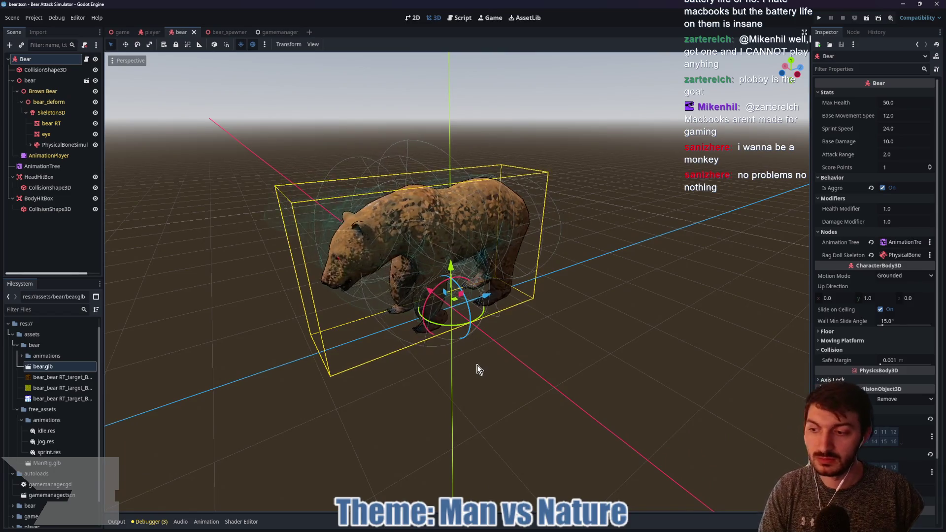
pyautogui.hotkey('ctrl', 's')
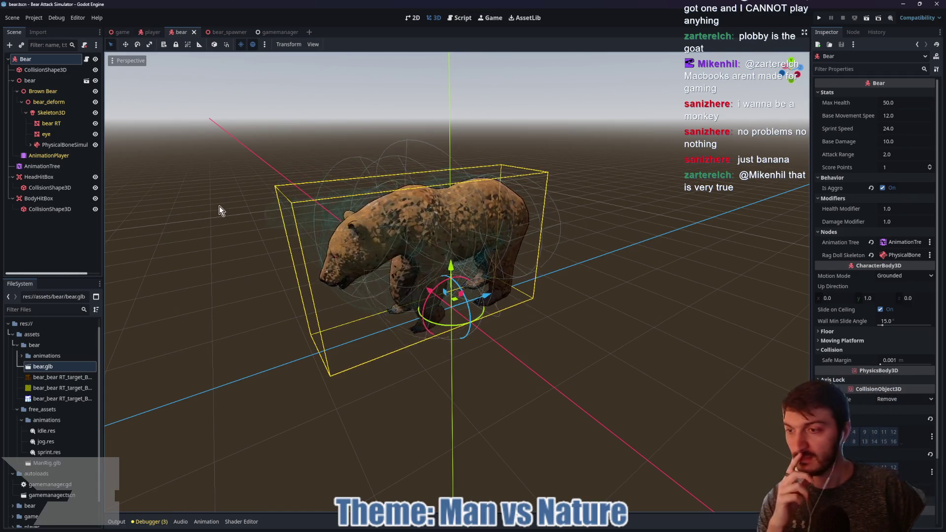
pyautogui.click(229, 33)
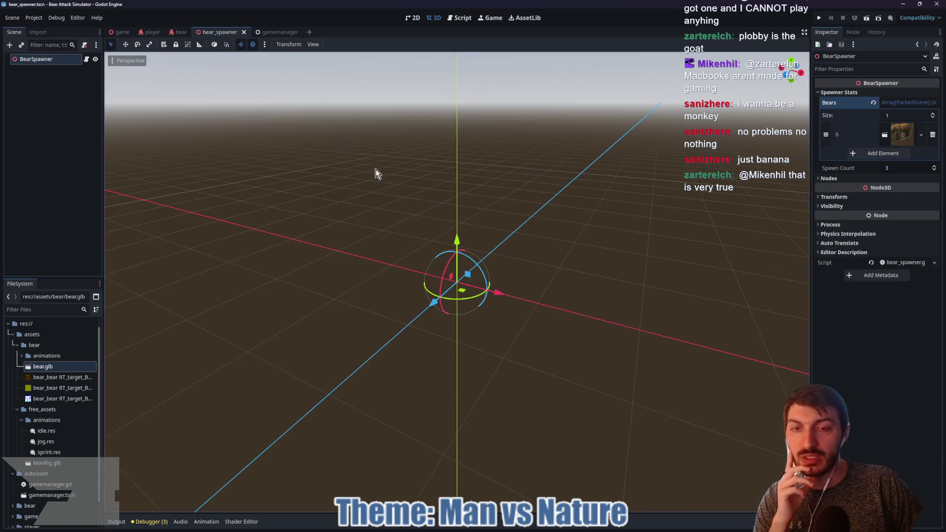
pyautogui.click(86, 60)
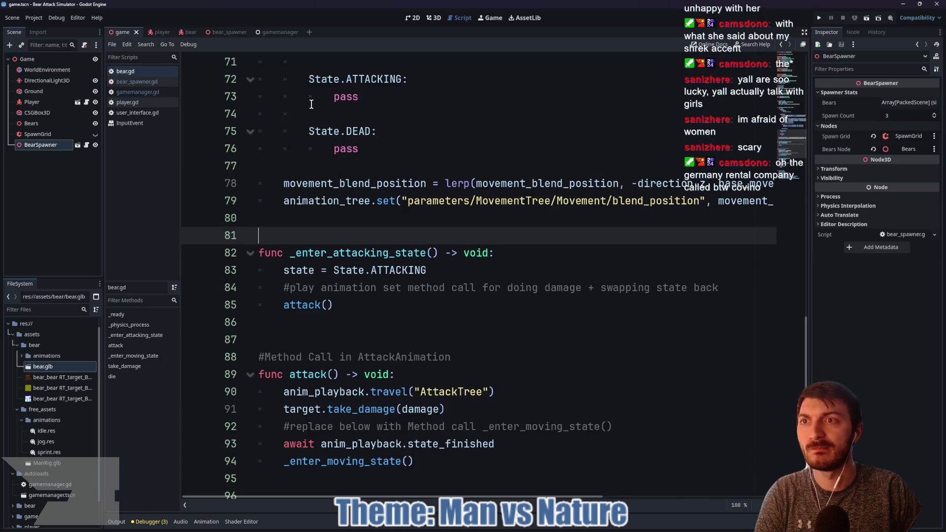
# Step: Review bear.gd and the gamemanager script, then show the game scene in 3D
pyautogui.click(76, 60)
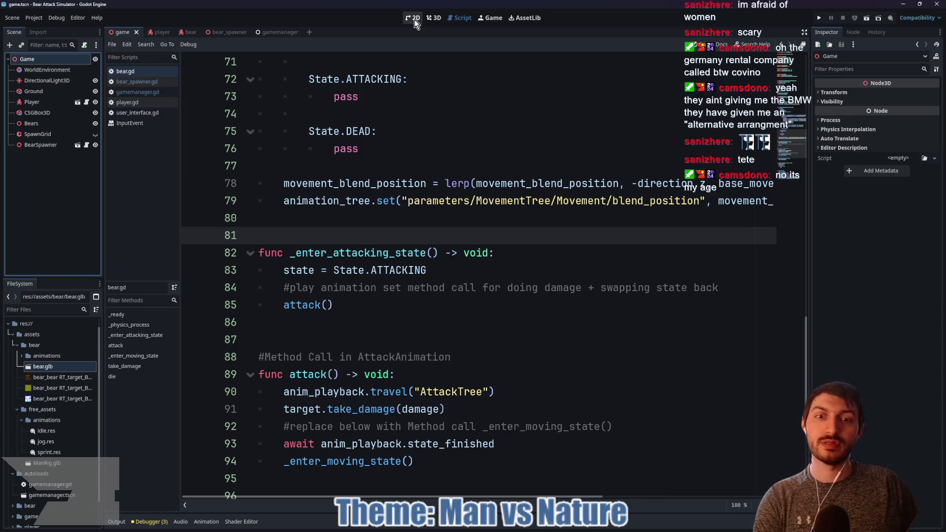
pyautogui.click(355, 220)
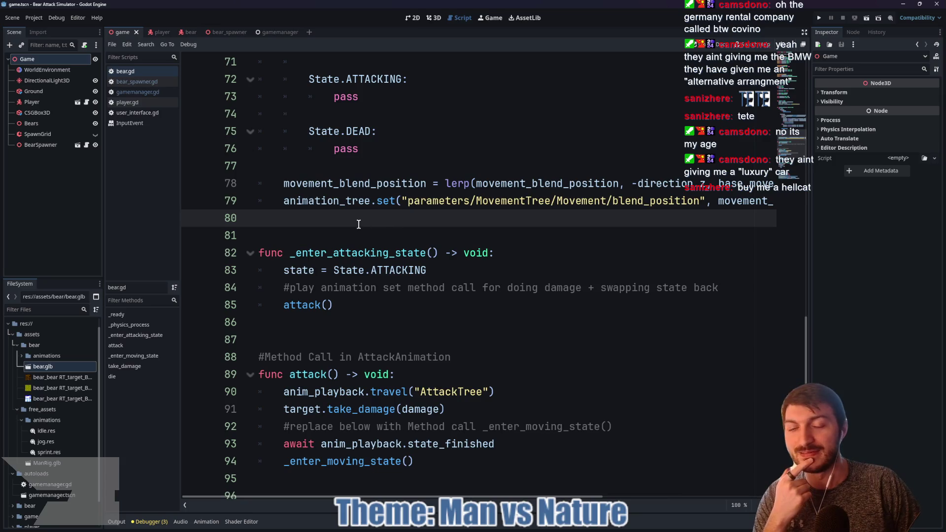
pyautogui.scroll(2, 358, 224)
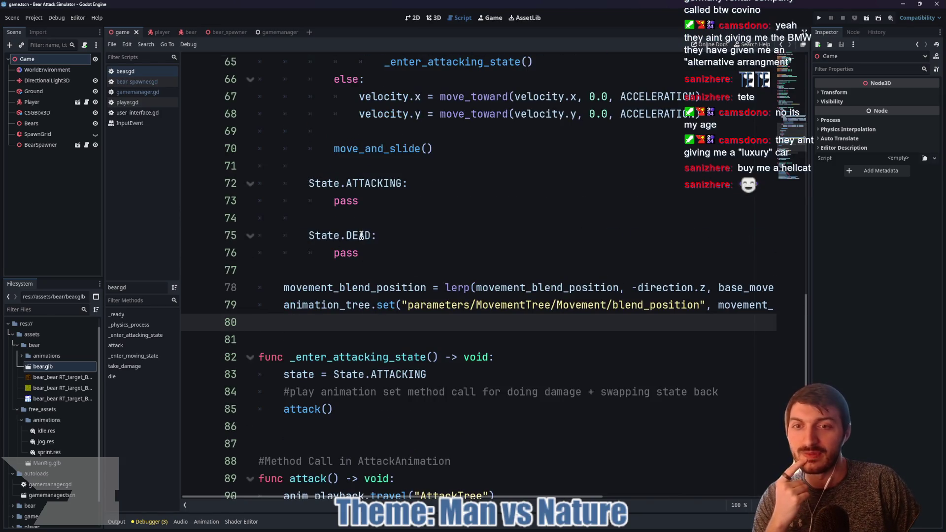
pyautogui.scroll(5, 361, 235)
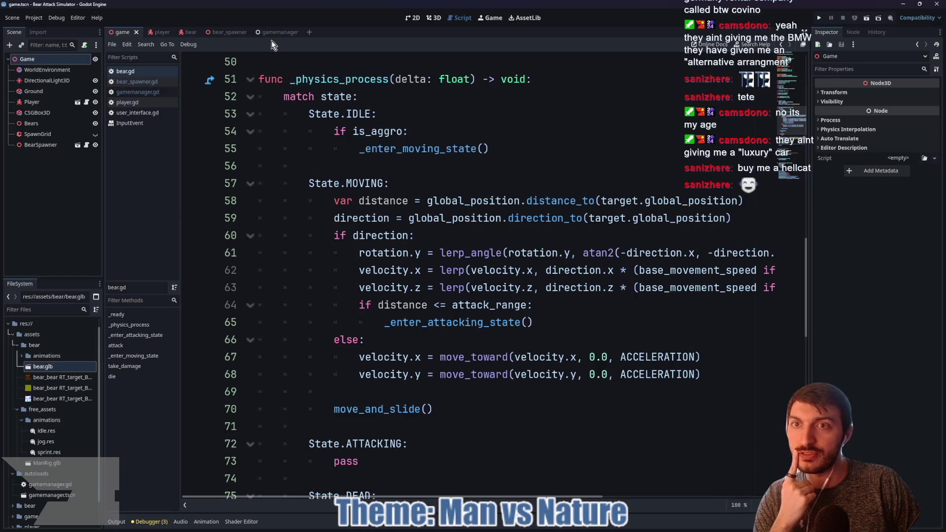
pyautogui.click(276, 32)
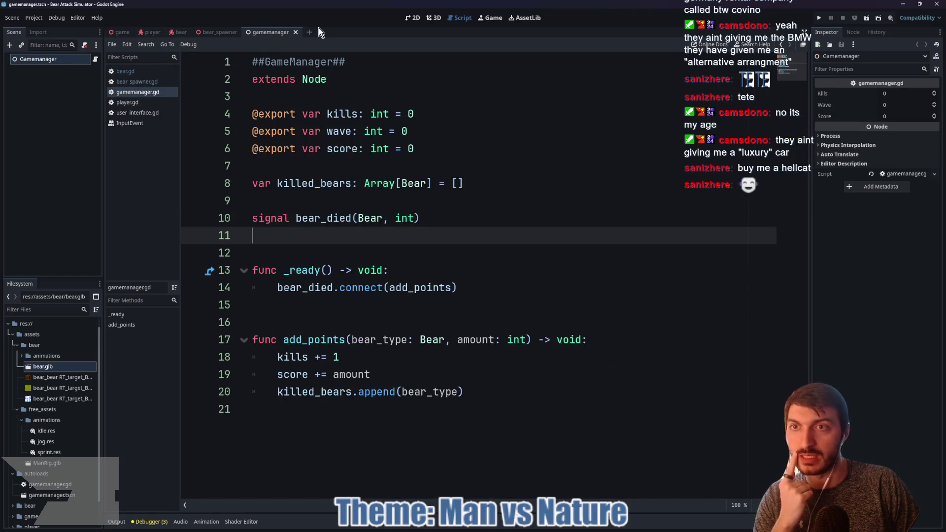
pyautogui.click(120, 32)
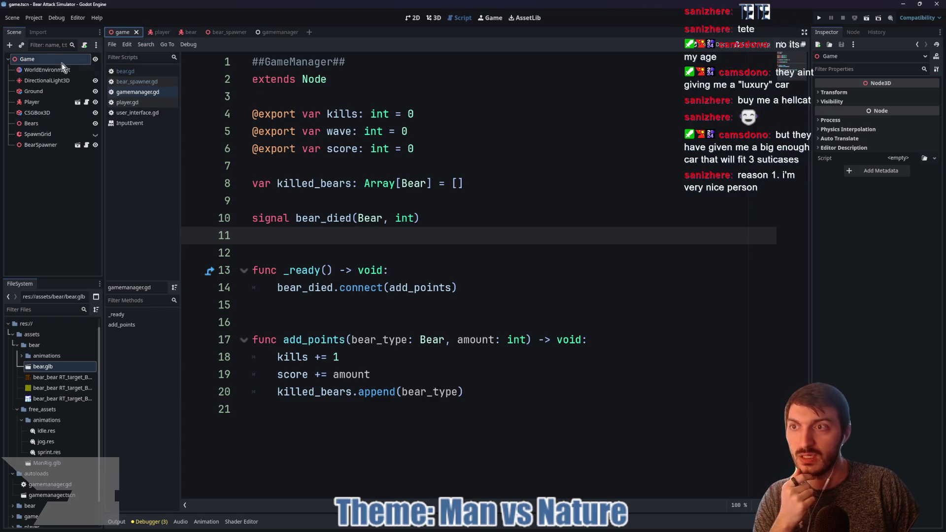
pyautogui.click(431, 18)
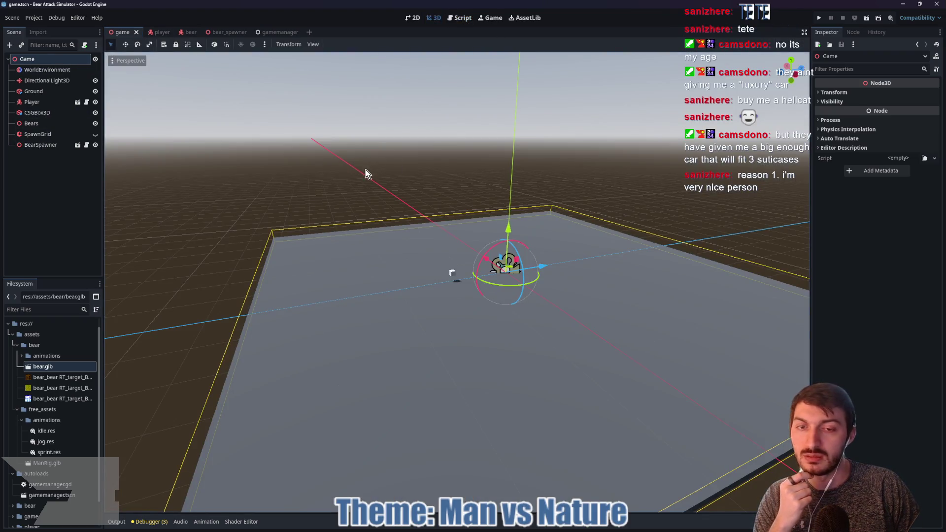
# Step: Add a CanvasLayer child to Game, rename it GameUI, and save the game scene
pyautogui.click(42, 61)
pyautogui.hotkey('ctrl', 'a')
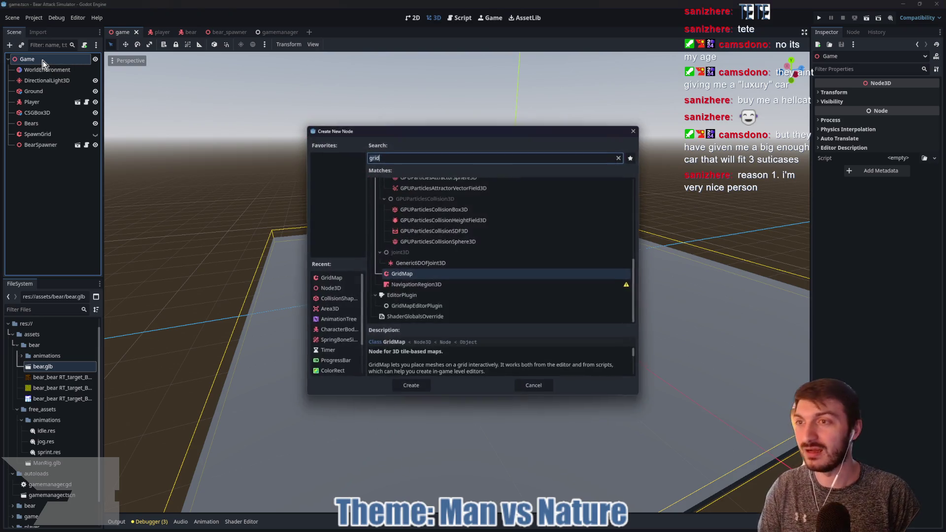
pyautogui.write('canvasy')
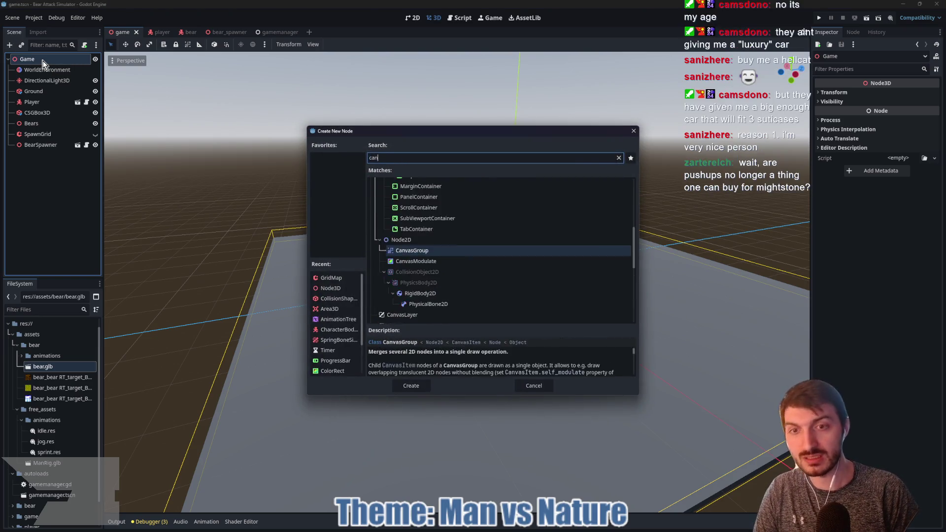
pyautogui.press('Return')
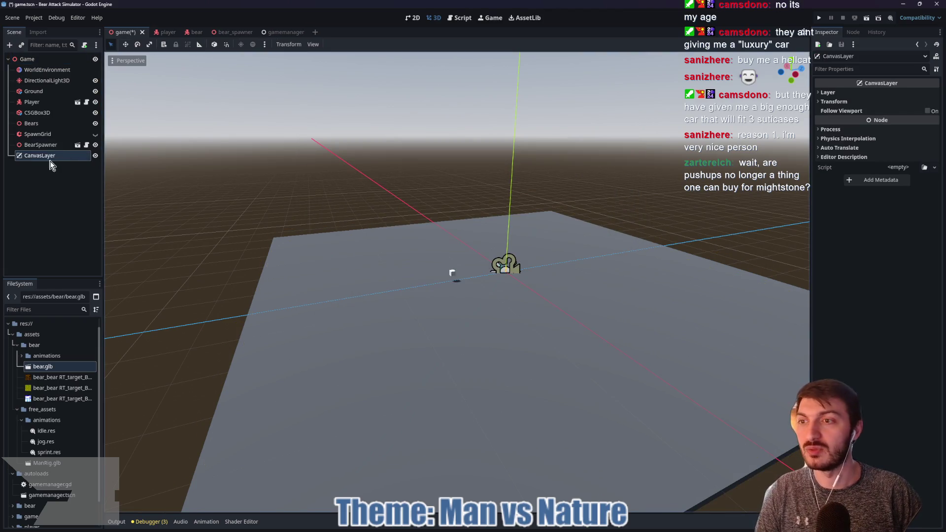
pyautogui.doubleClick(63, 154)
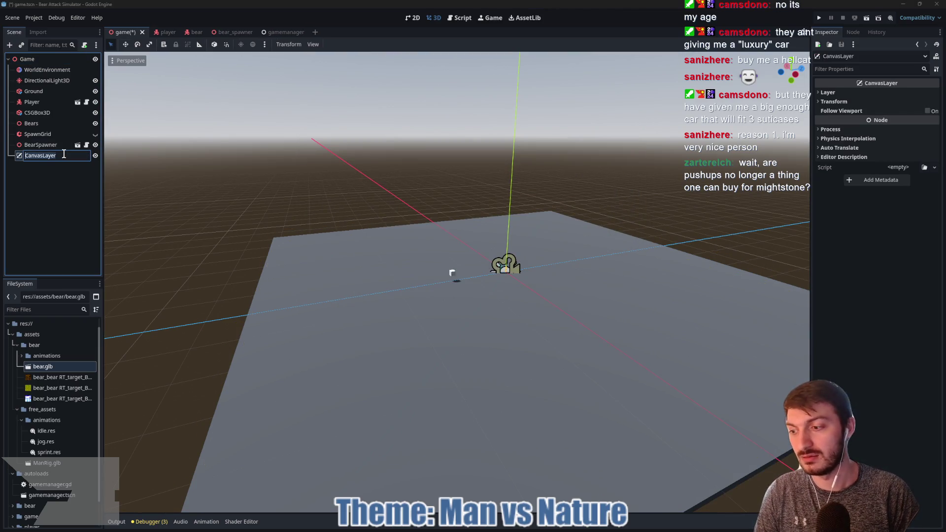
pyautogui.write('UI')
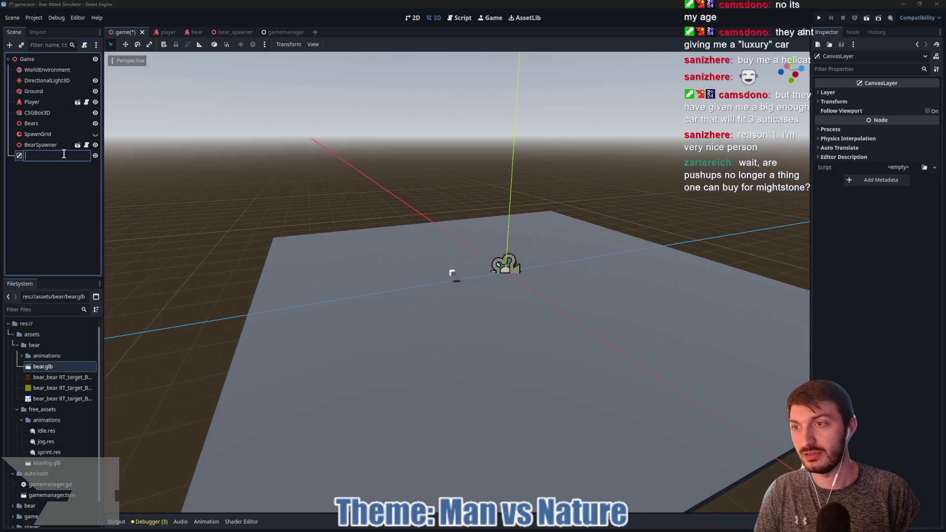
pyautogui.write('ameUI')
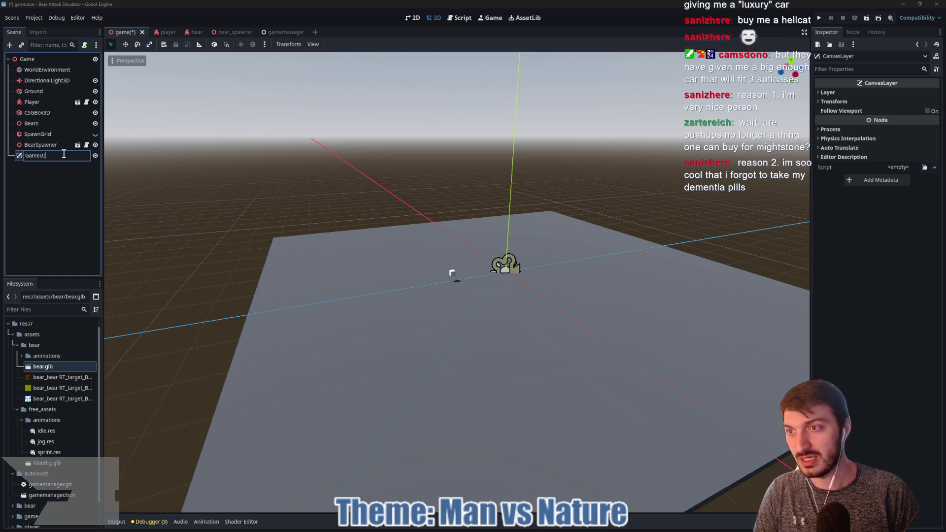
pyautogui.press('Return')
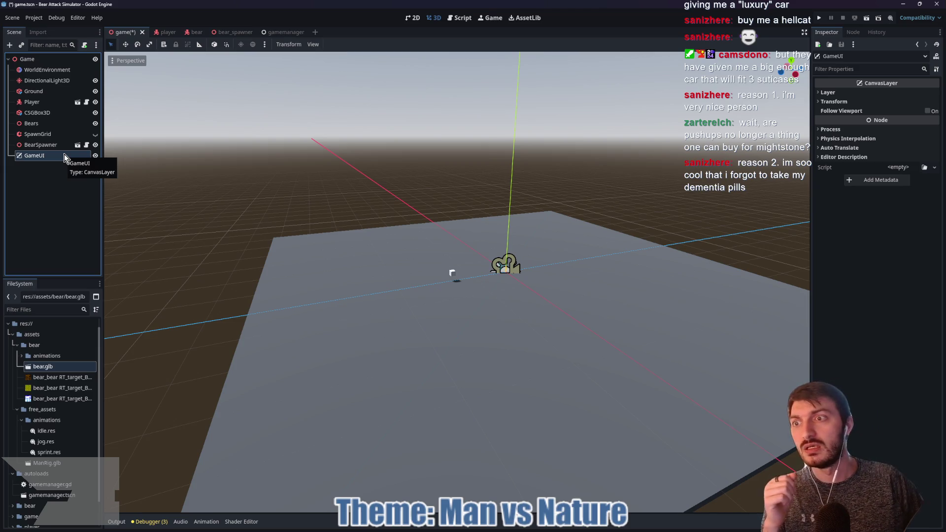
pyautogui.hotkey('ctrl', 's')
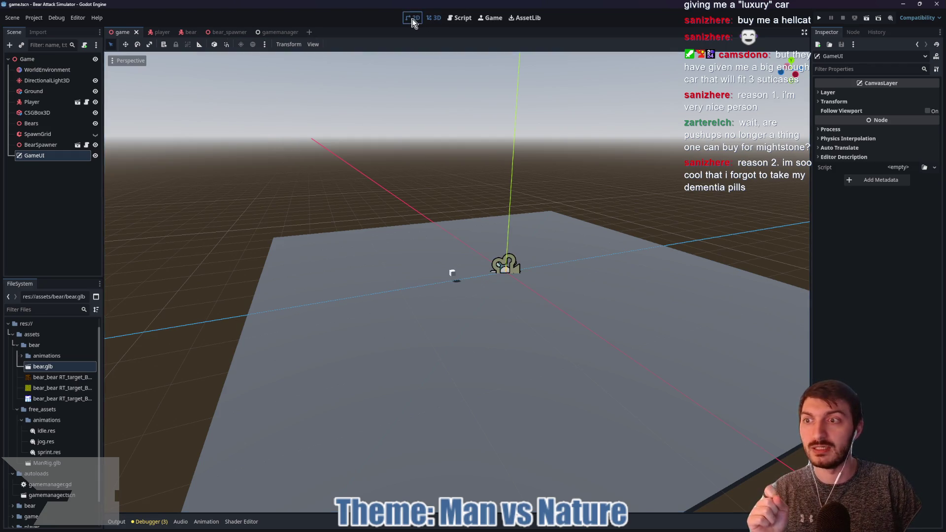
# Step: Show the game scene's 2D canvas with GameUI selected, then bring Discord over the editor
pyautogui.click(413, 20)
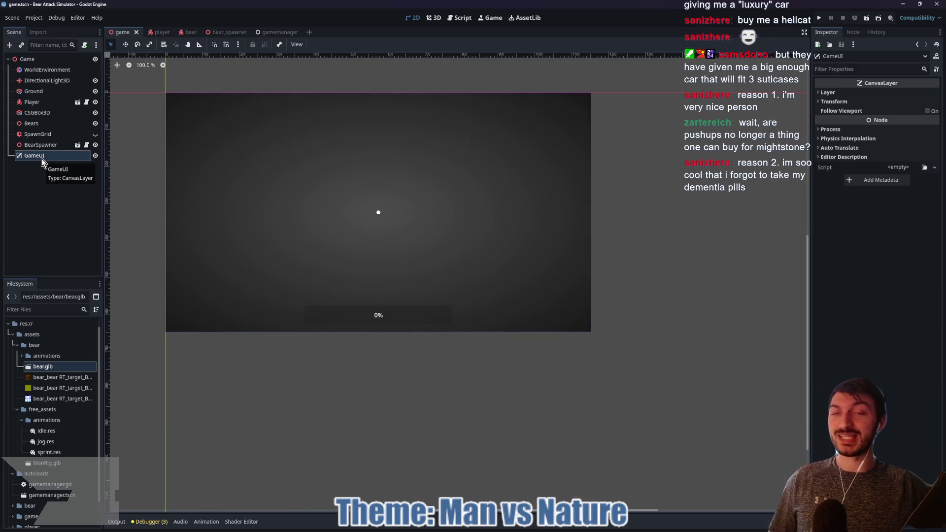
pyautogui.click(41, 158)
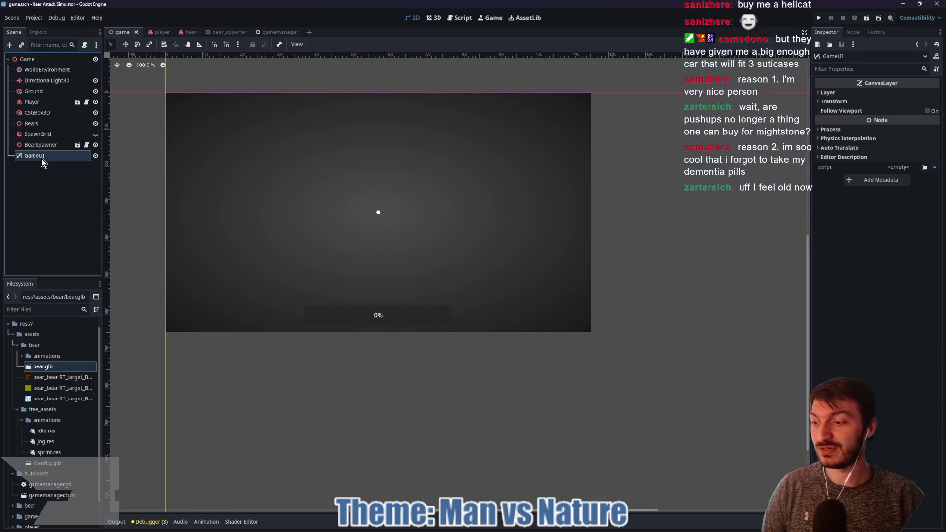
pyautogui.hotkey('ctrl', 'F2')
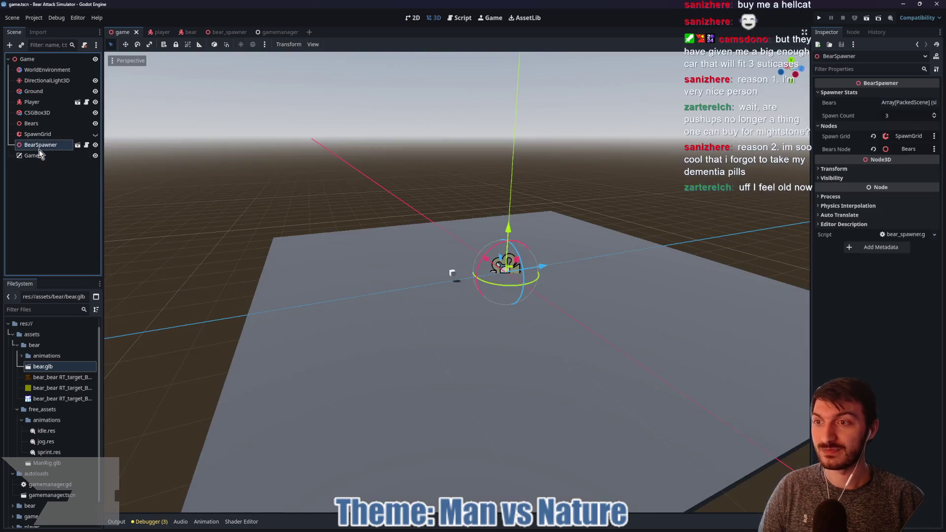
pyautogui.hotkey('ctrl', 'F1')
pyautogui.click(58, 156)
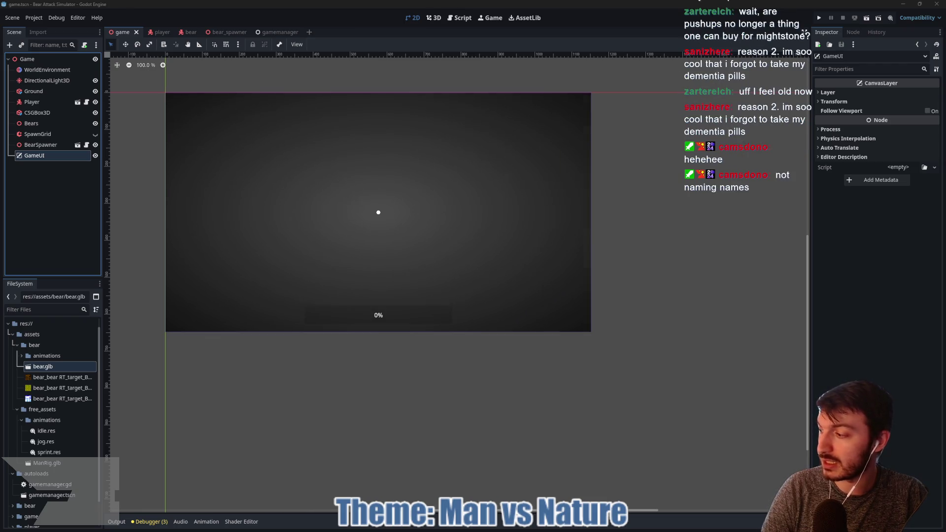
pyautogui.moveTo(0, 119); pyautogui.dragTo(416, 120)
# Step: Scroll to the event-date poll in Discord, then drag the window off-screen
pyautogui.scroll(2, 453, 224)
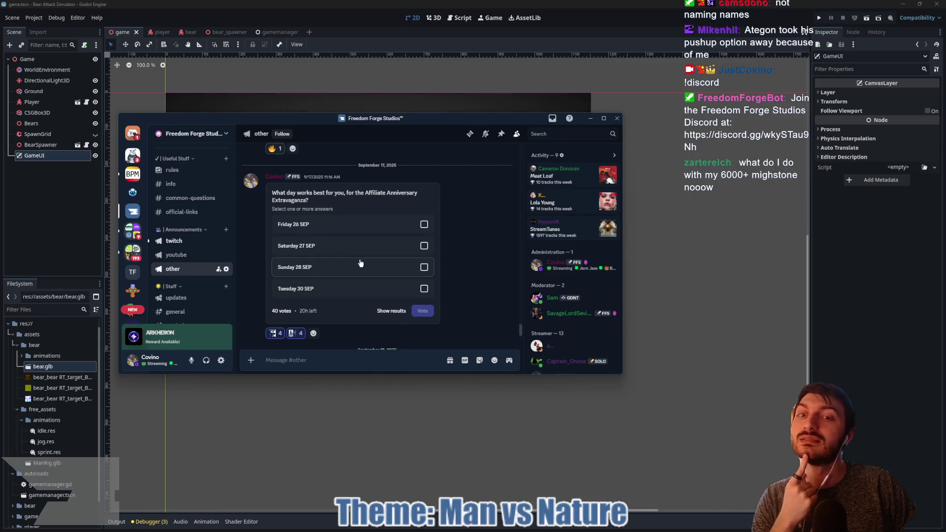
pyautogui.moveTo(323, 123)
pyautogui.mouseDown()
pyautogui.moveTo(362, 110)
pyautogui.moveTo(339, 125)
pyautogui.moveTo(341, 104)
pyautogui.moveTo(0, 133)
pyautogui.mouseUp()
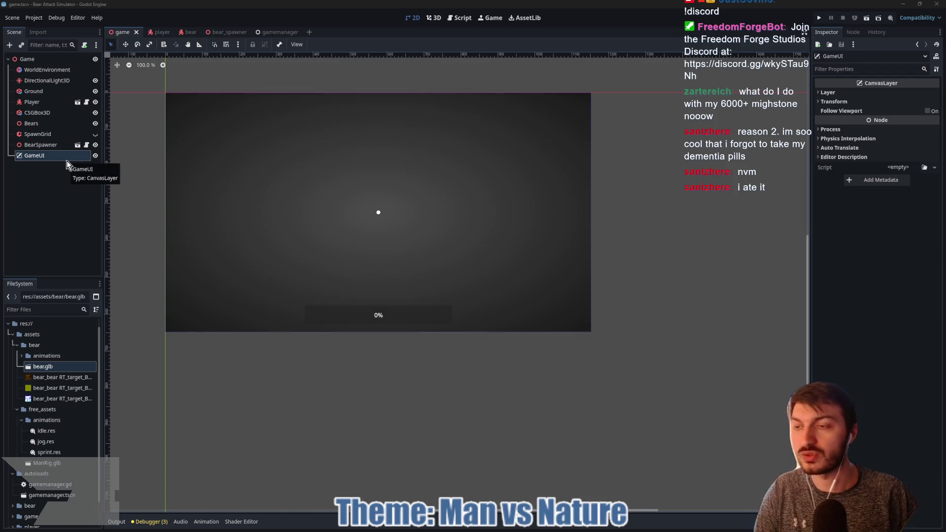
# Step: Add a Control node under GameUI and stretch it to the Full Rect anchor preset
pyautogui.click(65, 160)
pyautogui.hotkey('ctrl', 'a')
pyautogui.write('canvasy')
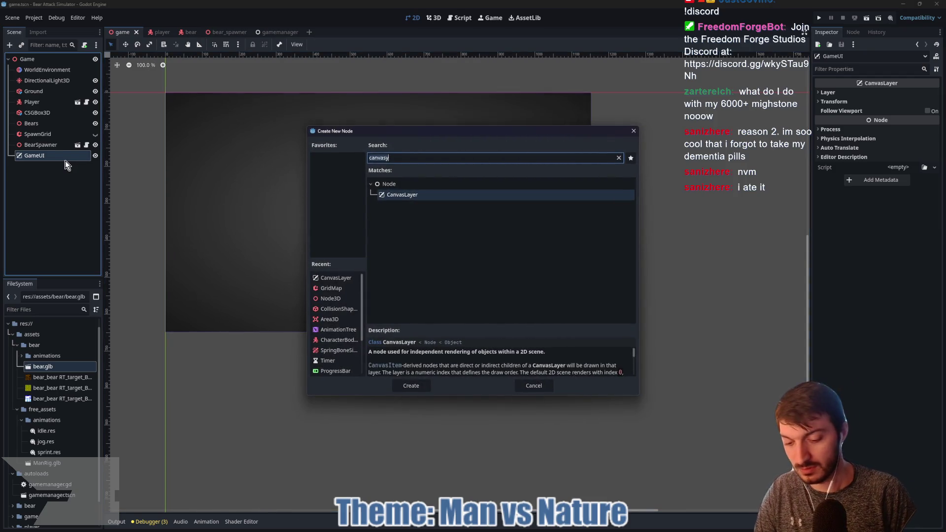
pyautogui.hotkey('ctrl', 'a')
pyautogui.write('contro')
pyautogui.press('Return')
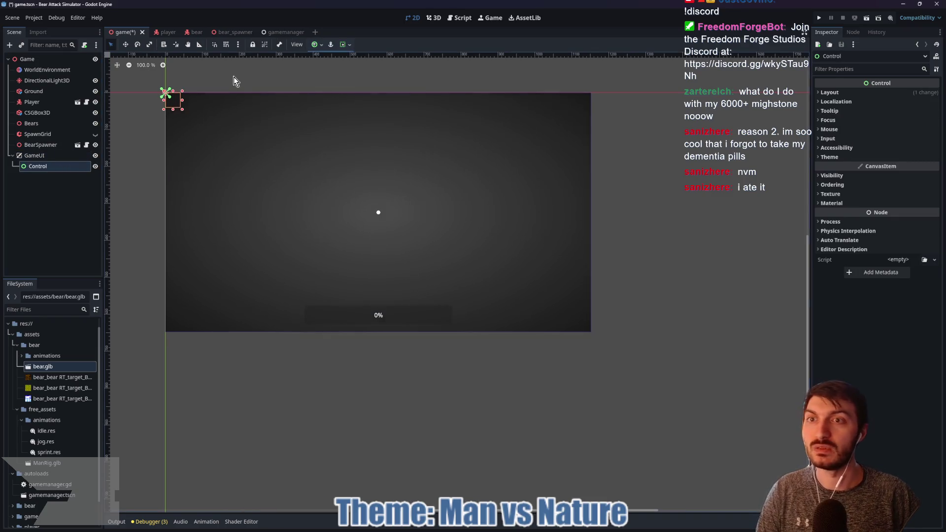
pyautogui.click(317, 45)
pyautogui.click(359, 112)
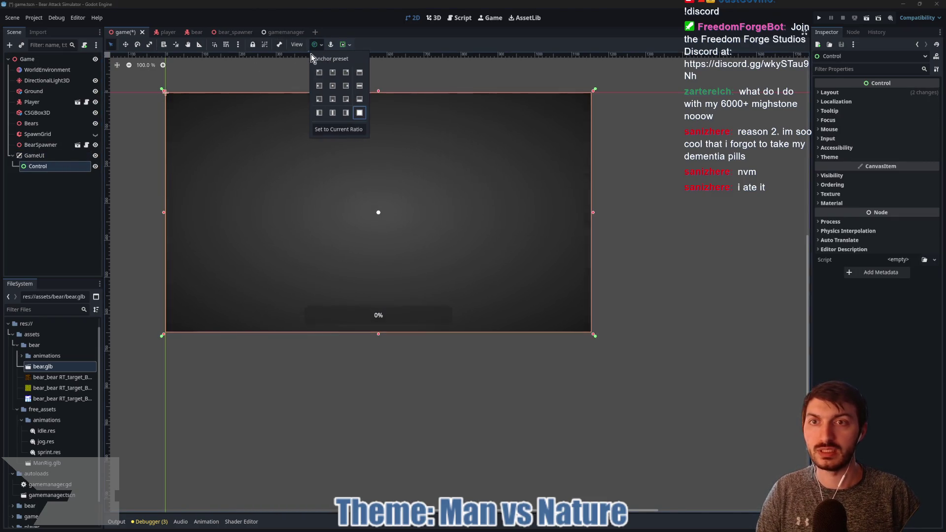
# Step: Set the Control's mouse Filter to Ignore and Behavior Recursive to Enabled, then open Create New Node
pyautogui.click(829, 129)
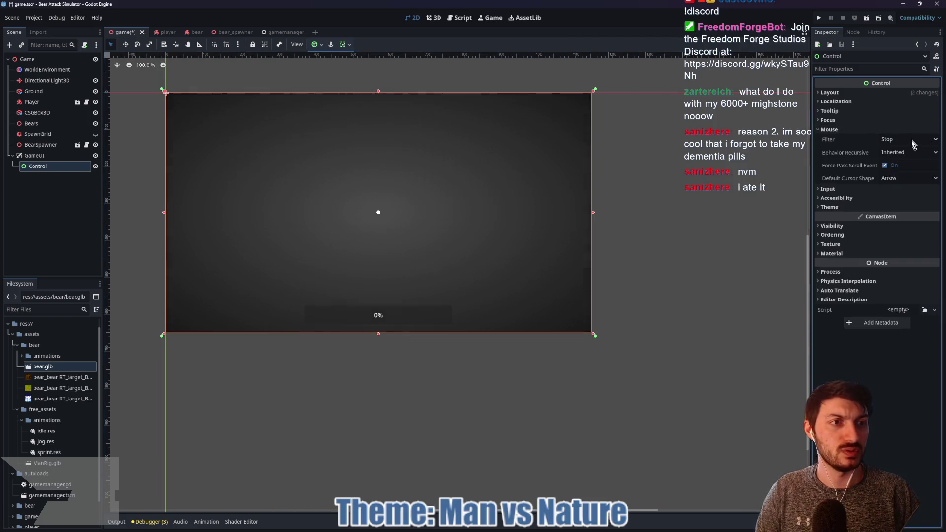
pyautogui.click(909, 139)
pyautogui.click(909, 173)
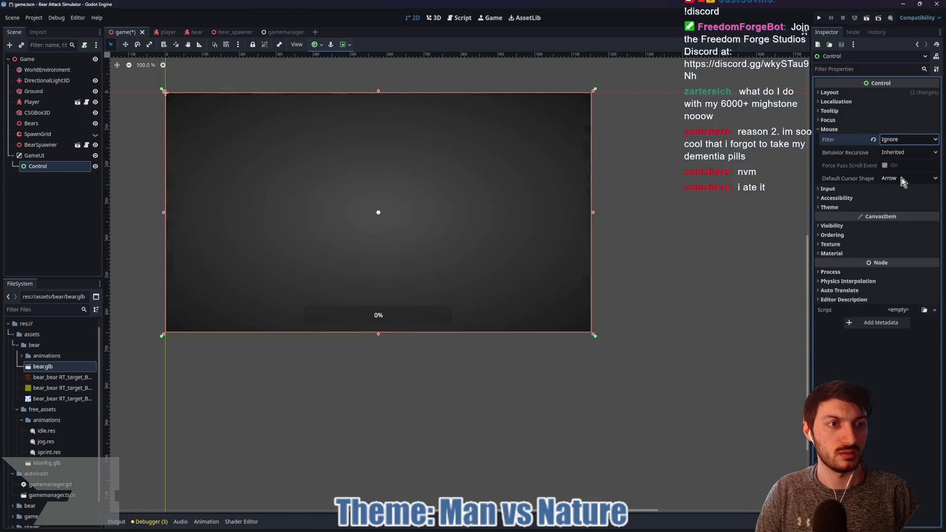
pyautogui.click(907, 151)
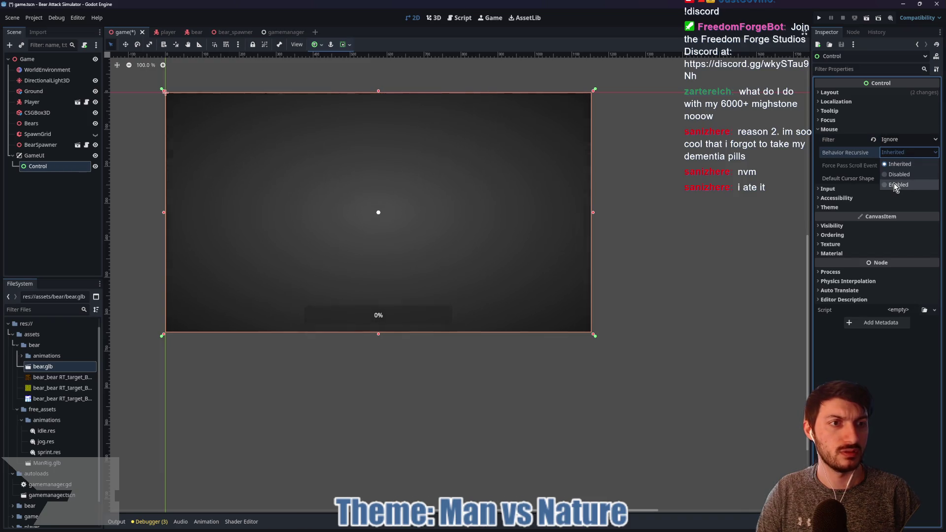
pyautogui.click(893, 183)
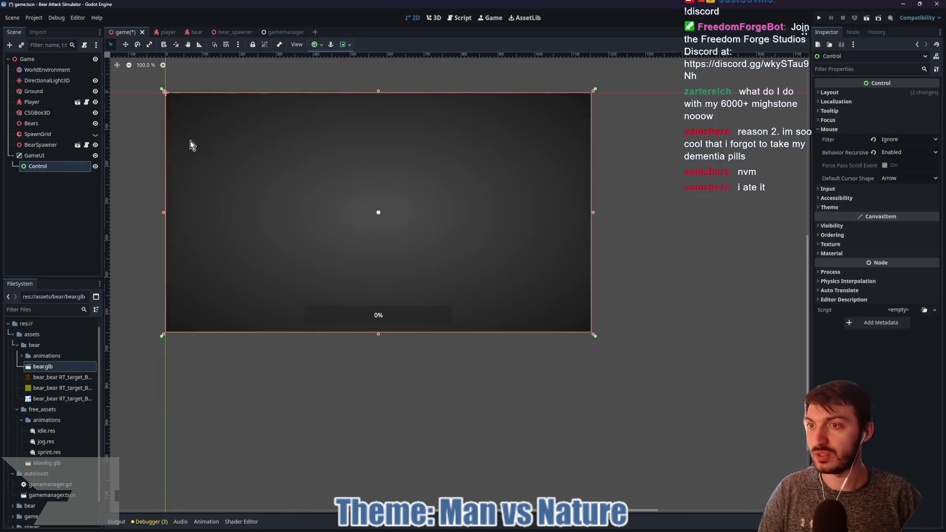
pyautogui.click(852, 130)
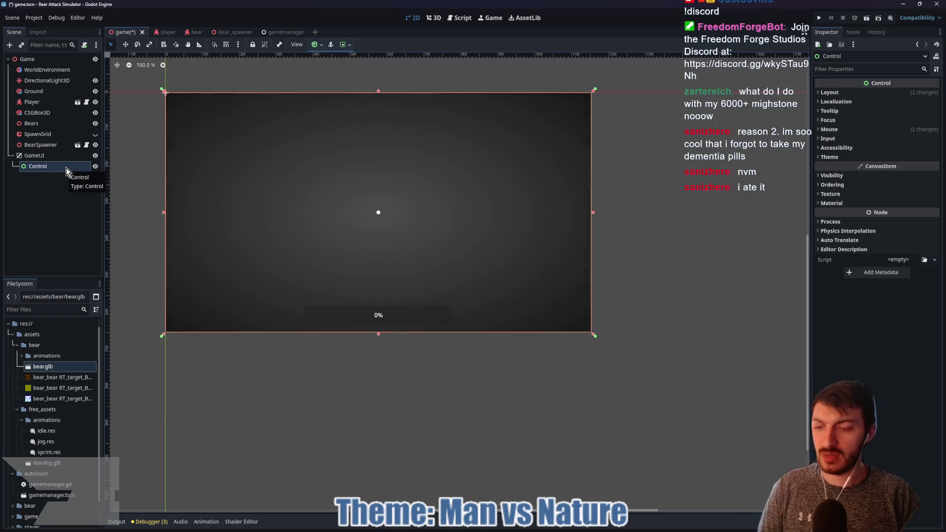
pyautogui.hotkey('ctrl', 'a')
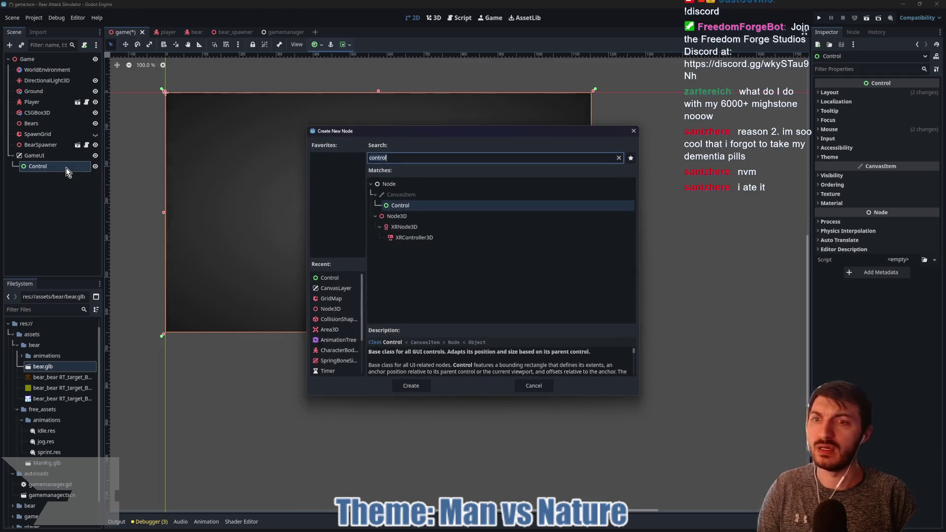
# Step: Add a Panel under Control and stretch it over the whole view with Full Rect
pyautogui.write('panel')
pyautogui.press('Return')
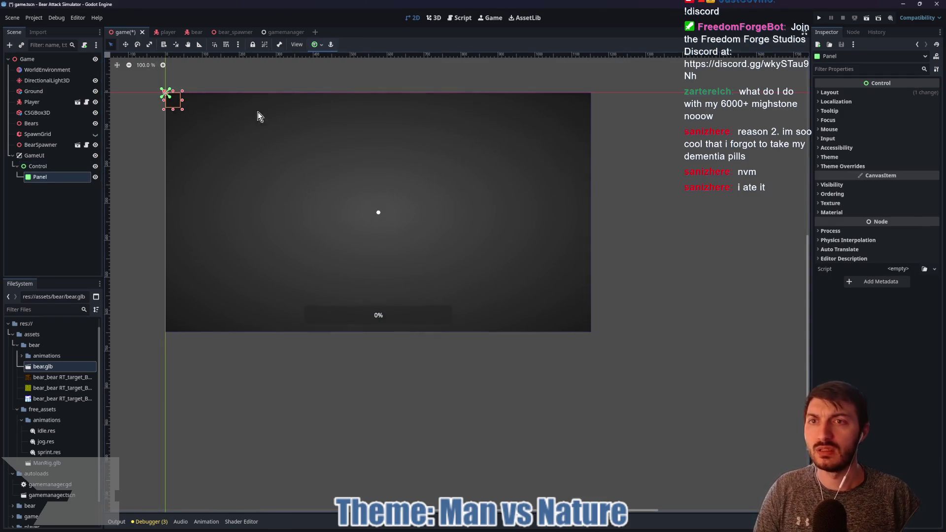
pyautogui.click(318, 44)
pyautogui.click(359, 111)
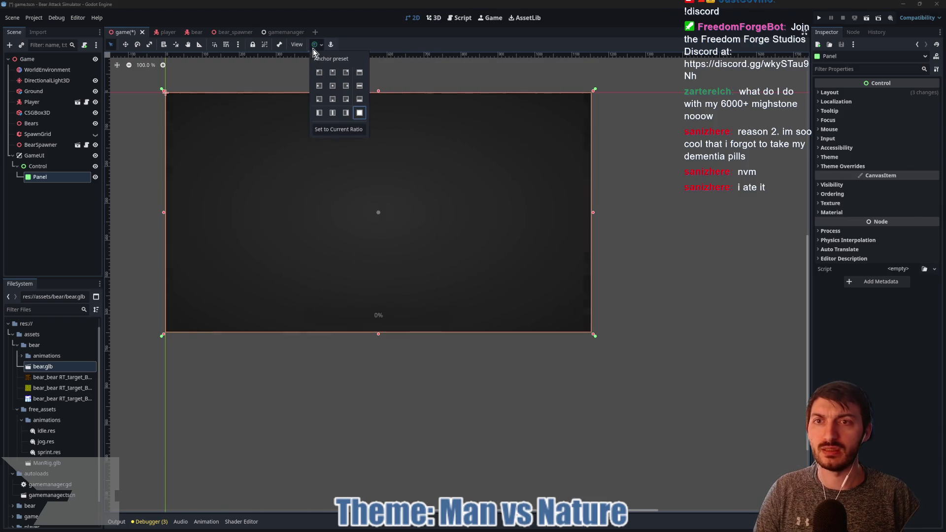
pyautogui.click(165, 127)
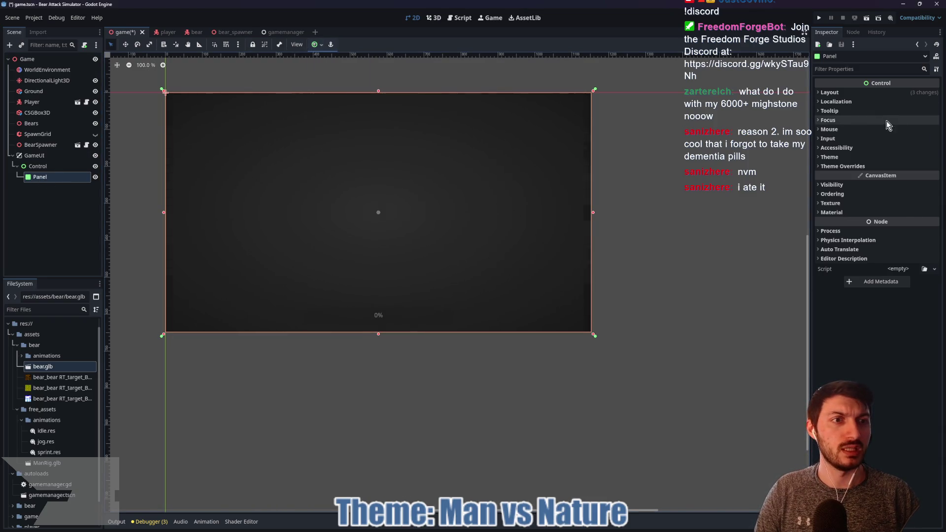
# Step: Give the Panel a new StyleBoxFlat as its Theme Overrides panel style
pyautogui.click(831, 169)
pyautogui.click(832, 169)
pyautogui.click(832, 92)
pyautogui.click(843, 92)
pyautogui.click(840, 166)
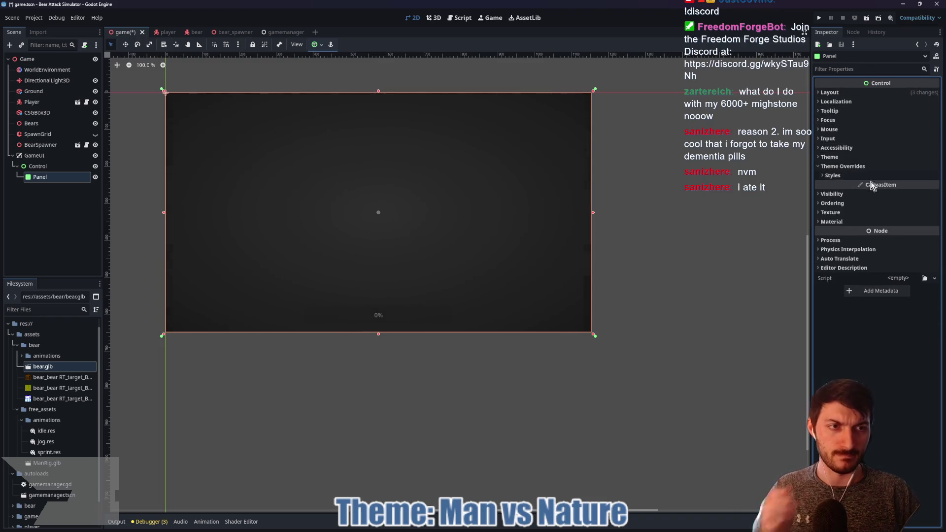
pyautogui.click(833, 175)
pyautogui.click(909, 186)
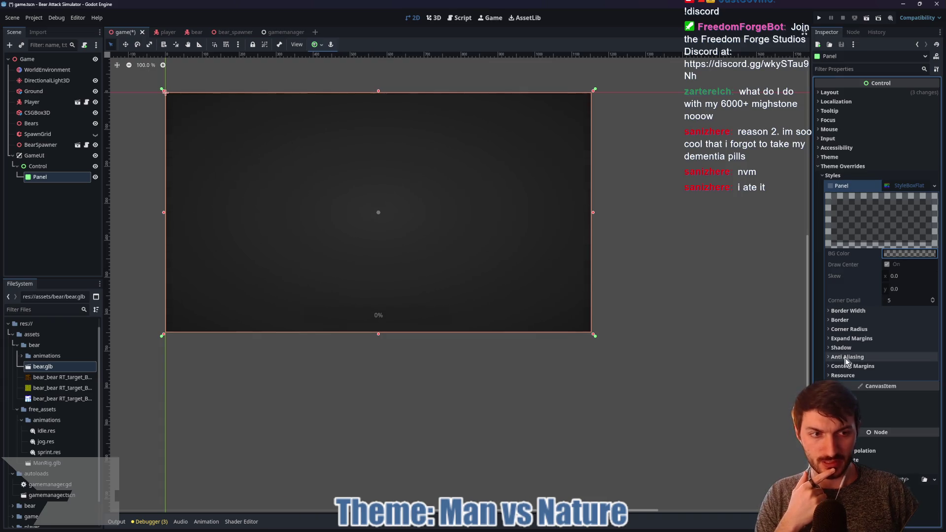
pyautogui.click(909, 185)
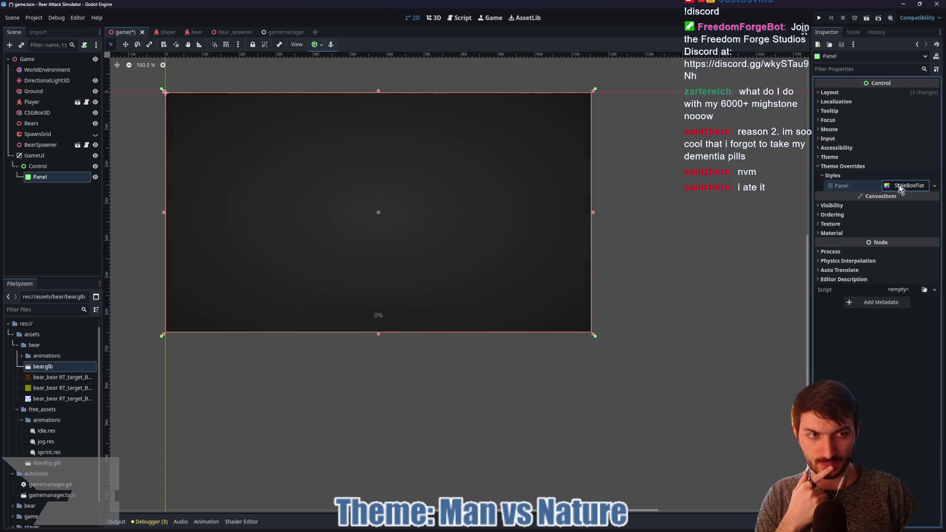
pyautogui.click(896, 188)
pyautogui.rightClick(896, 187)
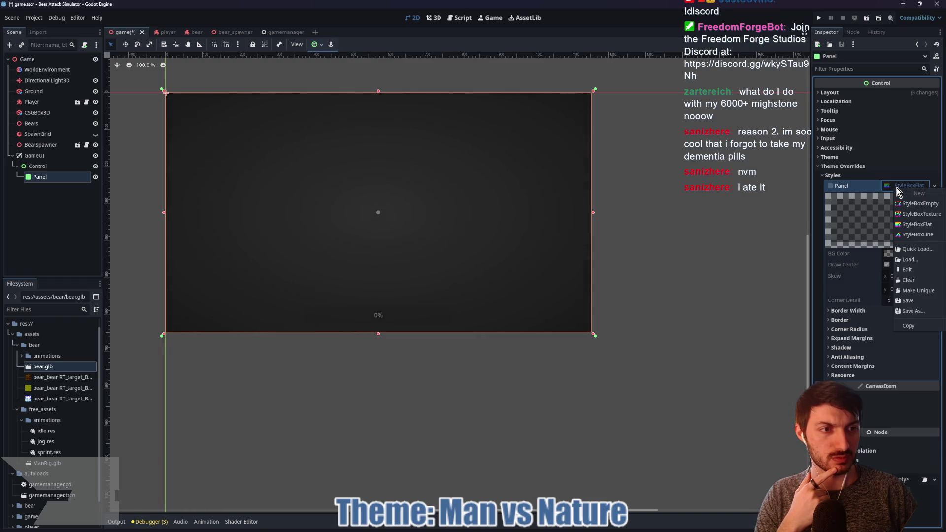
pyautogui.click(911, 224)
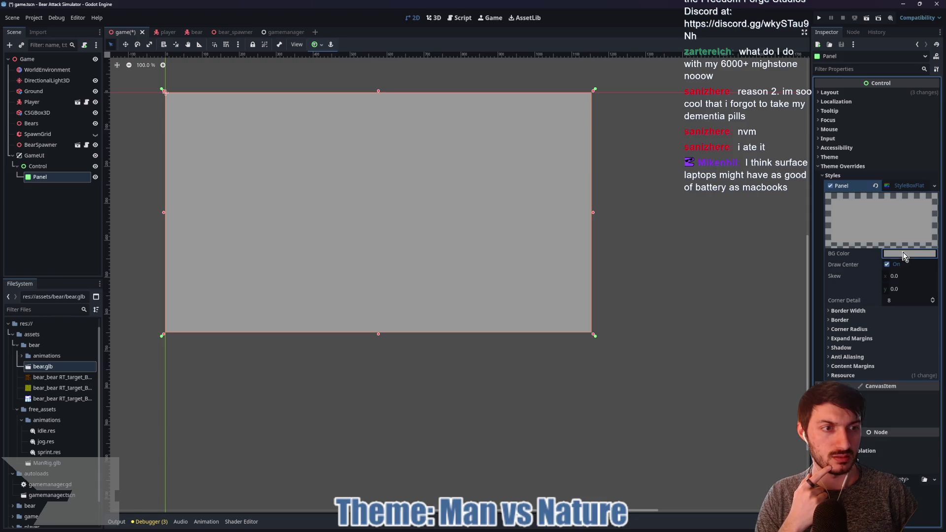
# Step: Set the style's BG Color to dark grey 515050, then begin renaming the Panel
pyautogui.click(906, 253)
pyautogui.moveTo(840, 328); pyautogui.dragTo(836, 332)
pyautogui.click(908, 185)
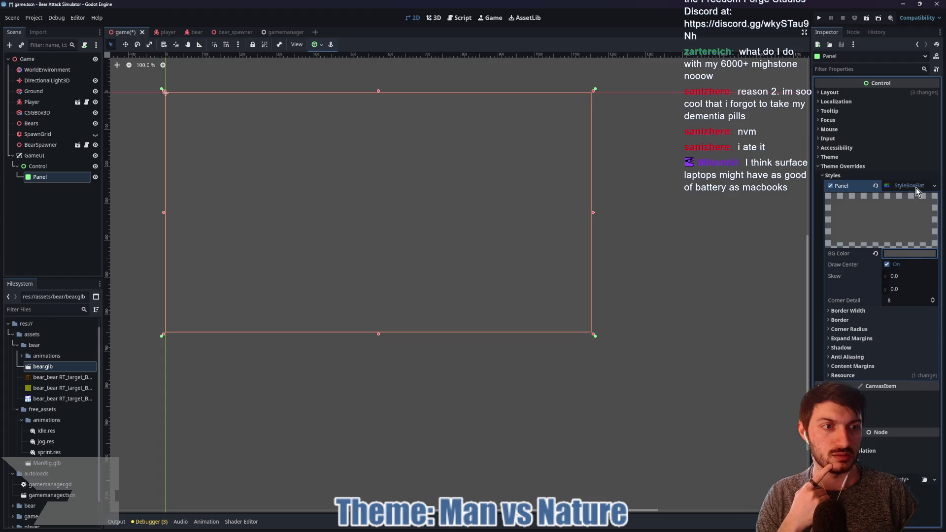
pyautogui.click(909, 185)
pyautogui.click(56, 180)
pyautogui.doubleClick(57, 181)
# Step: Name the panel MainMenu, add a Button child to it, and expand the Button's Mouse settings
pyautogui.write('MainMenu')
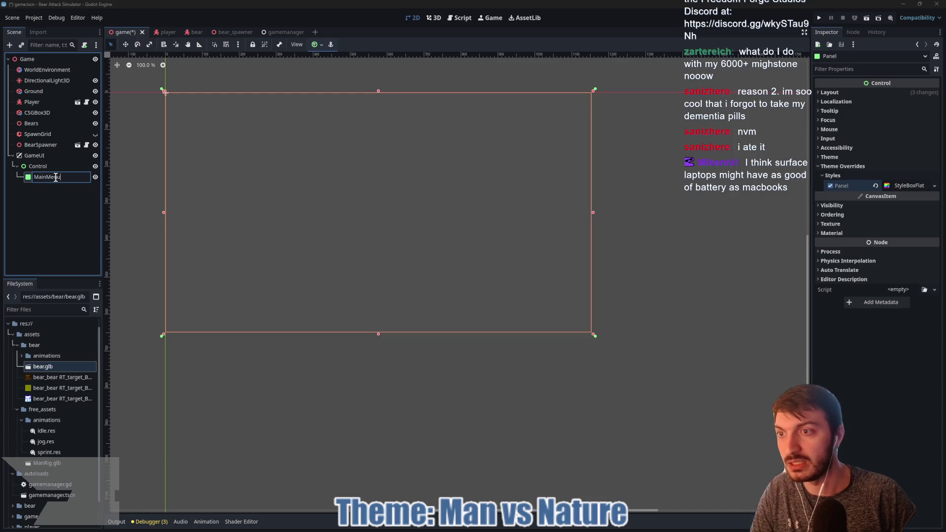
pyautogui.press('Return')
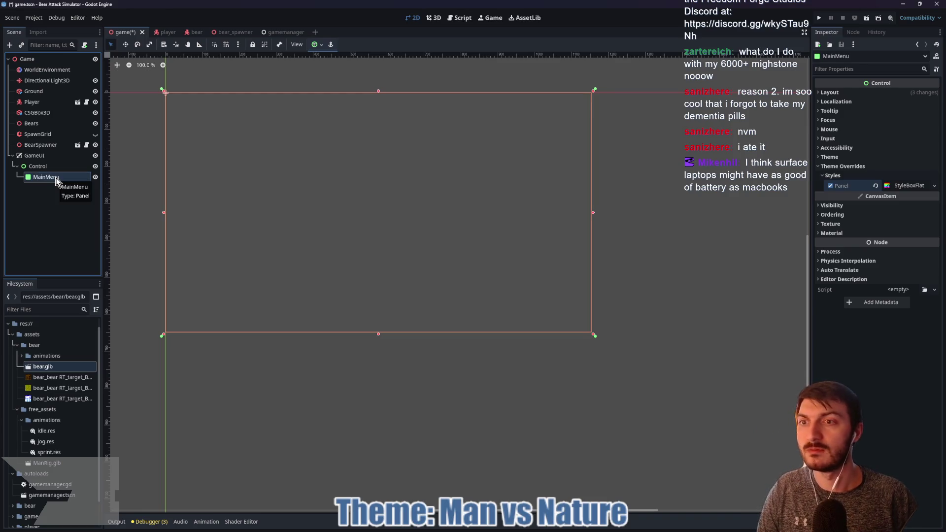
pyautogui.hotkey('ctrl', 'a')
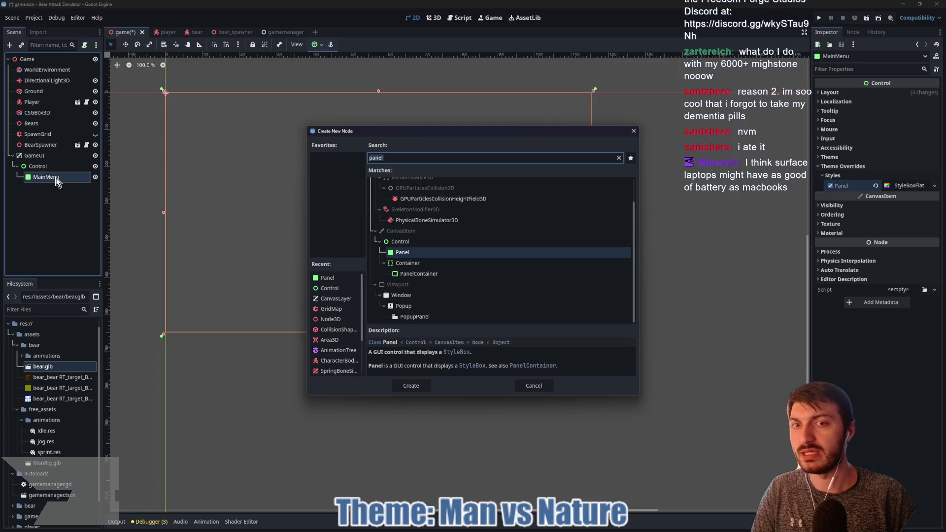
pyautogui.write('button')
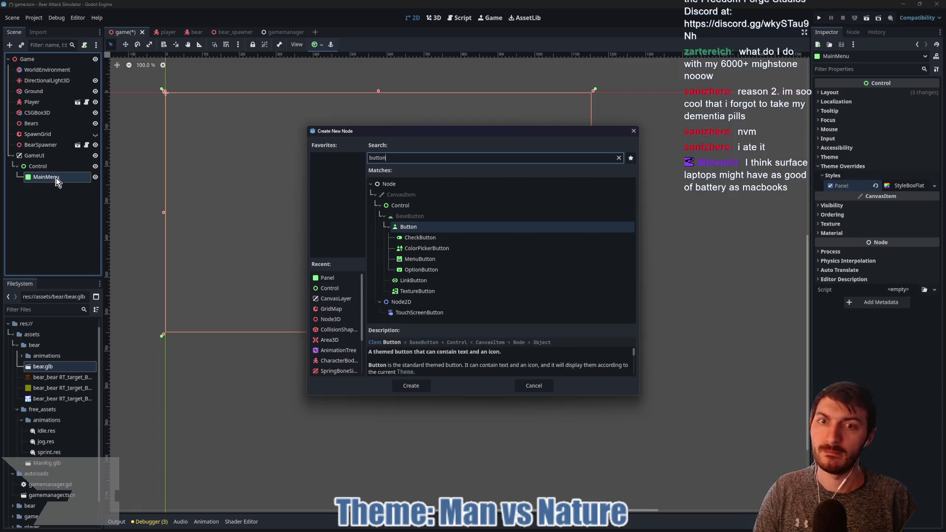
pyautogui.press('BackSpace')
pyautogui.press('BackSpace')
pyautogui.press('BackSpace')
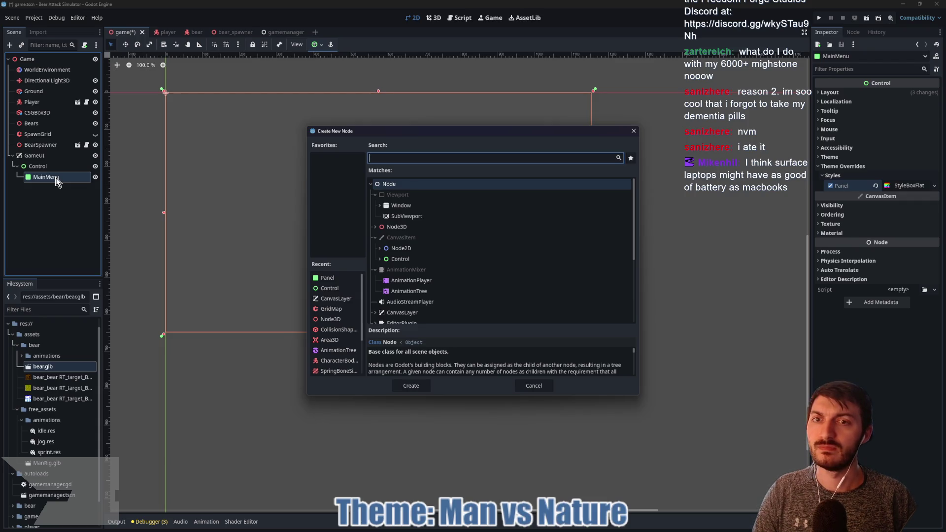
pyautogui.write('button')
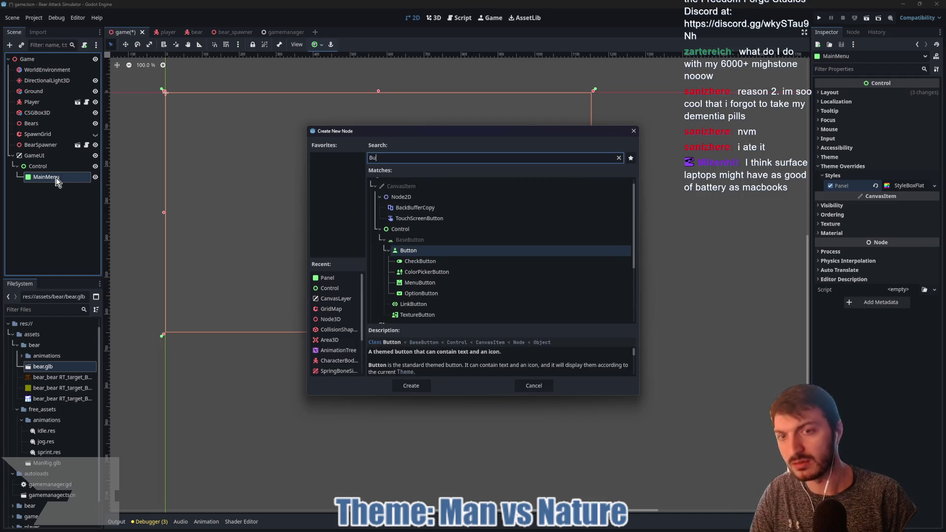
pyautogui.press('Return')
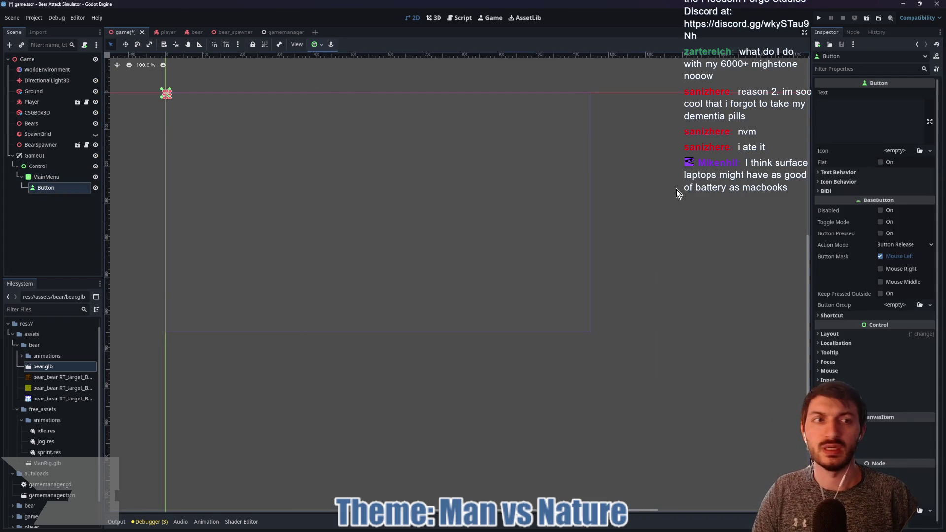
pyautogui.scroll(-1, 837, 359)
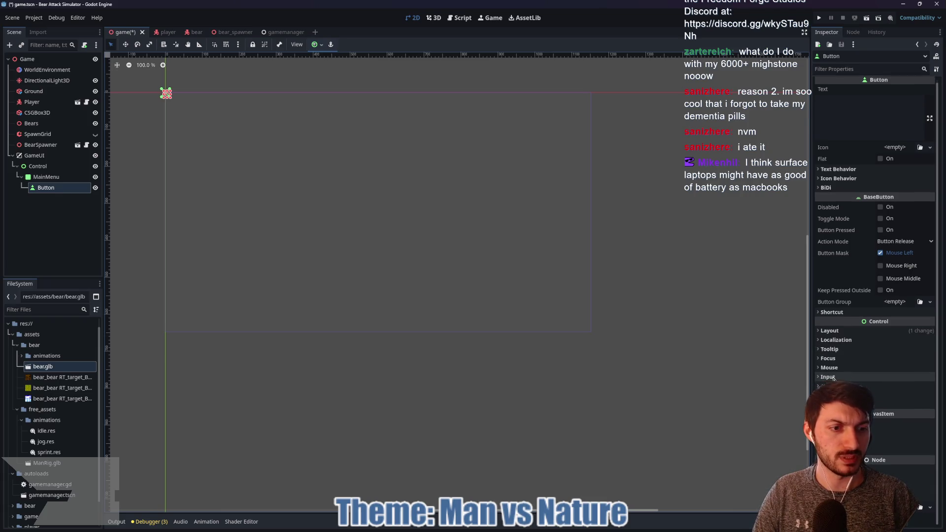
pyautogui.click(872, 378)
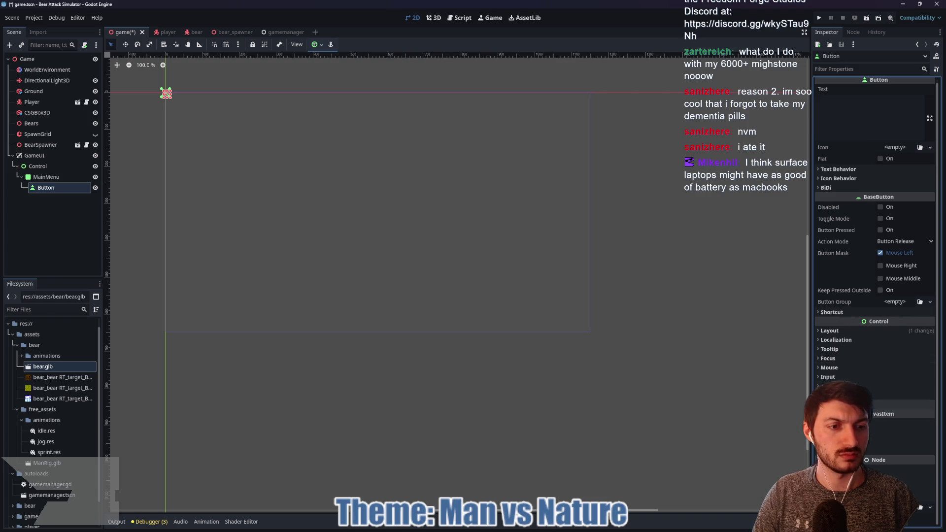
# Step: Set the Button's Custom Minimum Size to 200 × 75 under Layout
pyautogui.click(832, 331)
pyautogui.click(912, 367)
pyautogui.write('200')
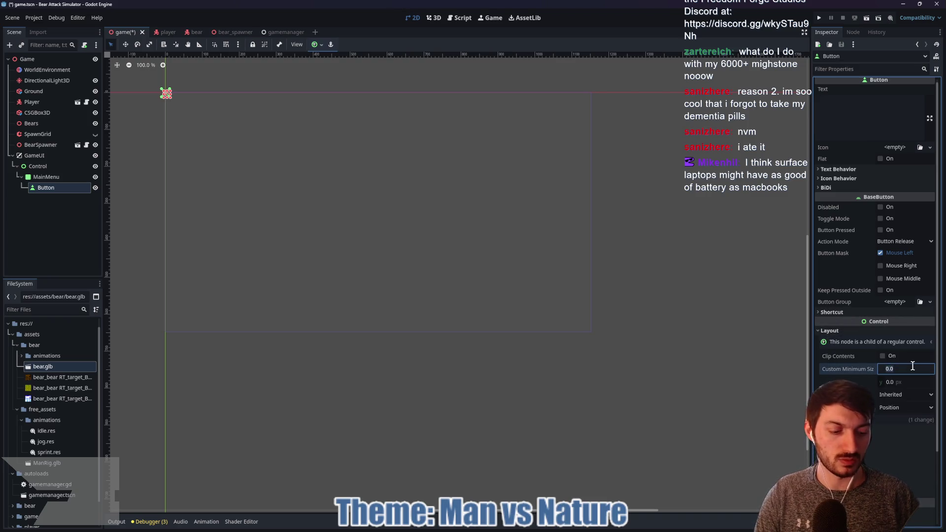
pyautogui.press('Tab')
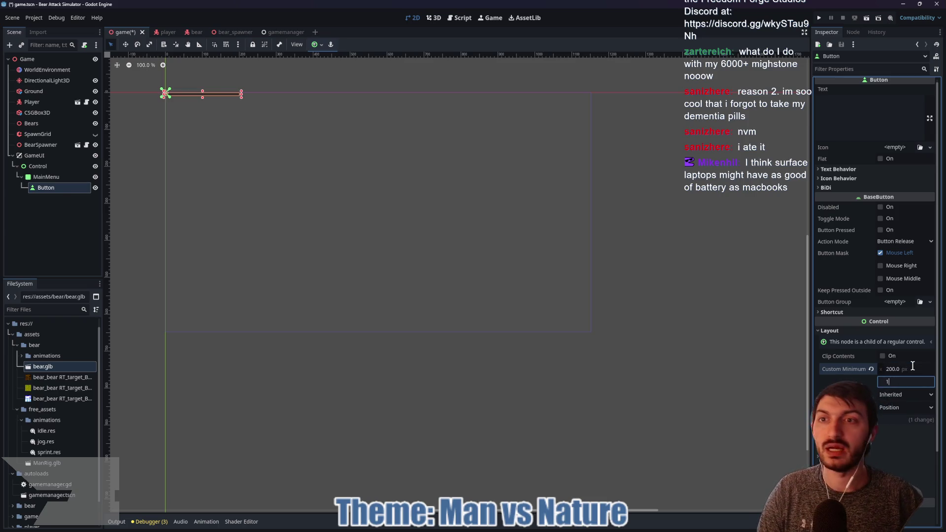
pyautogui.write('100')
pyautogui.press('Return')
pyautogui.click(907, 382)
pyautogui.write('75')
pyautogui.press('Return')
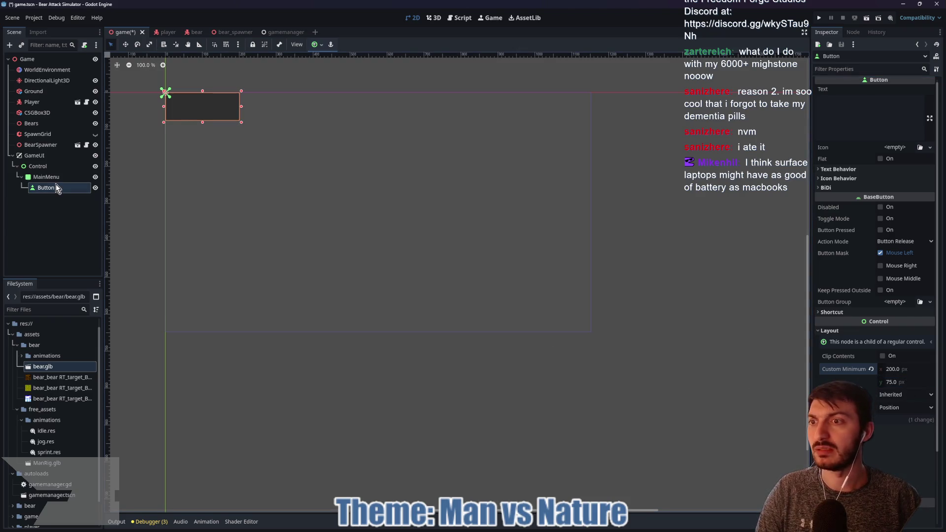
# Step: Apply the Center Left anchor preset to the Button
pyautogui.click(320, 47)
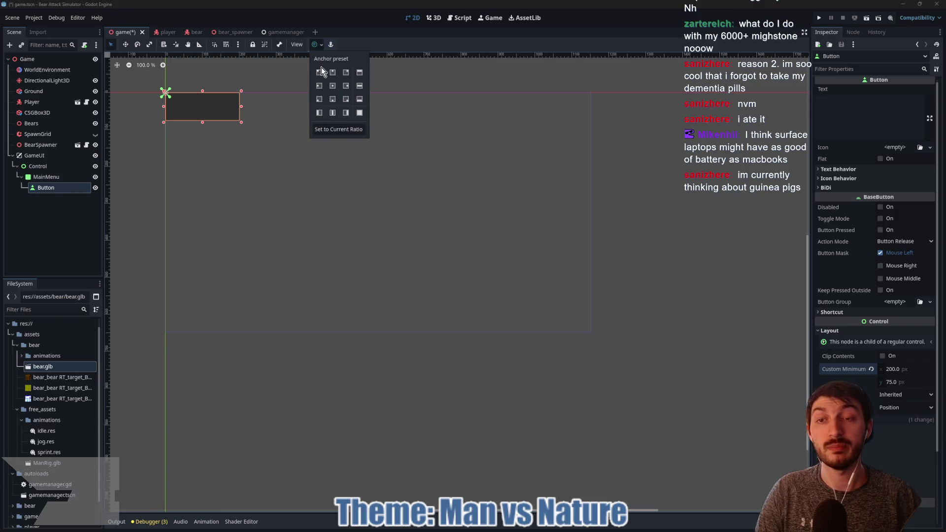
pyautogui.click(318, 86)
pyautogui.click(318, 44)
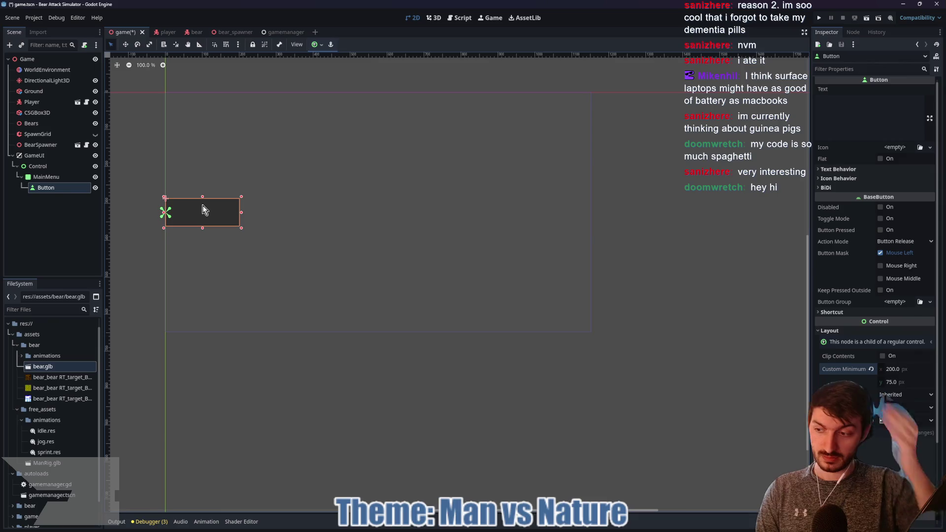
pyautogui.doubleClick(49, 189)
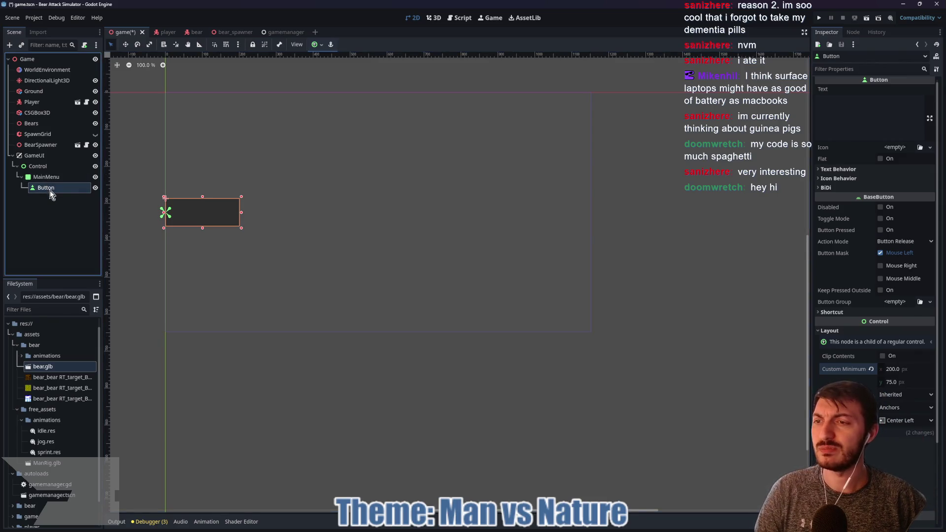
# Step: Name the button node StartButton and set its Text to 'Start'
pyautogui.write('tart')
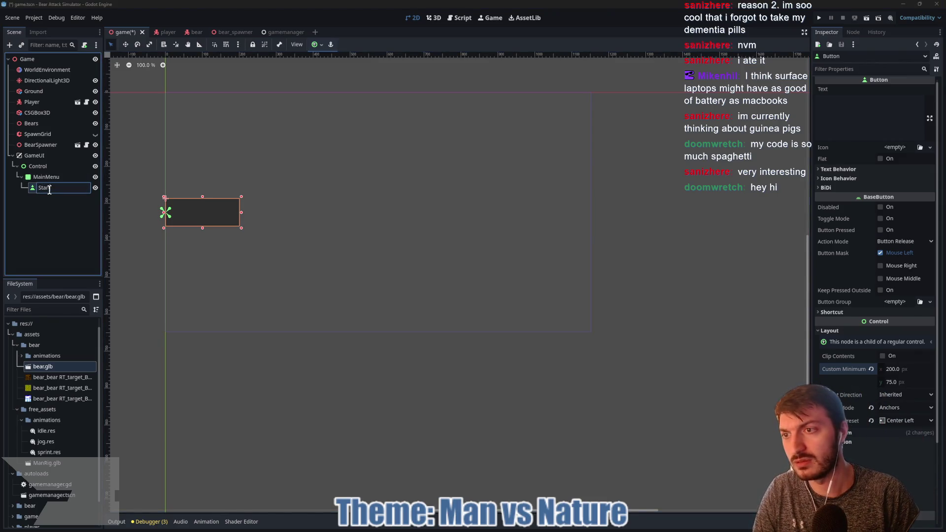
pyautogui.write('Button')
pyautogui.press('Return')
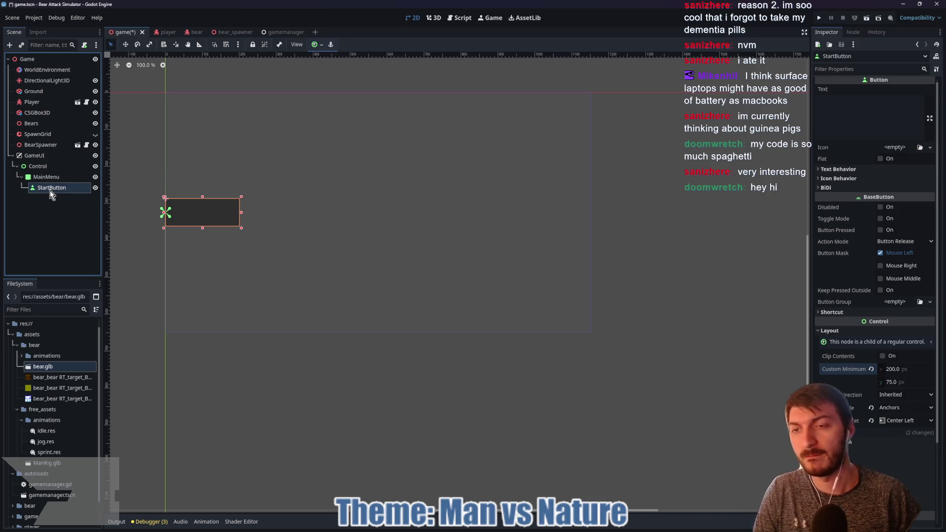
pyautogui.click(843, 123)
pyautogui.write('Start')
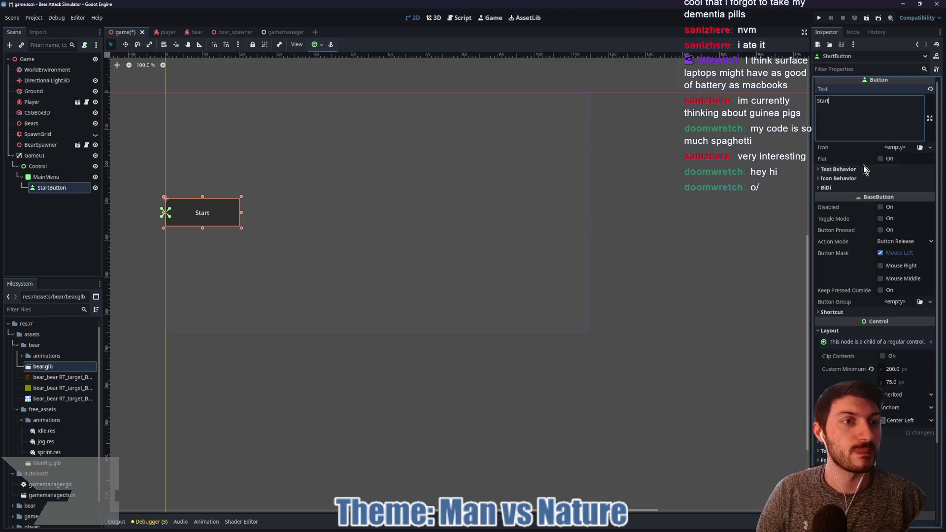
pyautogui.click(853, 170)
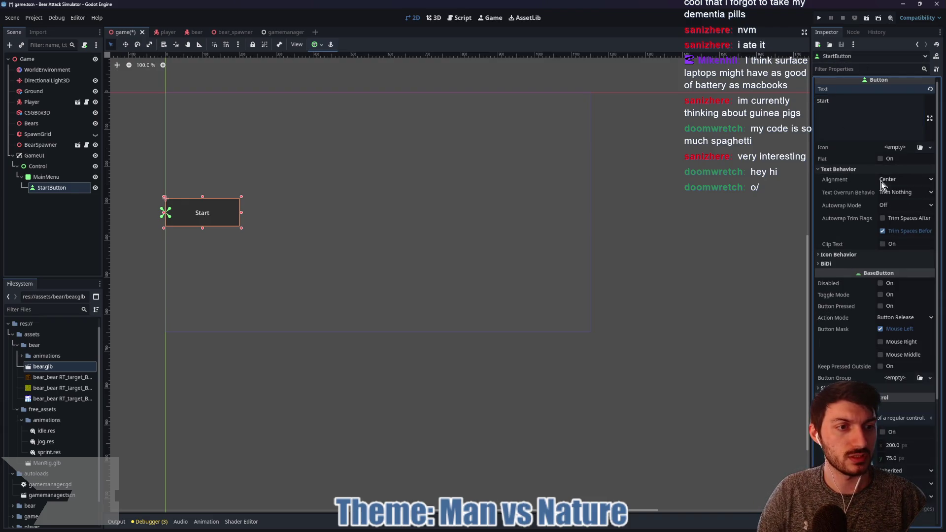
pyautogui.click(837, 169)
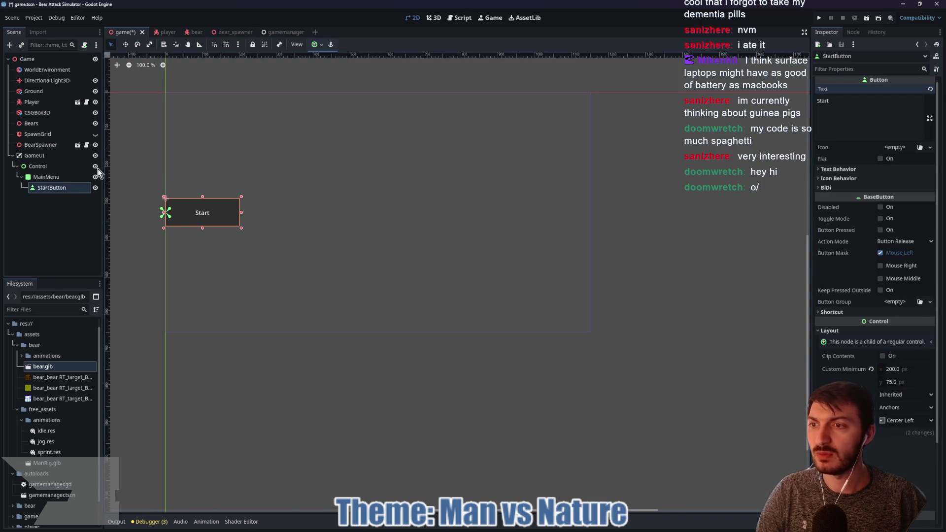
pyautogui.click(53, 181)
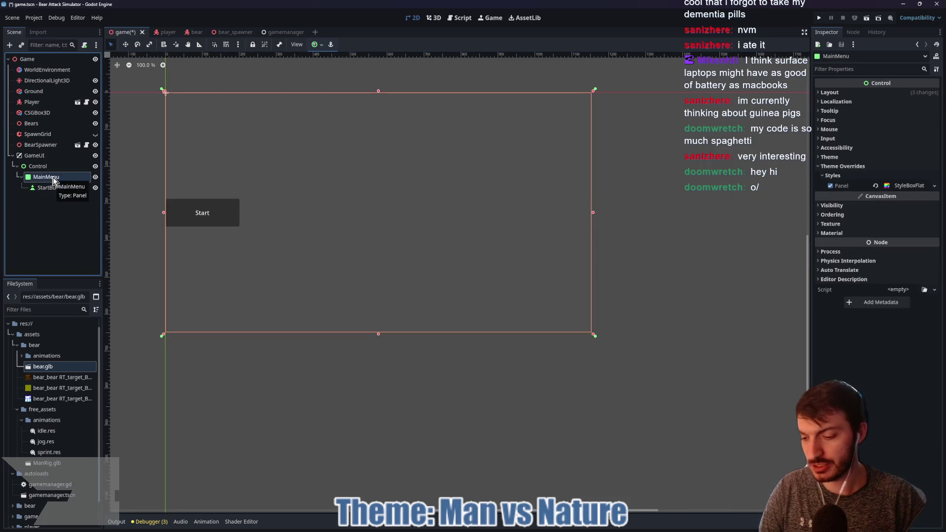
# Step: Add a MarginContainer under MainMenu with the Full Rect anchor preset
pyautogui.hotkey('ctrl', 'a')
pyautogui.write('marg')
pyautogui.press('Return')
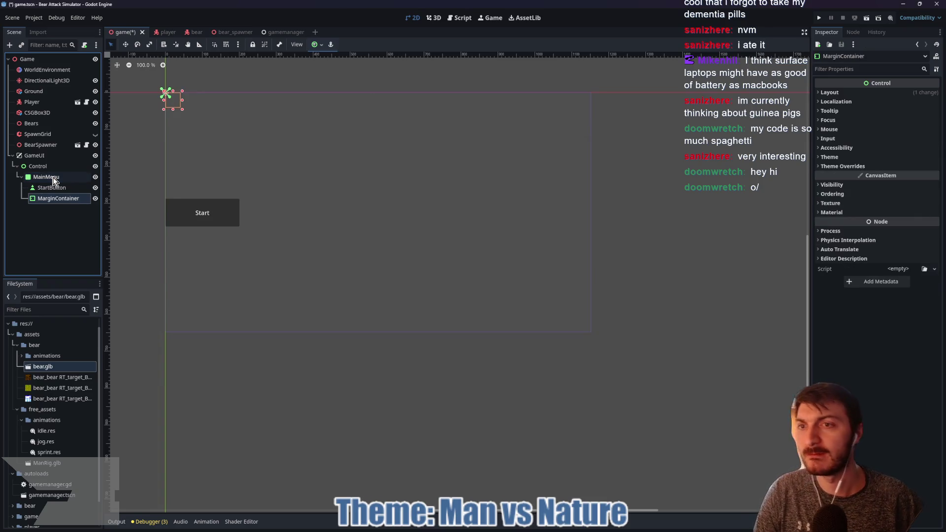
pyautogui.click(315, 48)
pyautogui.click(359, 113)
# Step: Move StartButton into the MarginContainer, aligned left and vertically centred
pyautogui.moveTo(36, 191); pyautogui.dragTo(58, 199)
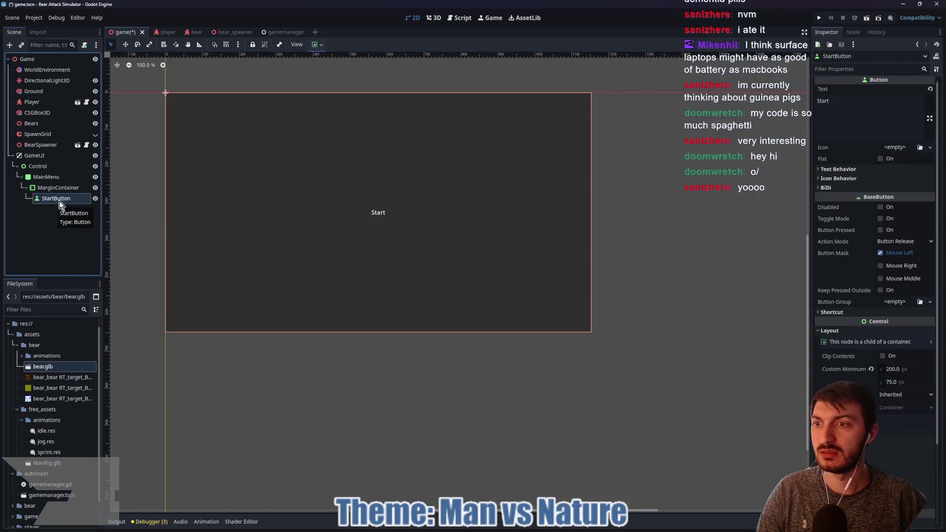
pyautogui.click(316, 44)
pyautogui.click(319, 73)
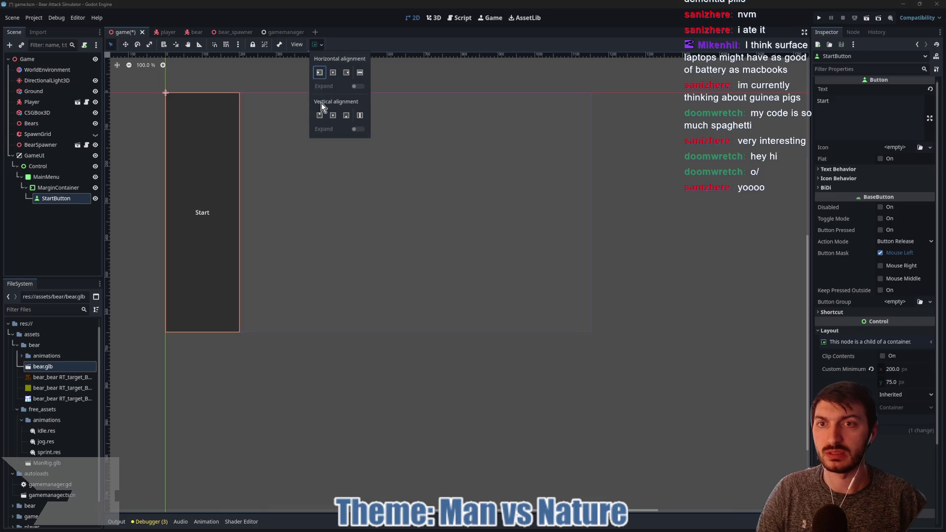
pyautogui.click(319, 117)
pyautogui.click(333, 116)
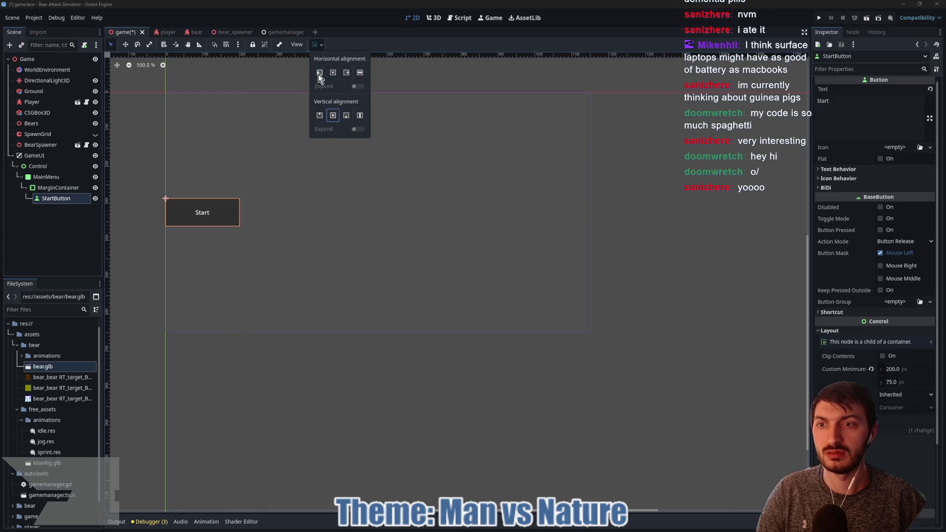
pyautogui.click(320, 45)
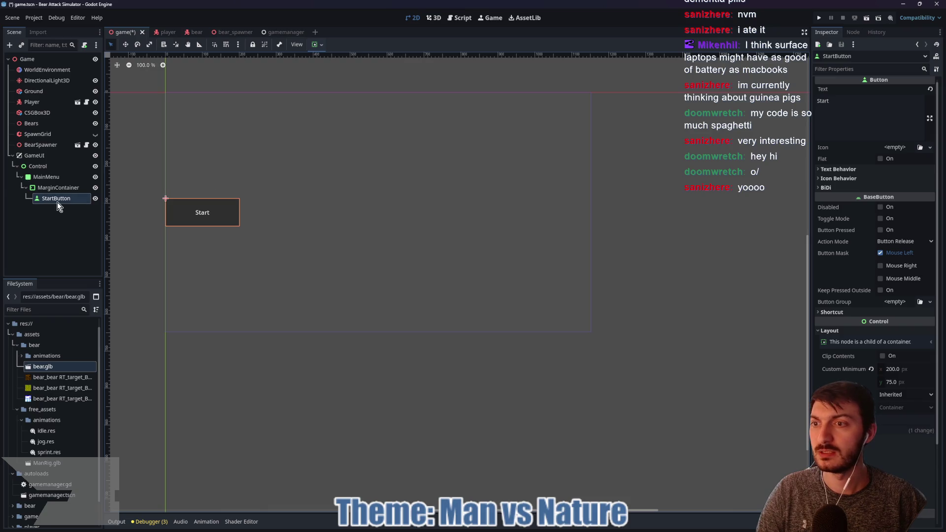
# Step: Add a second Button to the MarginContainer, aligned left and vertically centred
pyautogui.click(51, 189)
pyautogui.hotkey('ctrl', 'a')
pyautogui.write('button')
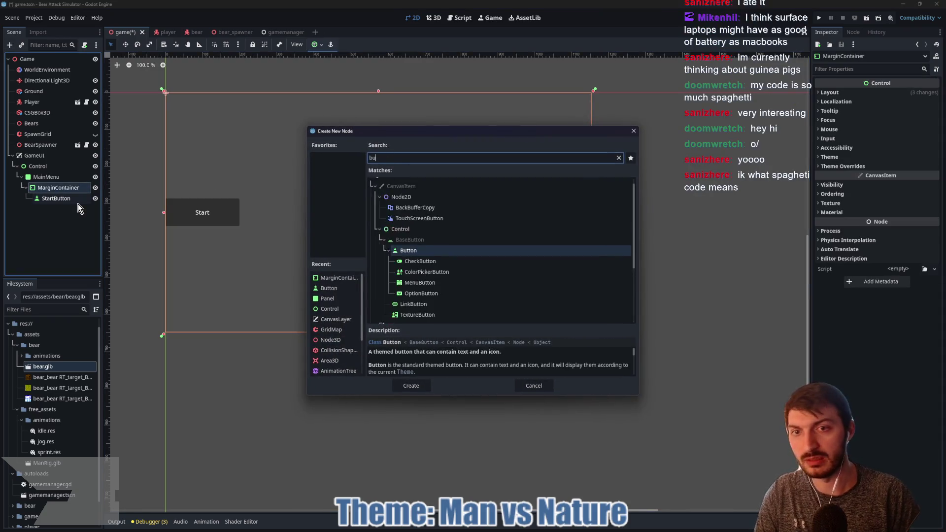
pyautogui.press('Return')
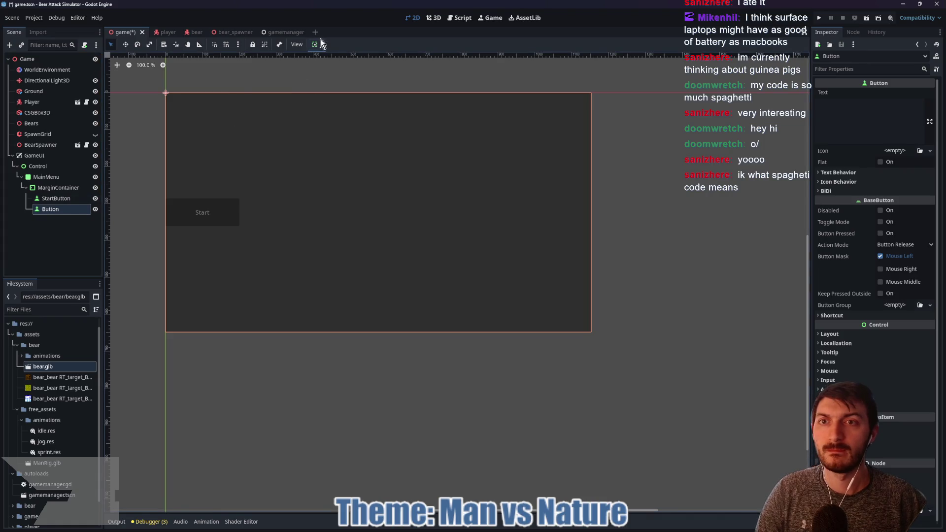
pyautogui.click(316, 44)
pyautogui.click(319, 73)
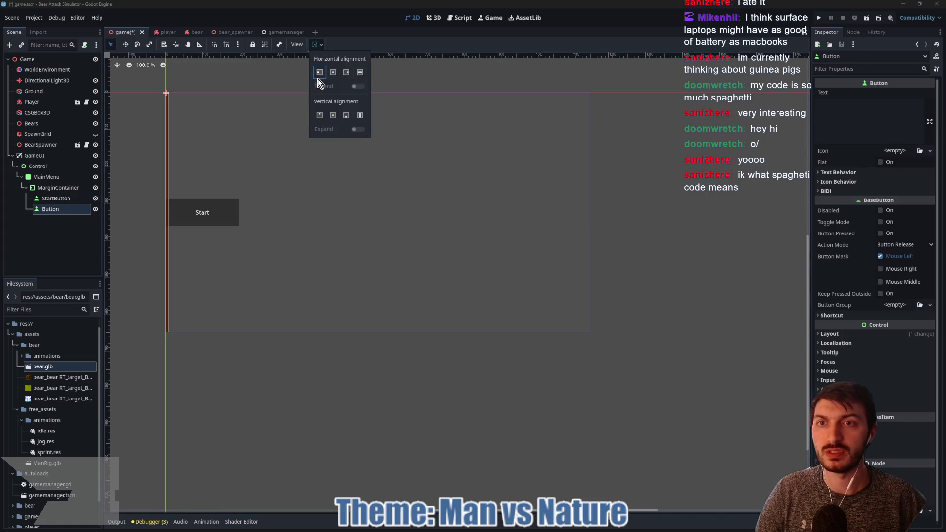
pyautogui.click(334, 116)
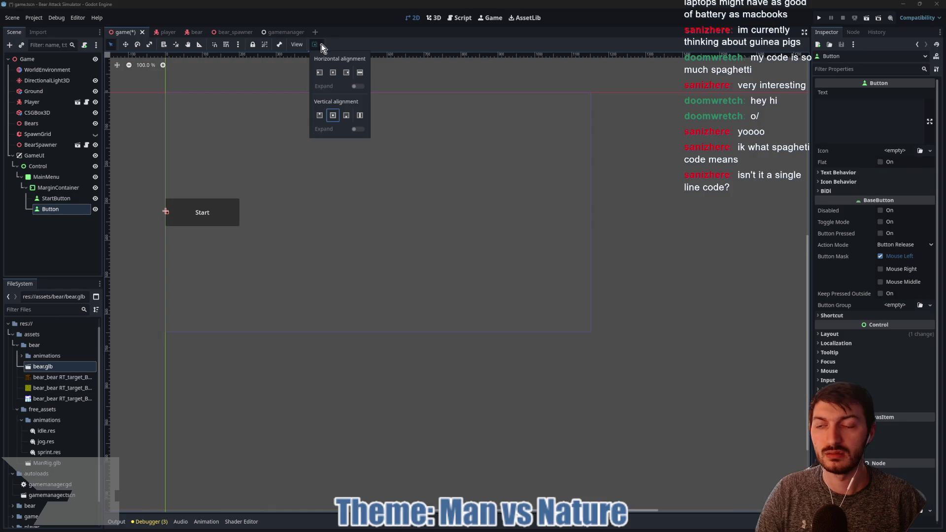
pyautogui.click(211, 109)
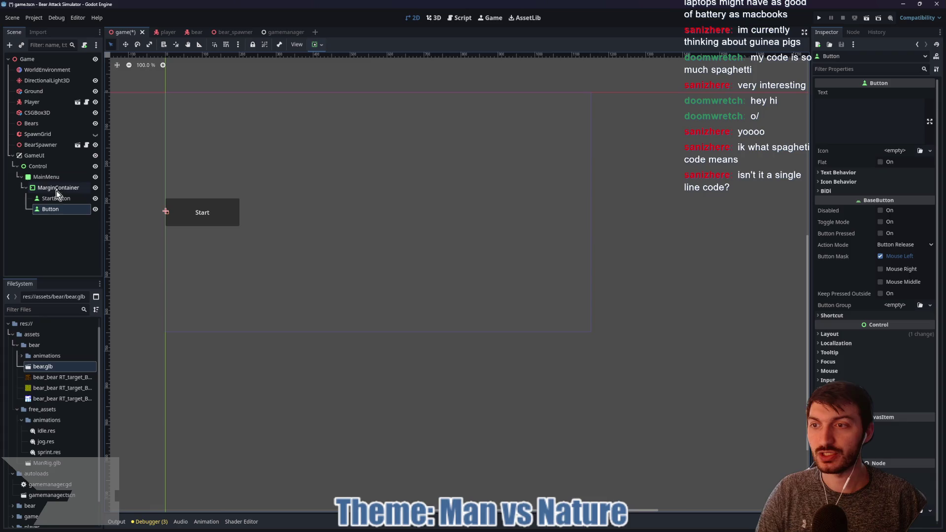
# Step: Select the extra Button and request its deletion
pyautogui.click(56, 198)
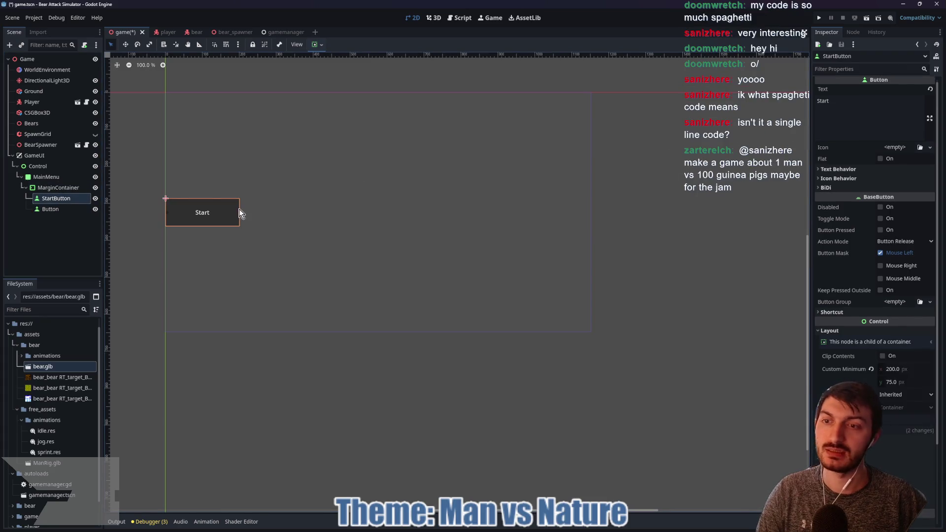
pyautogui.click(58, 209)
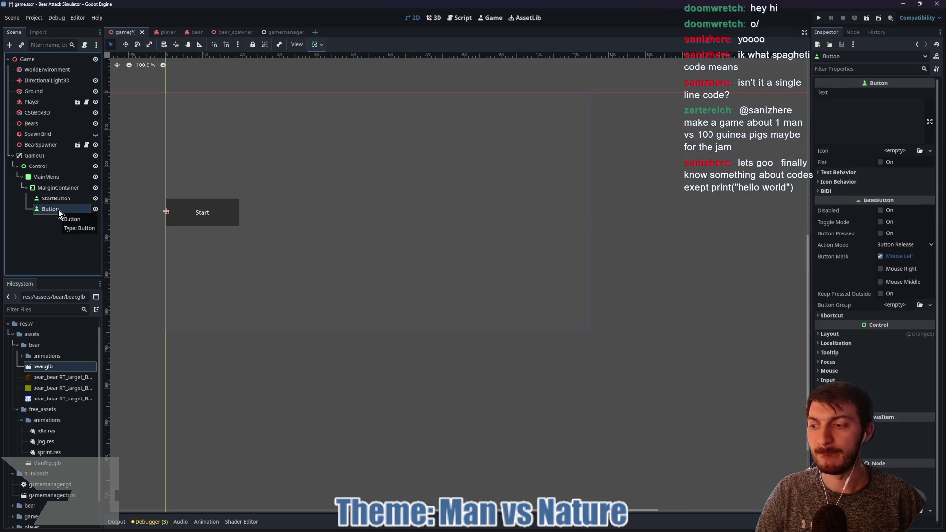
pyautogui.press('Delete')
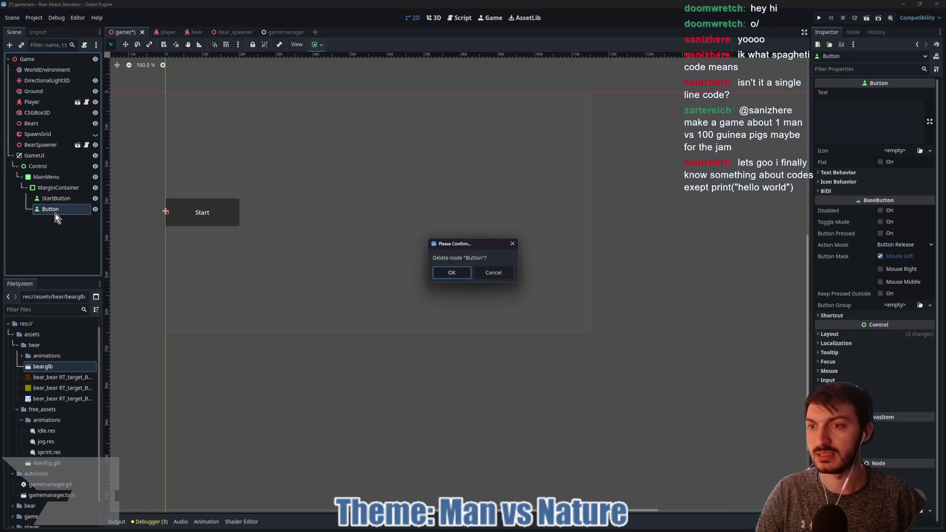
# Step: Delete the extra Button, then duplicate StartButton and name the copy SettingsButton
pyautogui.press('Return')
pyautogui.click(64, 195)
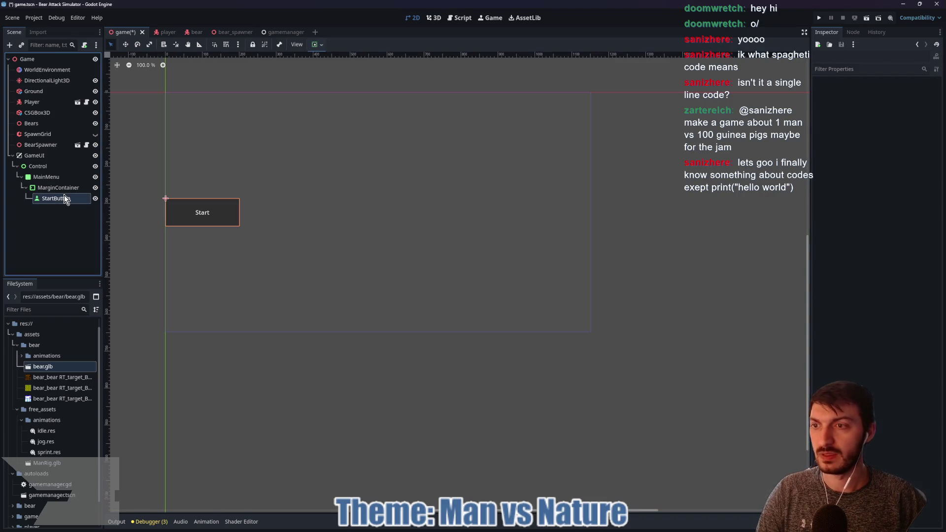
pyautogui.hotkey('ctrl', 'd')
pyautogui.click(68, 208)
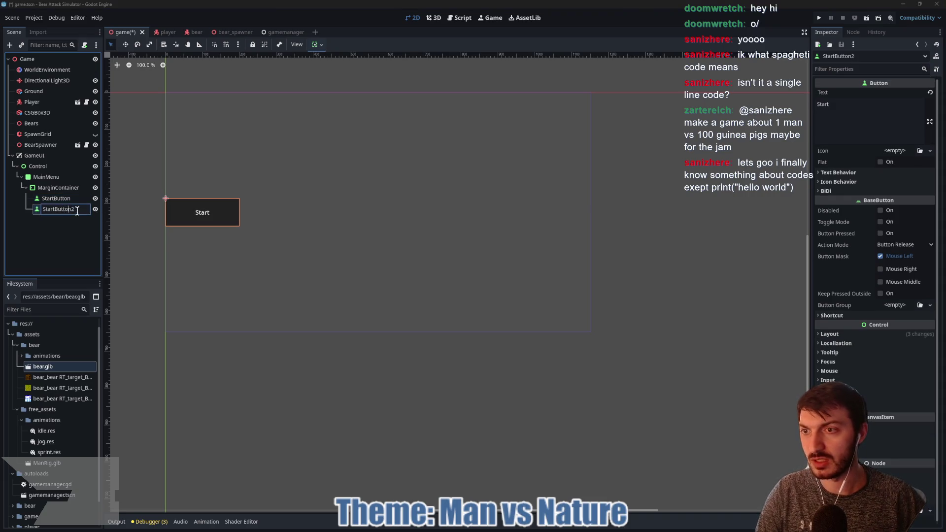
pyautogui.write('SettingsButton')
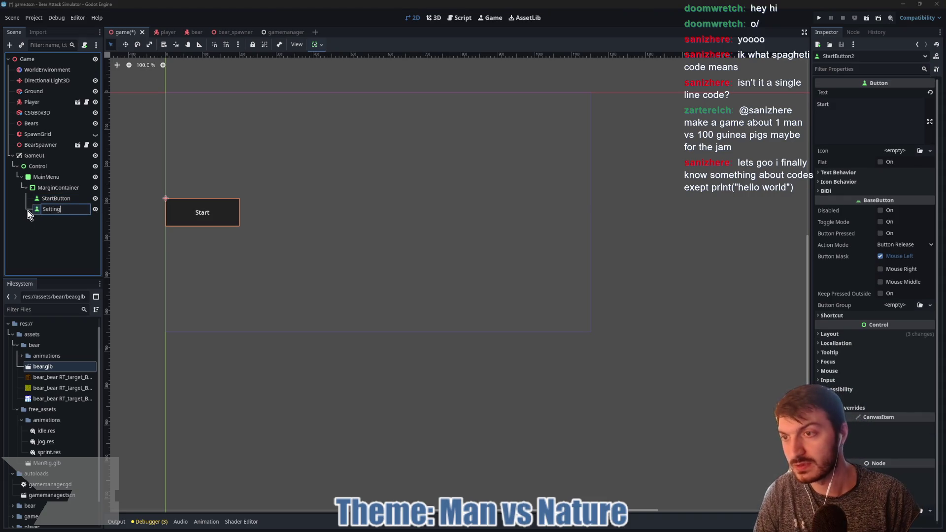
pyautogui.press('Return')
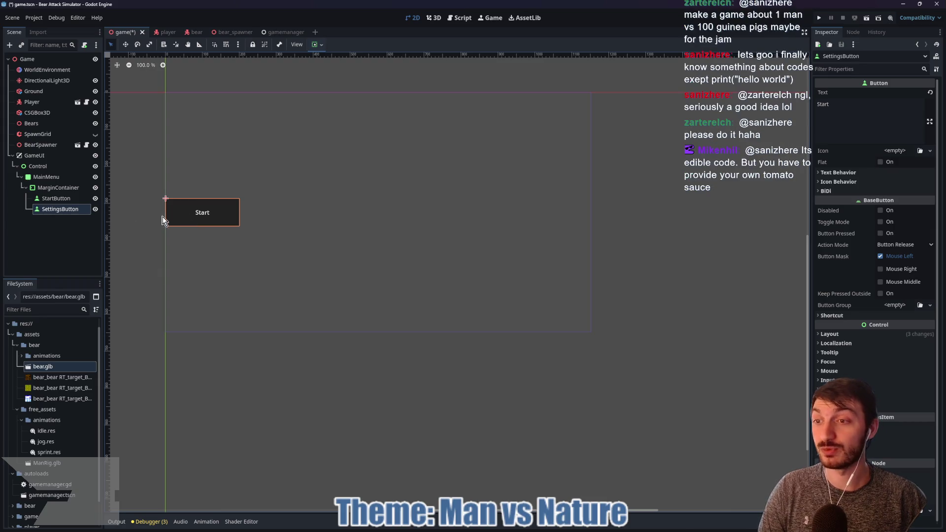
# Step: Try dragging the Start button lower on the canvas with the Move tool
pyautogui.press('w')
pyautogui.moveTo(198, 215); pyautogui.dragTo(205, 237)
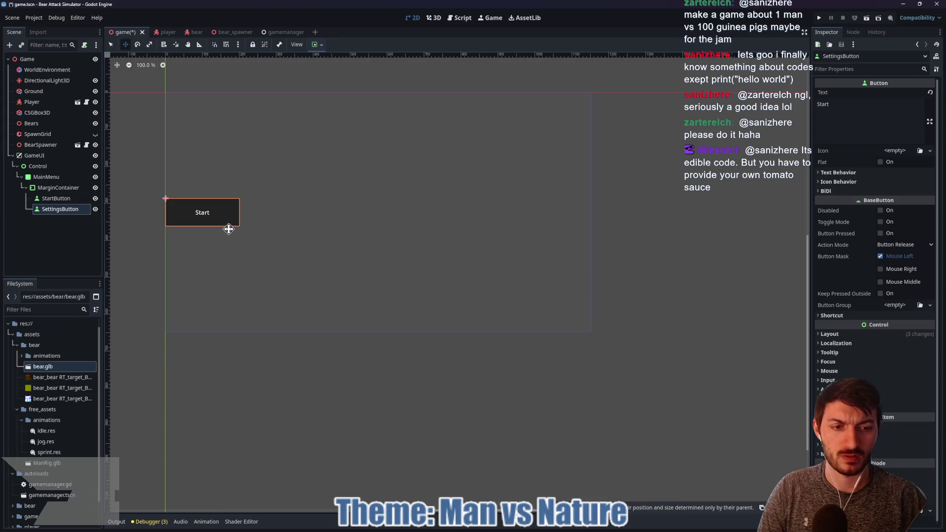
pyautogui.click(57, 189)
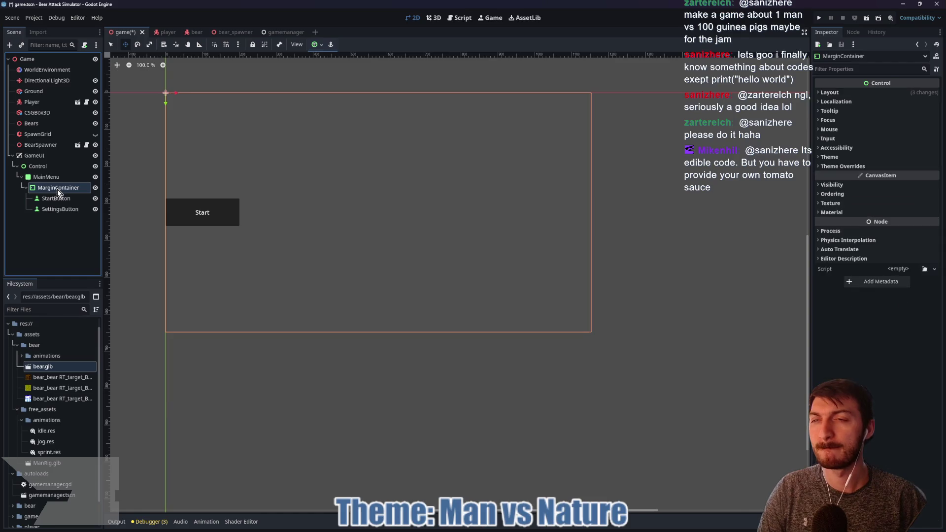
# Step: Add a VBoxContainer under the MarginContainer and move both buttons into it
pyautogui.hotkey('ctrl', 'a')
pyautogui.write('vbox')
pyautogui.press('Return')
pyautogui.click(61, 206)
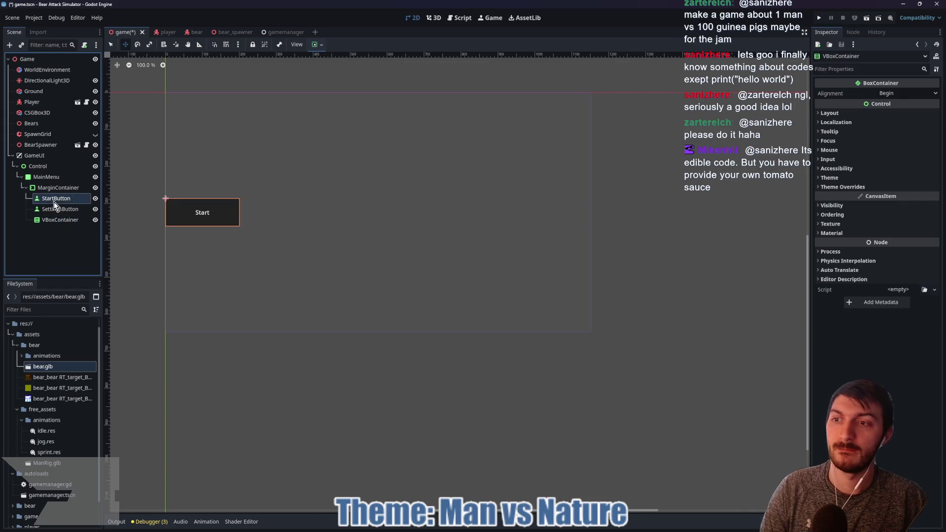
pyautogui.keyDown('shift'); pyautogui.click(54, 202); pyautogui.keyUp('shift')
pyautogui.moveTo(55, 199); pyautogui.dragTo(55, 224)
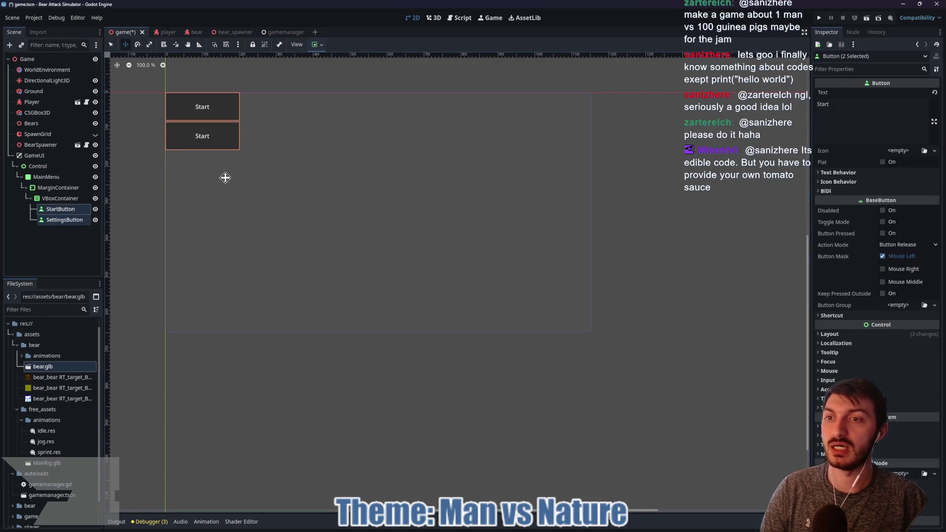
# Step: Set the VBoxContainer's sizing to Begin horizontally and Center vertically
pyautogui.click(66, 198)
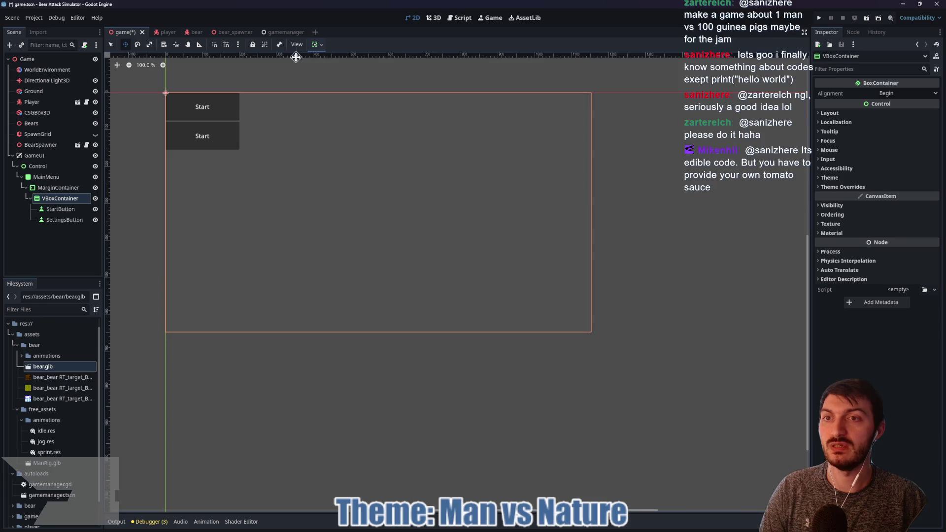
pyautogui.click(322, 45)
pyautogui.click(319, 73)
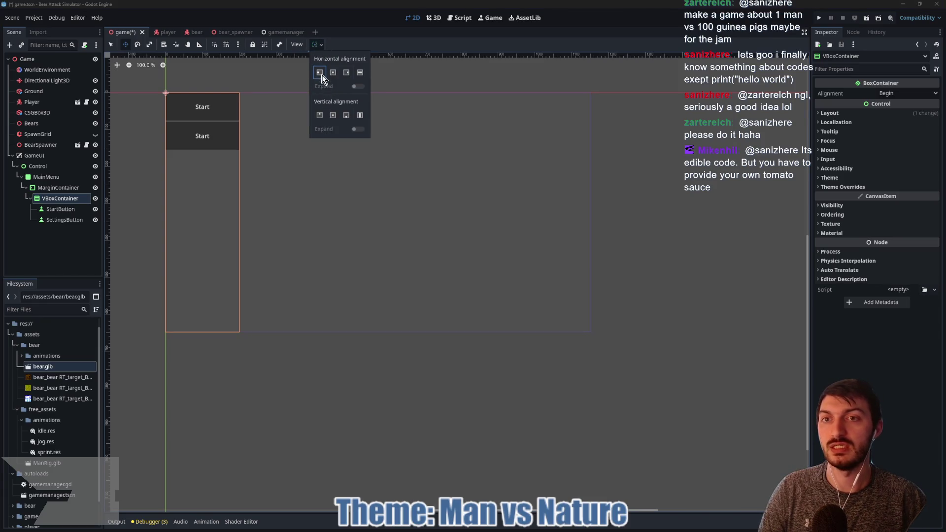
pyautogui.click(333, 115)
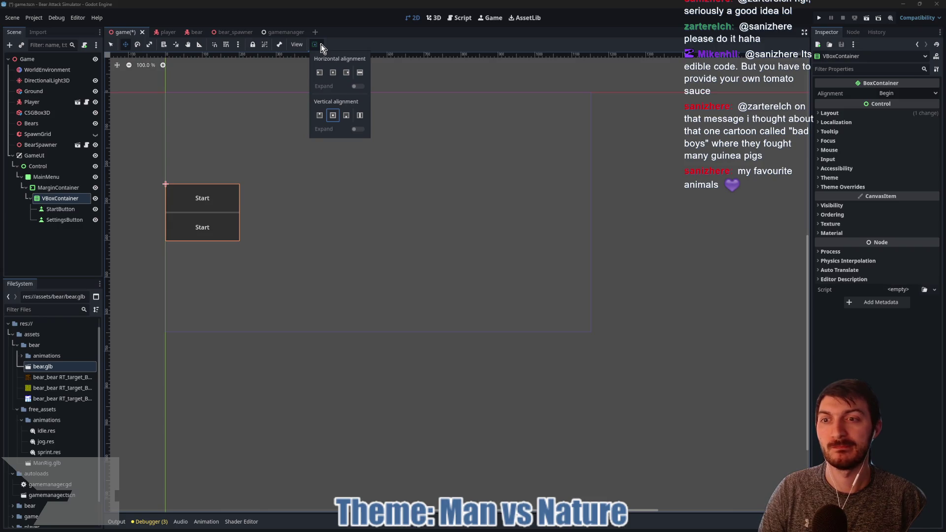
pyautogui.click(321, 48)
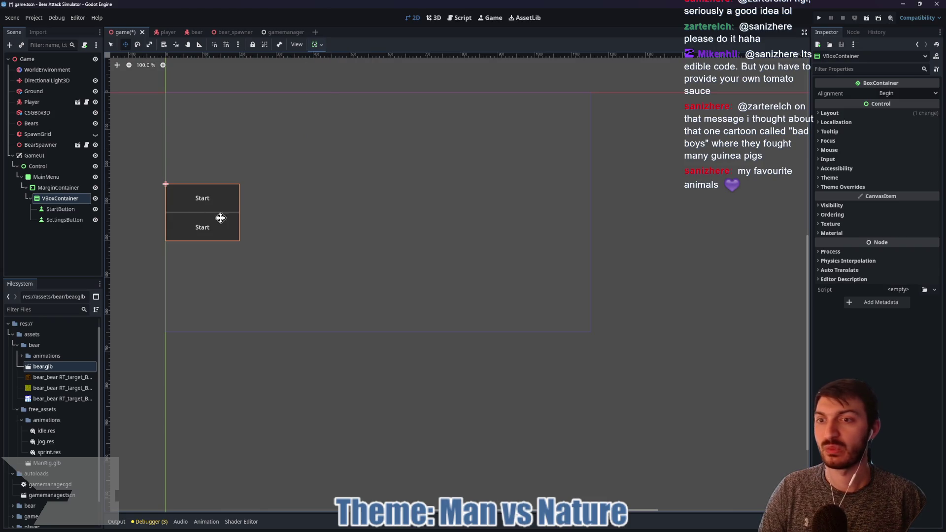
pyautogui.click(58, 188)
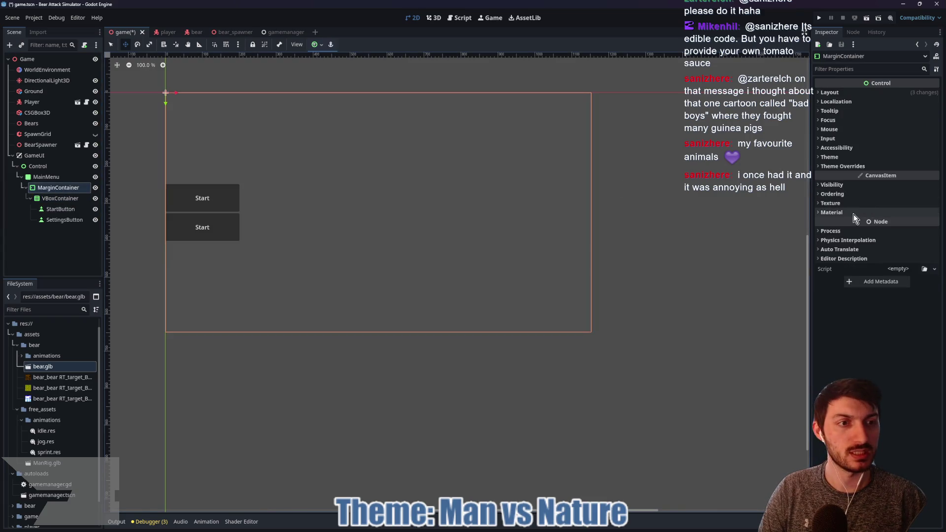
# Step: Set the MarginContainer's four margin theme constants to 10
pyautogui.click(842, 166)
pyautogui.click(843, 175)
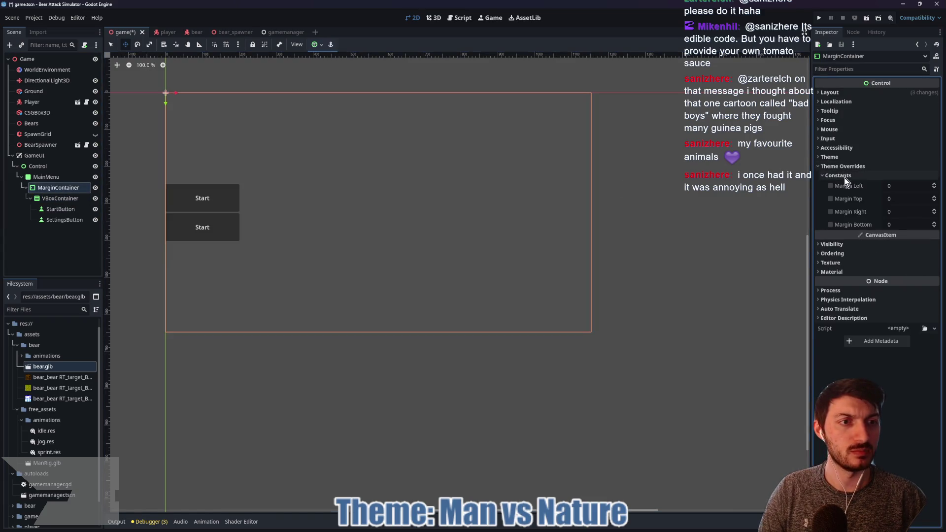
pyautogui.click(908, 190)
pyautogui.write('10')
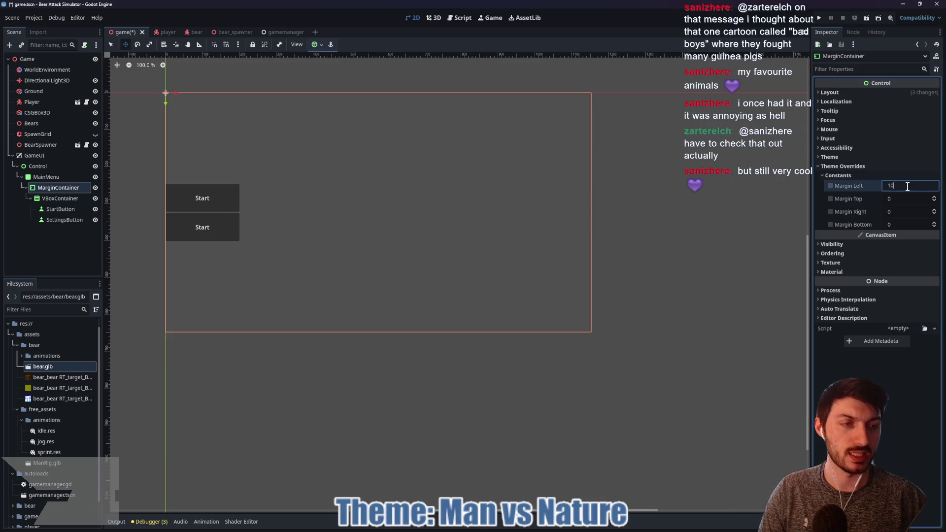
pyautogui.press('Tab')
pyautogui.write('10')
pyautogui.press('Tab')
pyautogui.write('10')
pyautogui.press('Tab')
pyautogui.write('10')
pyautogui.press('Return')
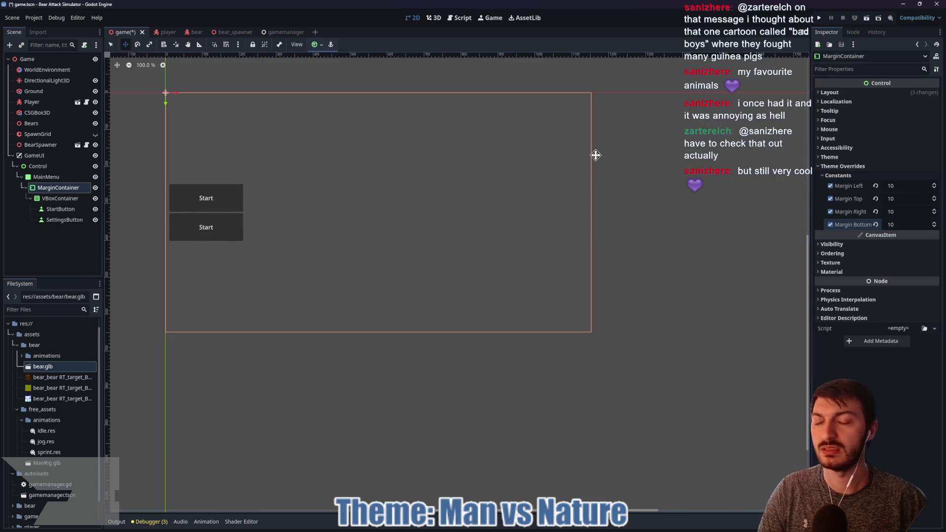
# Step: Change all four MarginContainer margins to 25
pyautogui.click(897, 186)
pyautogui.write('25')
pyautogui.press('Tab')
pyautogui.write('25')
pyautogui.press('Tab')
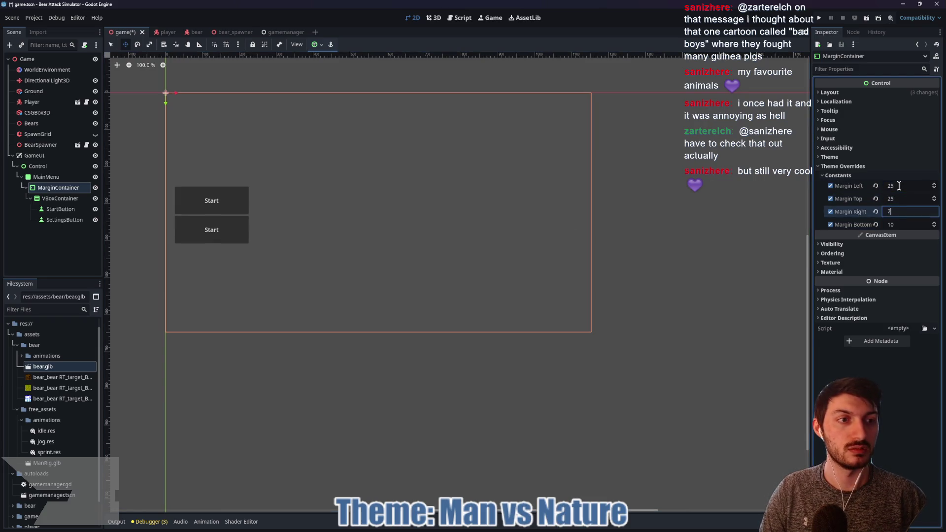
pyautogui.write('25')
pyautogui.press('Tab')
pyautogui.write('25')
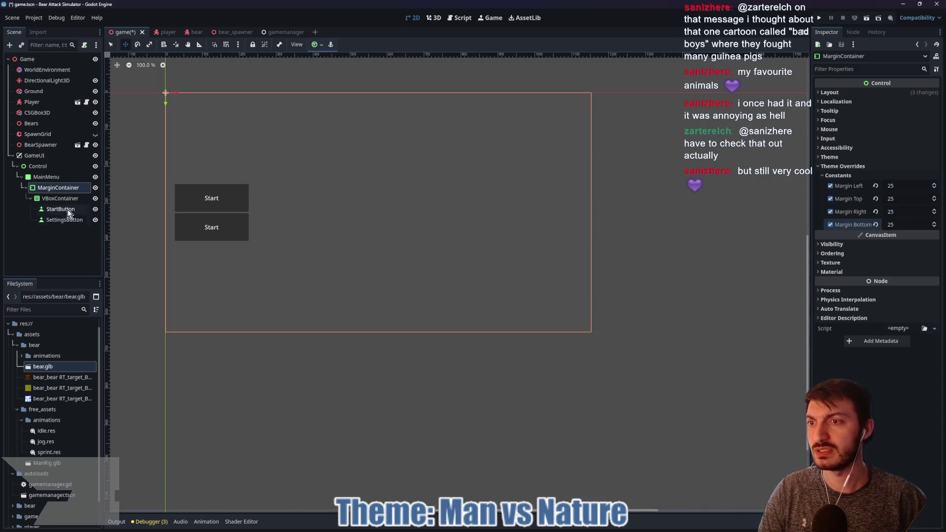
# Step: Set the VBoxContainer's Separation constant to 25
pyautogui.click(60, 198)
pyautogui.click(828, 186)
pyautogui.click(907, 210)
pyautogui.write('10')
pyautogui.press('Return')
pyautogui.doubleClick(906, 211)
pyautogui.write('25')
pyautogui.press('Return')
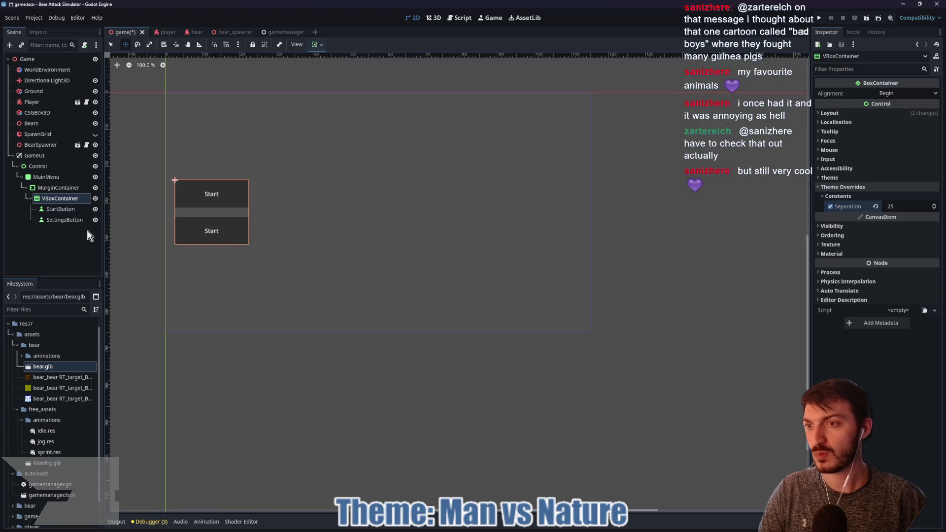
# Step: Change SettingsButton's Text to 'Settings'
pyautogui.click(66, 220)
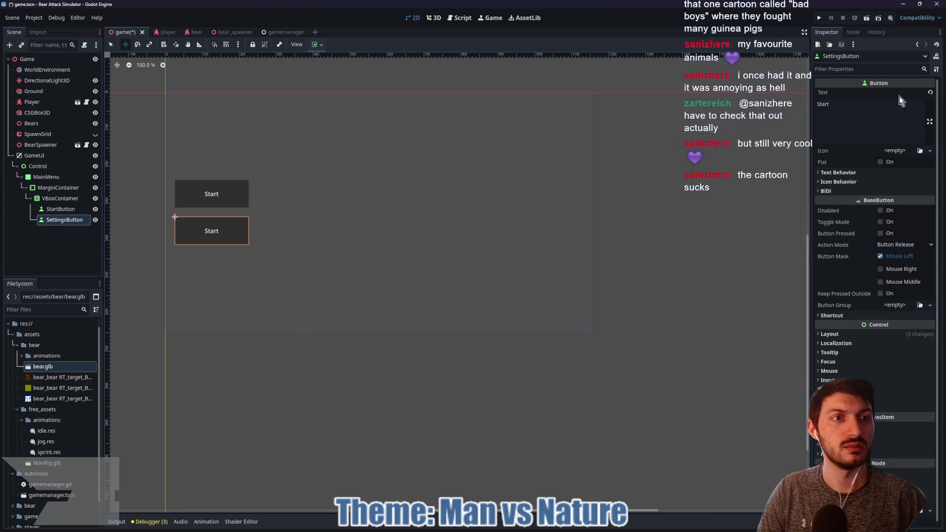
pyautogui.moveTo(874, 104); pyautogui.dragTo(815, 104)
pyautogui.write('Settings')
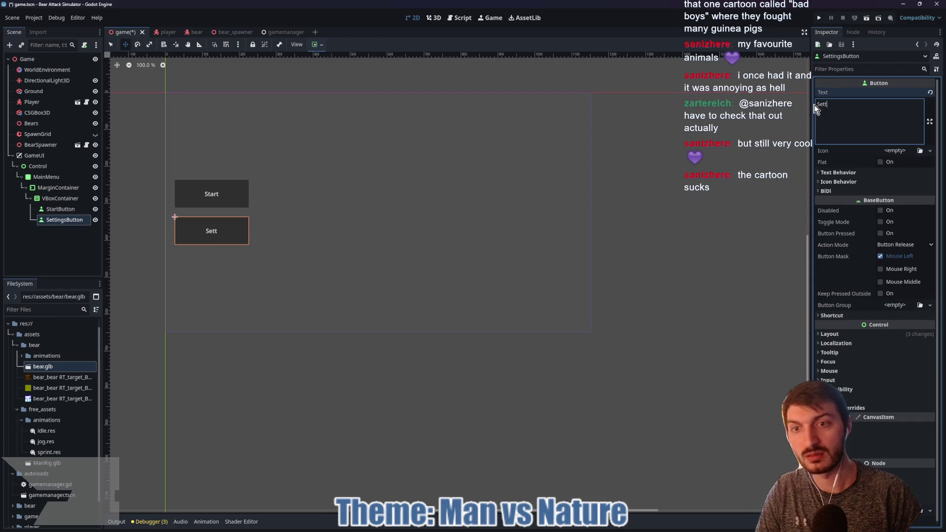
pyautogui.press('Return')
pyautogui.click(63, 238)
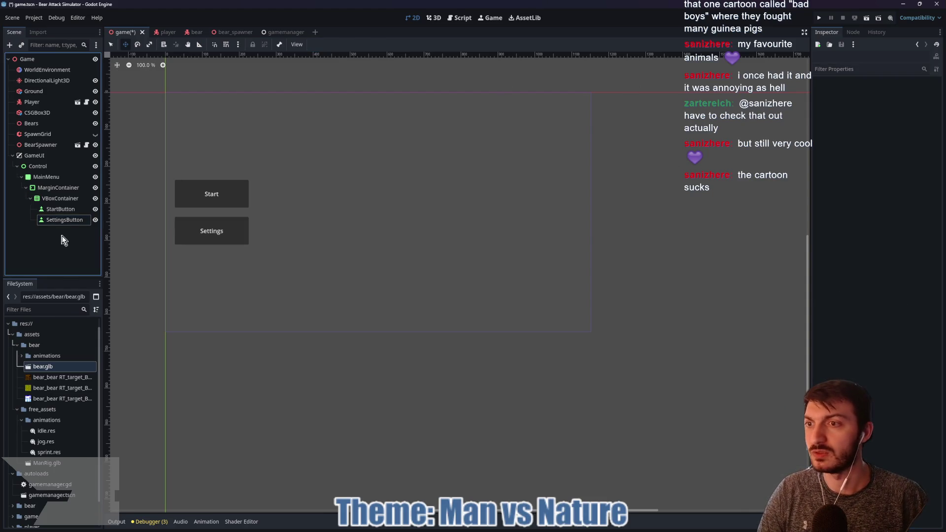
pyautogui.click(52, 176)
pyautogui.click(76, 154)
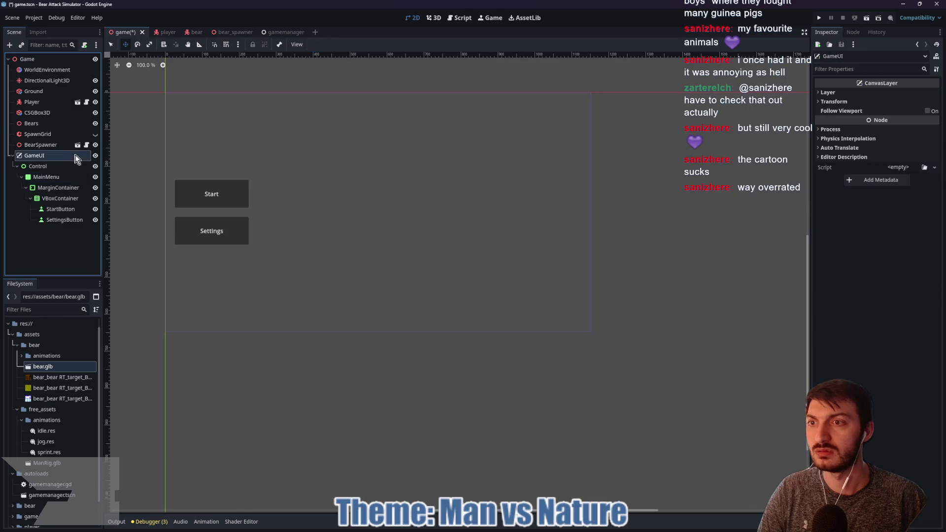
# Step: Attach a new game_ui.gd script to GameUI and clear the template code
pyautogui.click(85, 48)
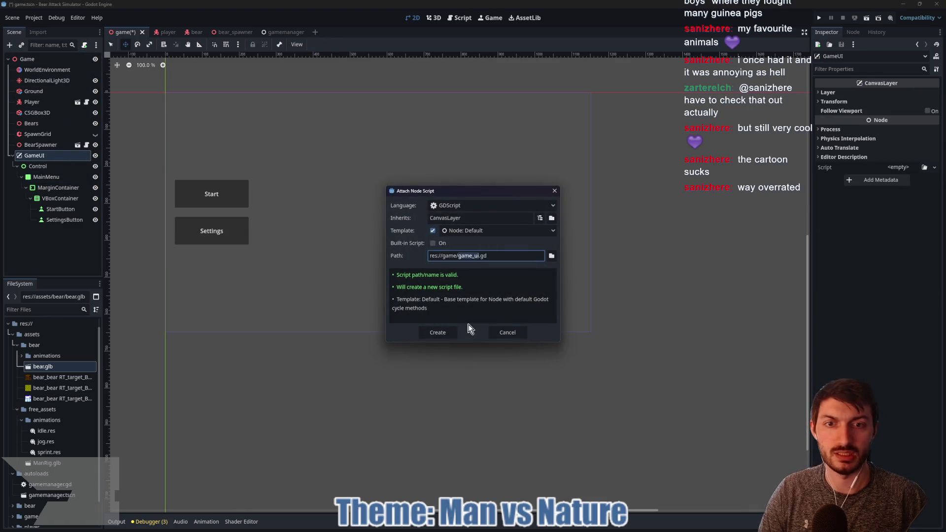
pyautogui.click(453, 326)
pyautogui.moveTo(368, 256)
pyautogui.mouseDown()
pyautogui.moveTo(252, 148)
pyautogui.moveTo(248, 118)
pyautogui.mouseUp()
pyautogui.press('BackSpace')
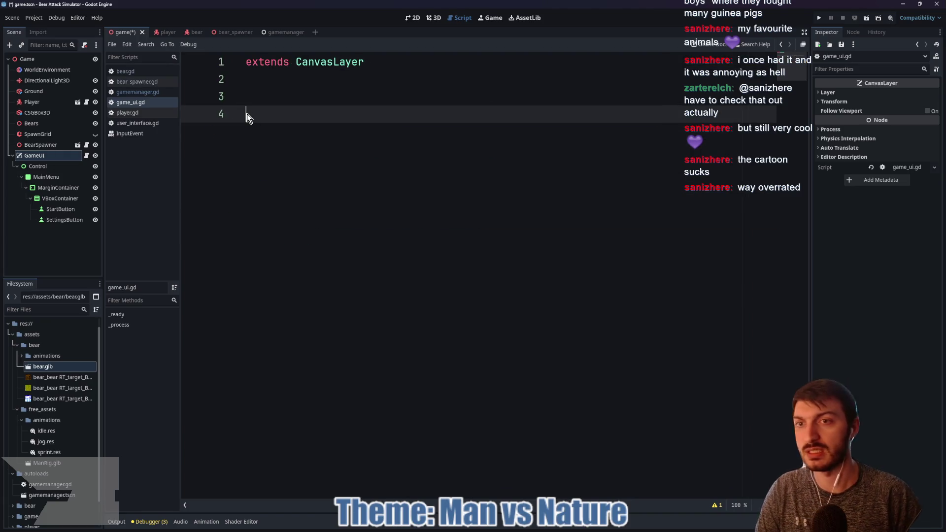
pyautogui.write('@export_sub')
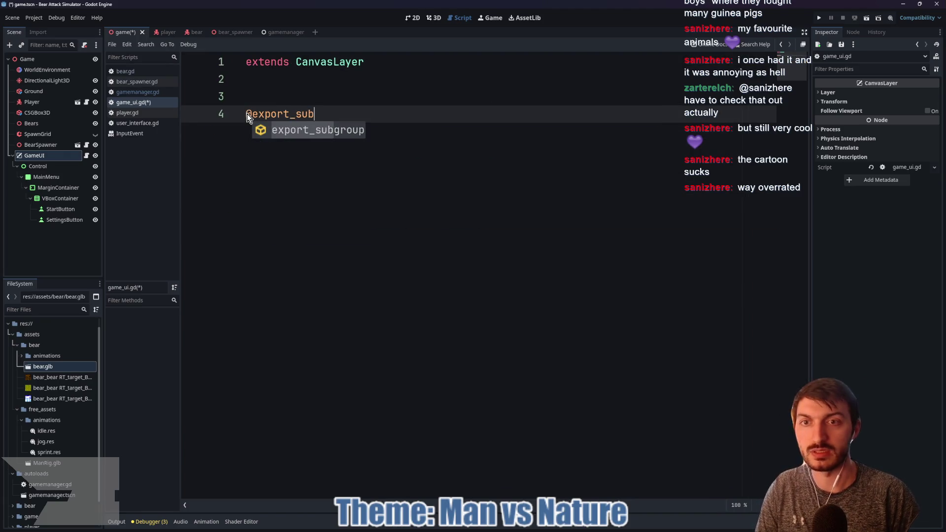
pyautogui.press('Return')
pyautogui.write('"Nodes')
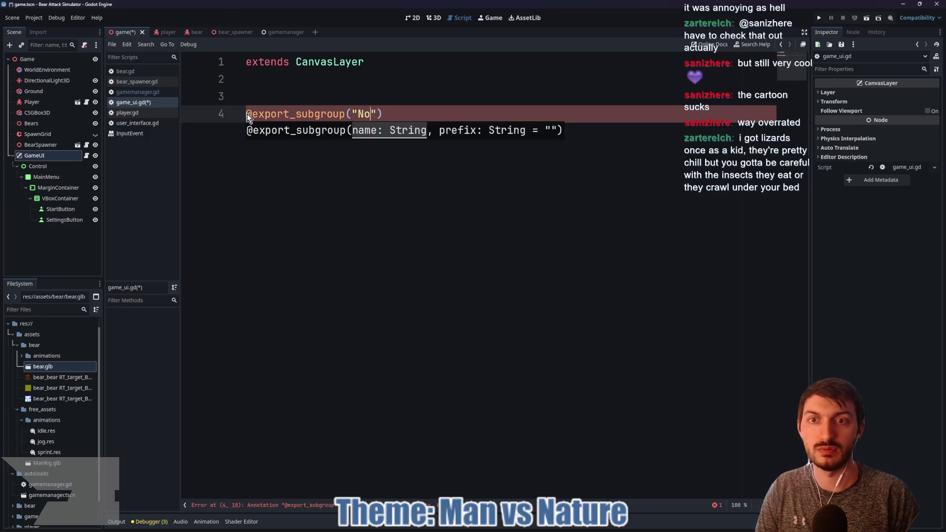
pyautogui.press('End')
pyautogui.press('Return')
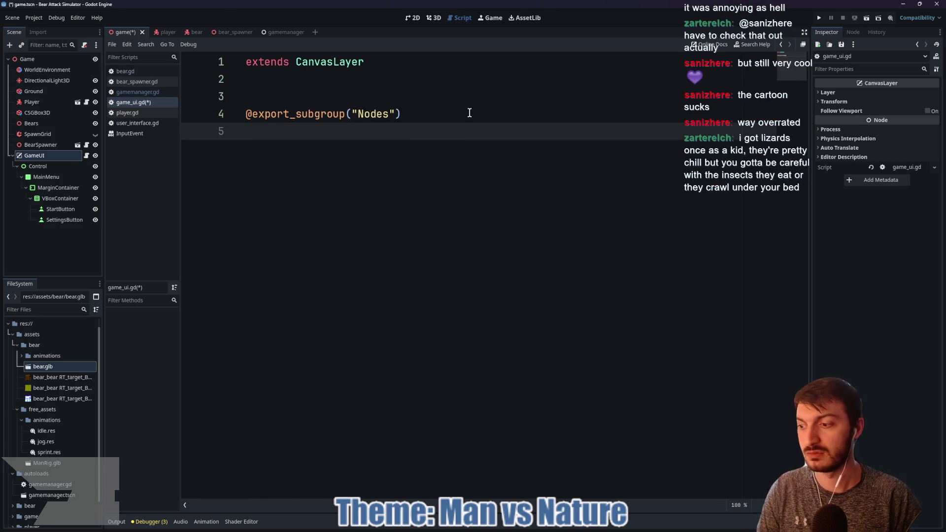
pyautogui.write('@export var ')
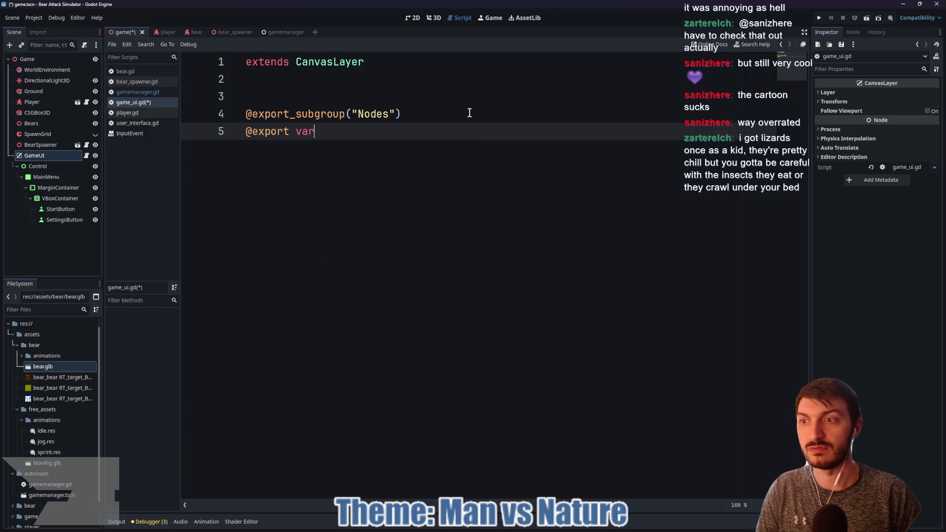
pyautogui.write('main_menu: ')
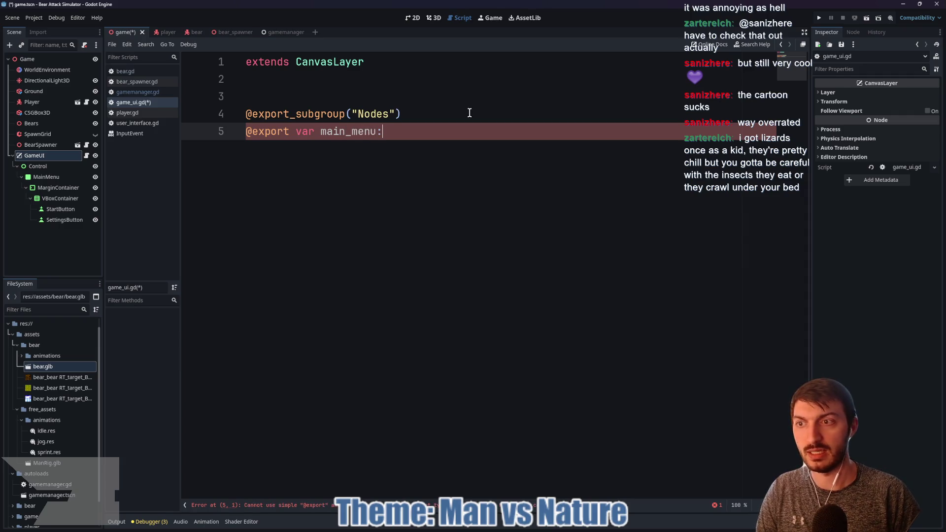
pyautogui.write('Panel')
pyautogui.press('Return')
pyautogui.hotkey('ctrl', 's')
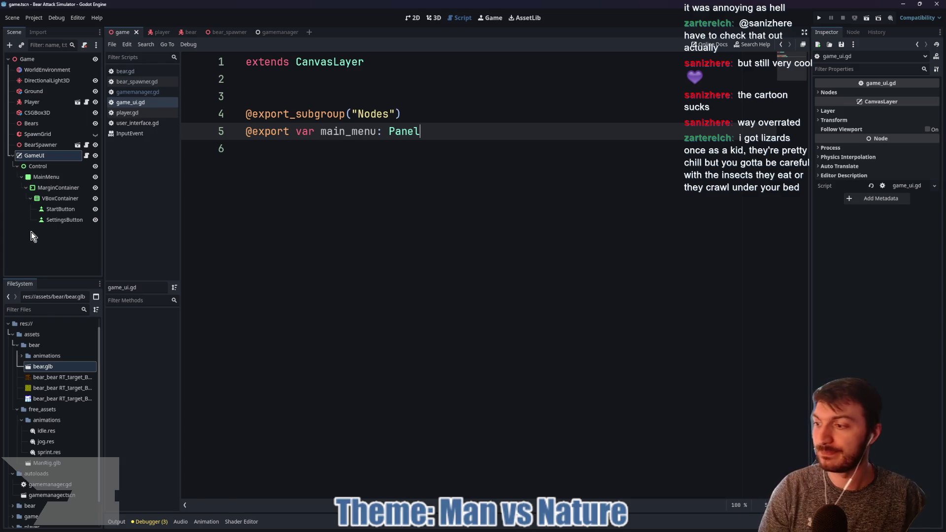
pyautogui.click(315, 152)
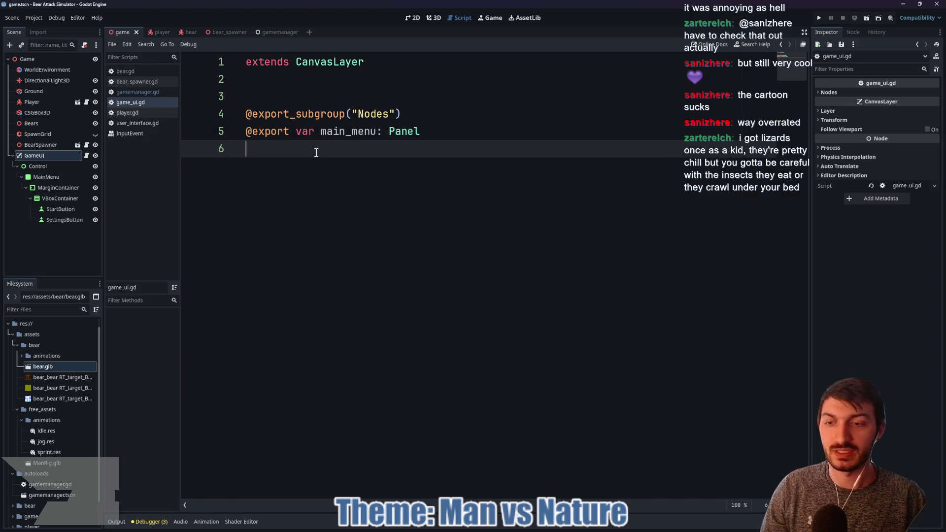
pyautogui.hotkey('ctrl', 's')
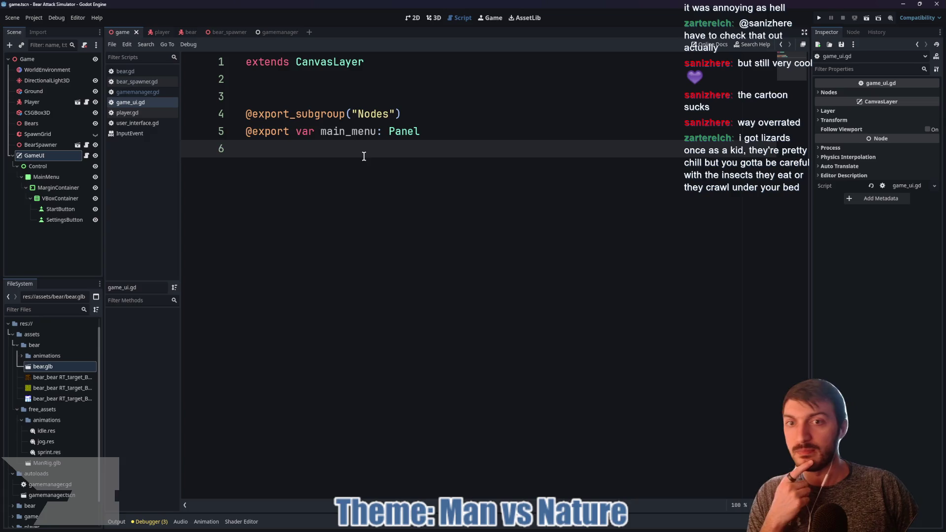
# Step: Return to the 2D view and add a RichTextLabel under MainMenu via a 'label' search
pyautogui.click(414, 17)
pyautogui.moveTo(249, 255); pyautogui.dragTo(286, 267)
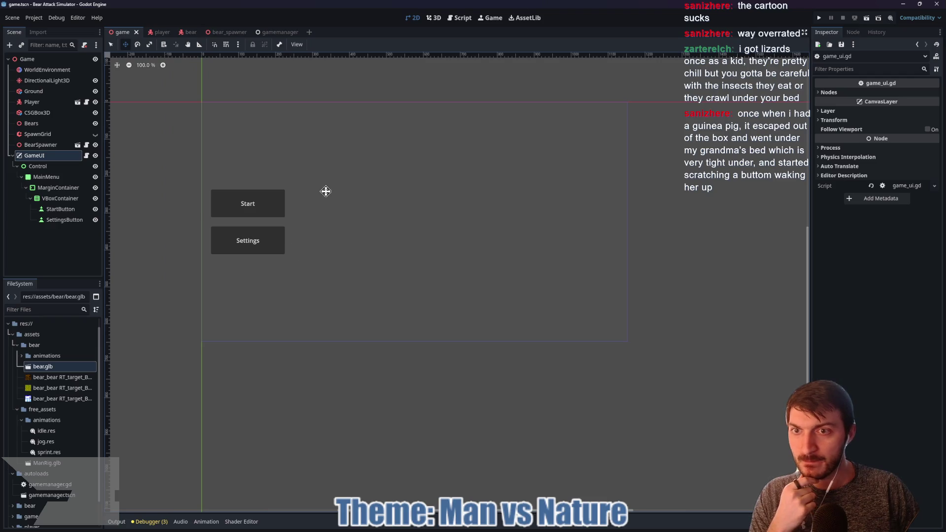
pyautogui.click(38, 177)
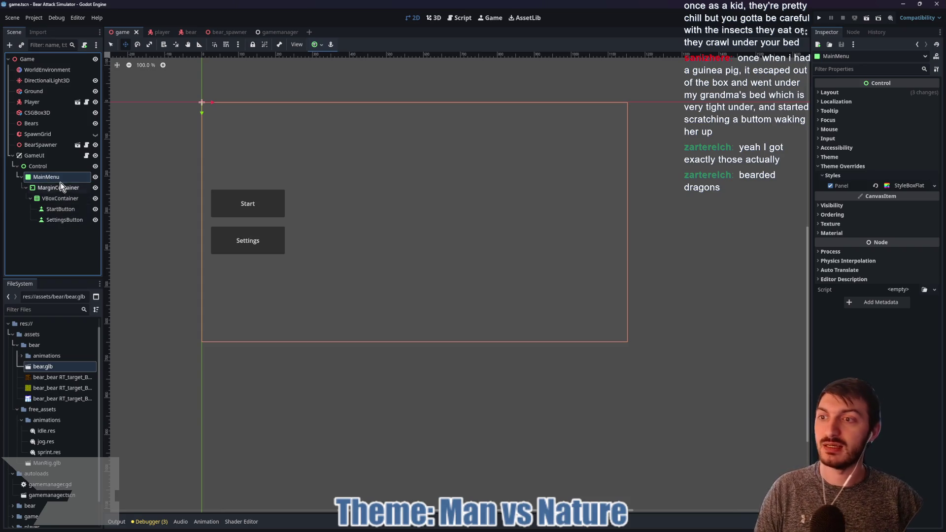
pyautogui.hotkey('ctrl', 'a')
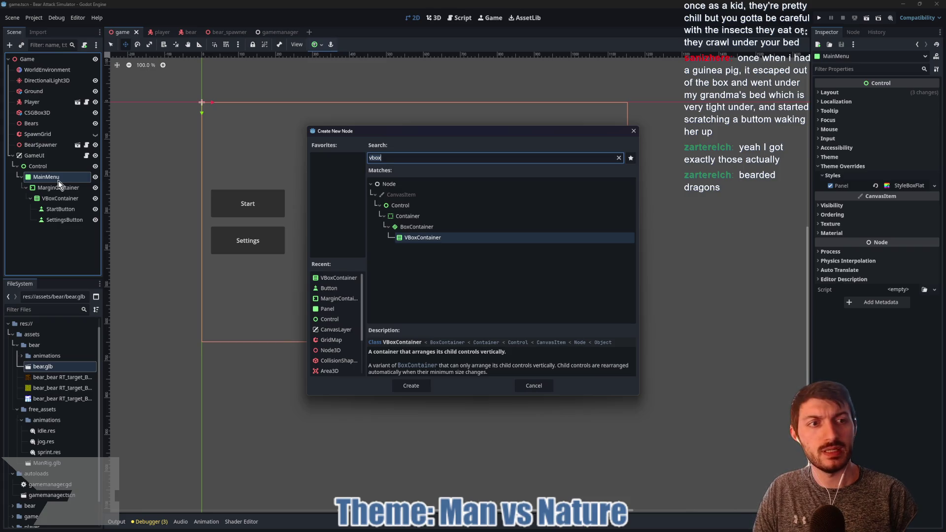
pyautogui.write('label')
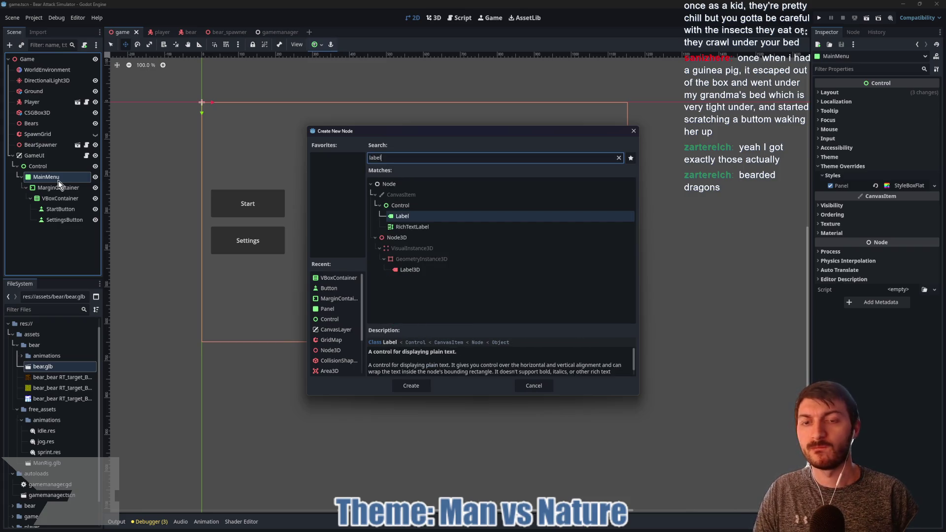
pyautogui.press('Down')
pyautogui.press('Return')
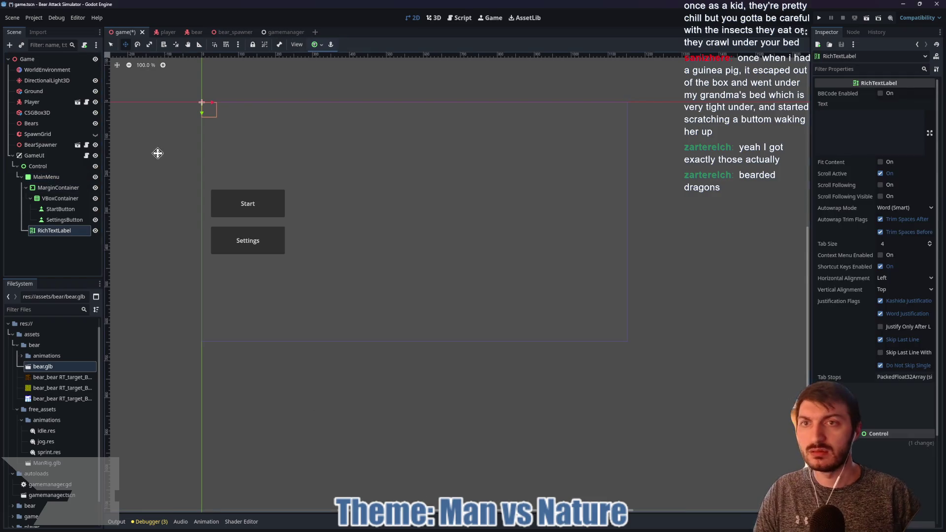
# Step: Apply the Center anchor preset to the RichTextLabel
pyautogui.click(316, 45)
pyautogui.click(332, 86)
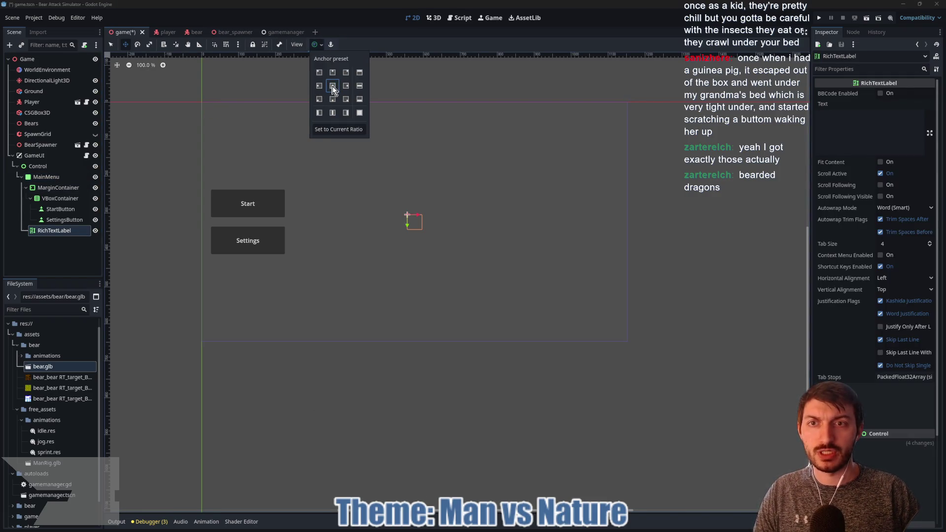
pyautogui.click(321, 48)
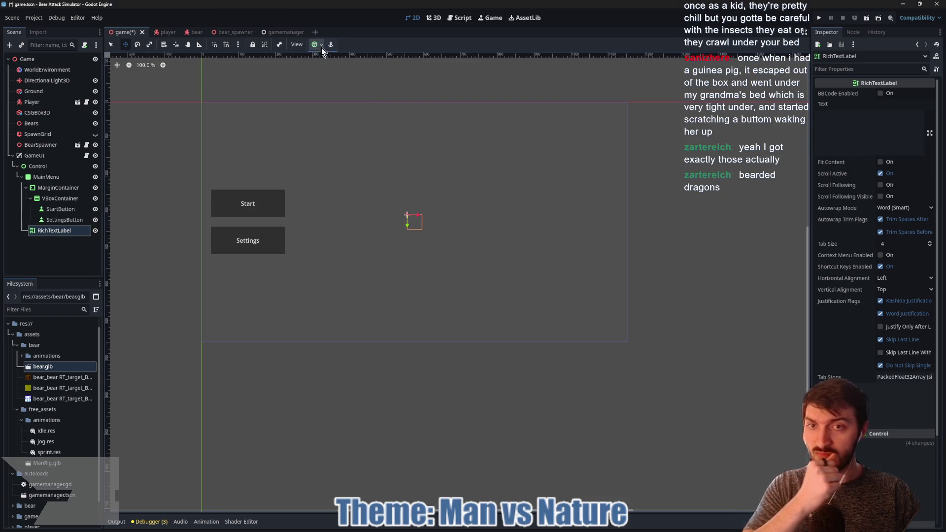
# Step: Enable BBCode and enter the bold title 'Bear Attack Simulator' as the label text
pyautogui.click(877, 118)
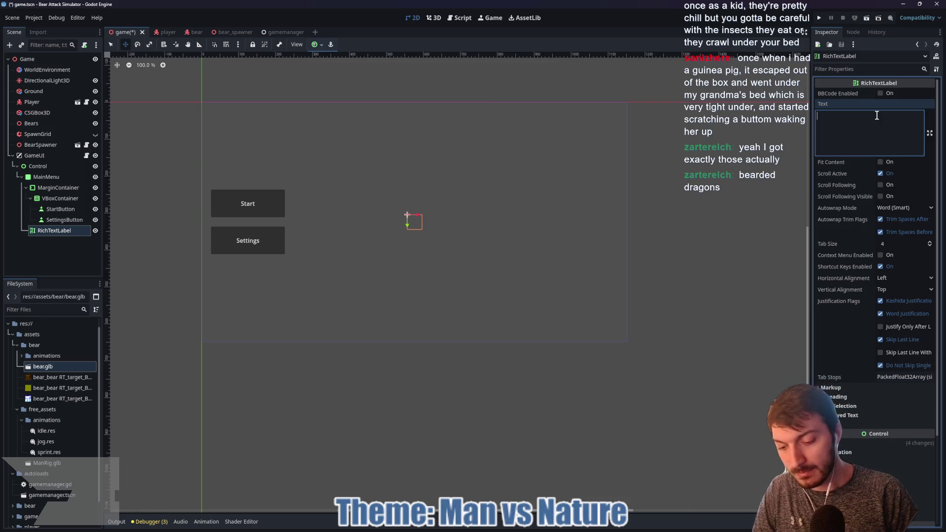
pyautogui.click(887, 95)
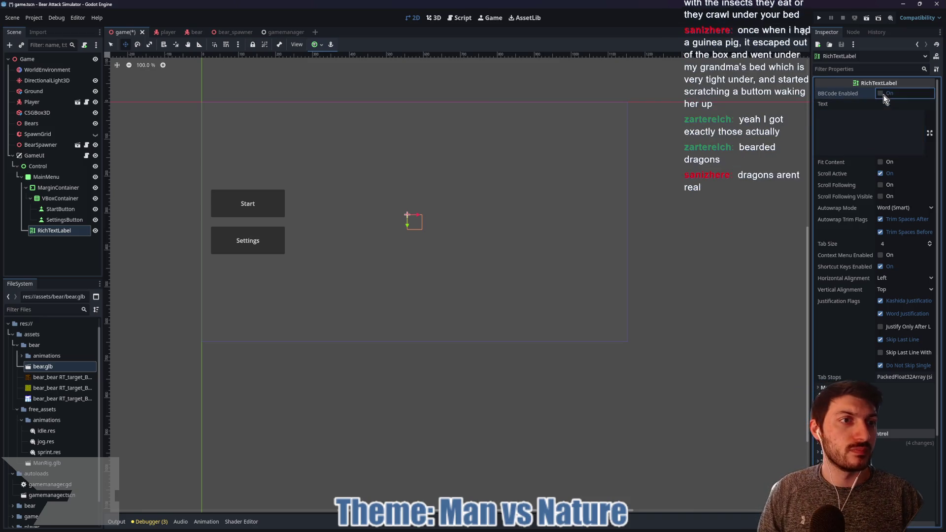
pyautogui.click(861, 120)
pyautogui.write('[b')
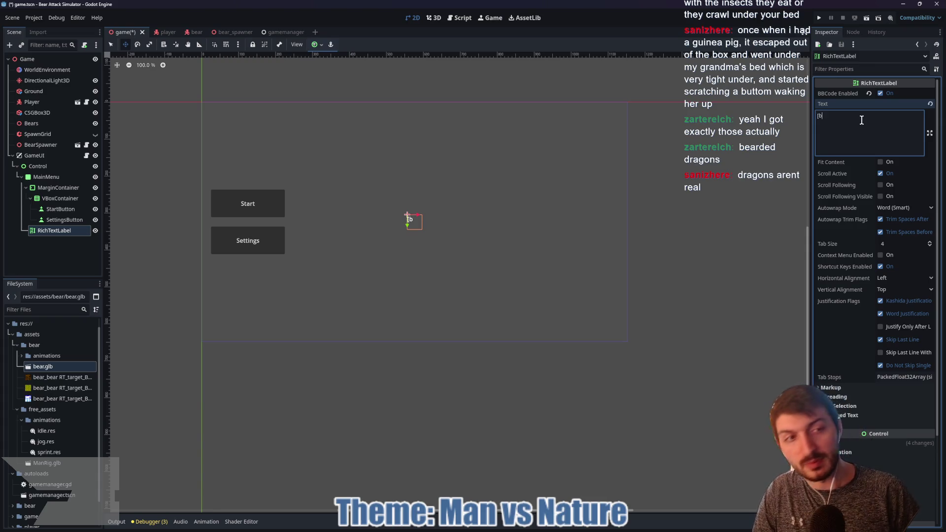
pyautogui.write(' Bear At')
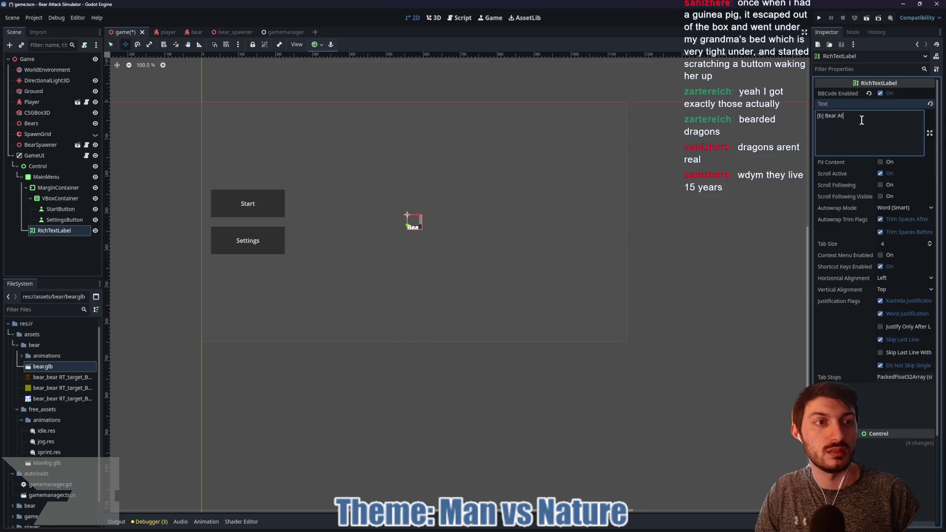
pyautogui.write('imulator [/b')
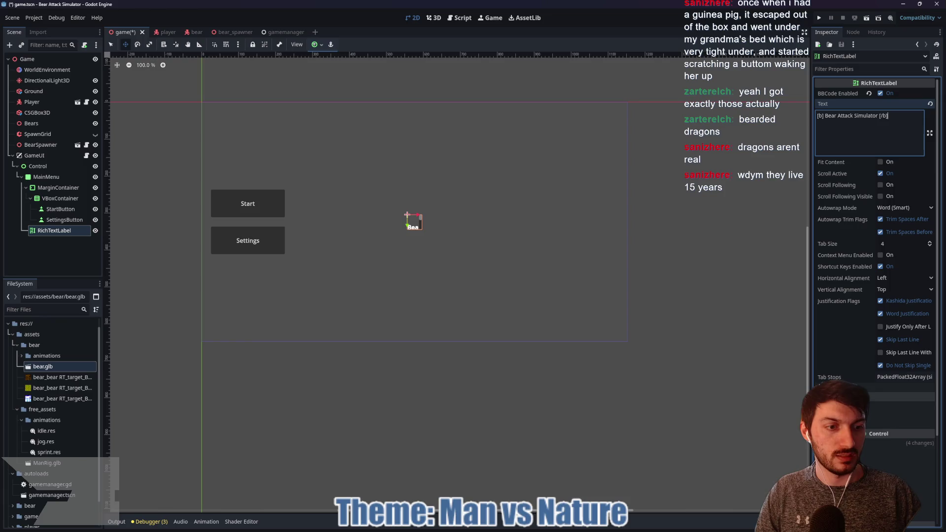
# Step: Set the label's Custom Minimum Size to 250 × 250
pyautogui.click(911, 443)
pyautogui.scroll(-5, 926, 298)
pyautogui.click(898, 266)
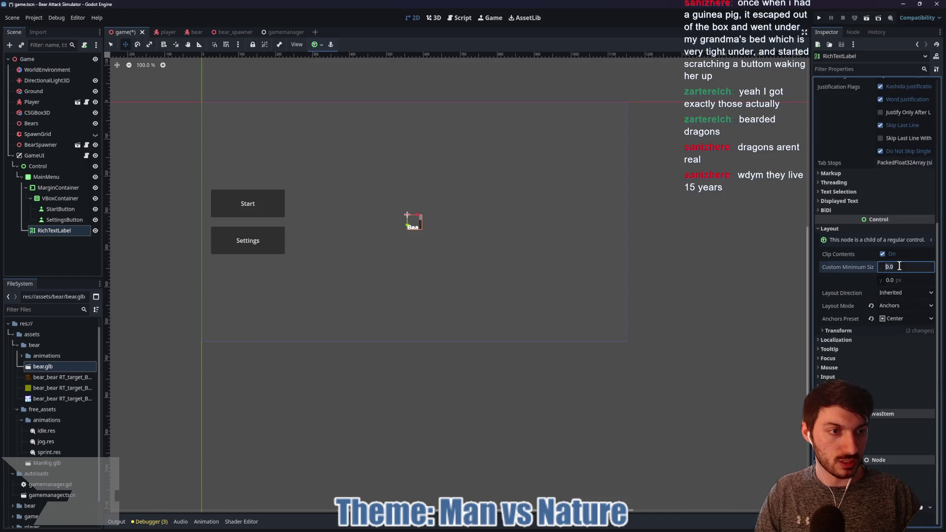
pyautogui.write('250')
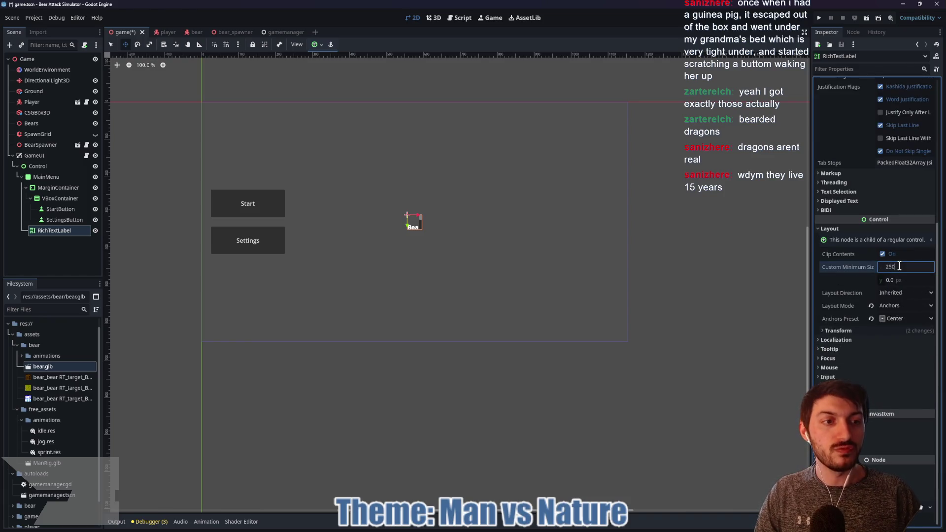
pyautogui.press('Tab')
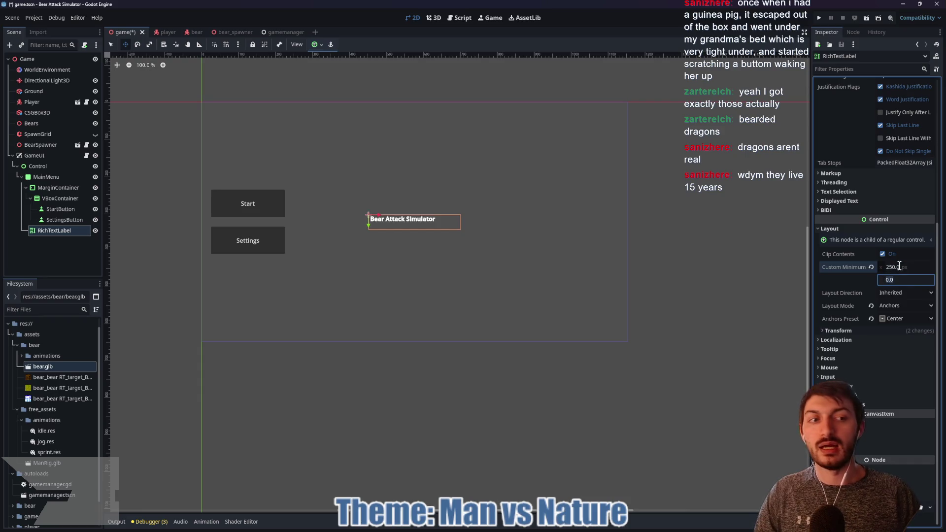
pyautogui.write('250')
pyautogui.press('Return')
pyautogui.scroll(5, 847, 268)
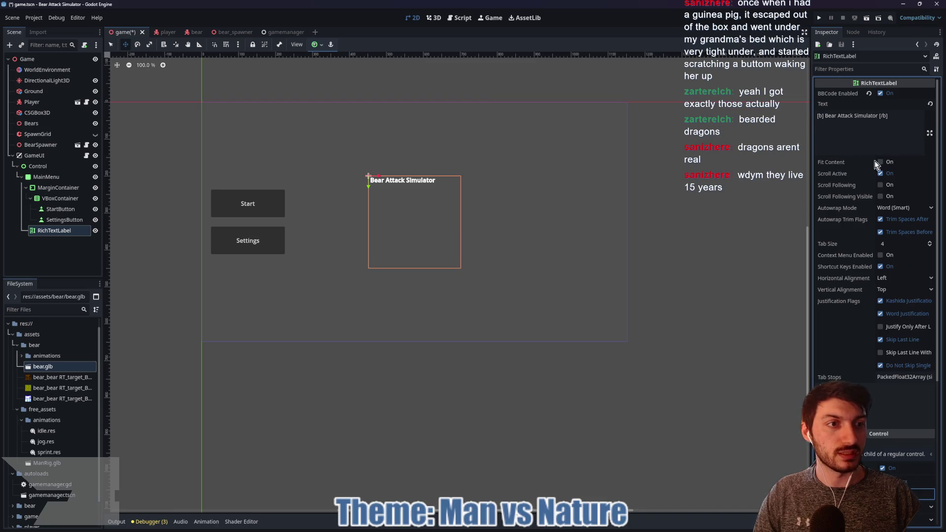
# Step: Add a [center] tag before the title text and delete the closing bold tag
pyautogui.click(828, 115)
pyautogui.write('[center]')
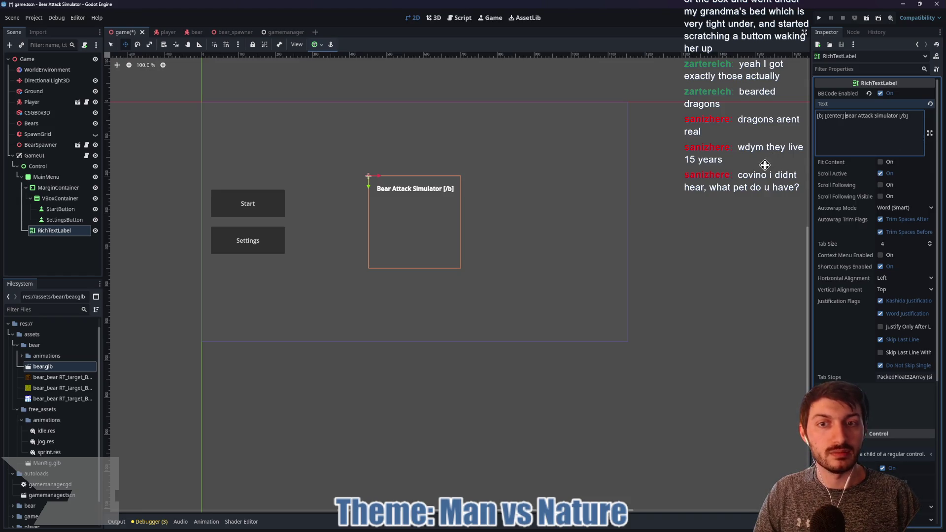
pyautogui.press('BackSpace')
pyautogui.click(907, 115)
pyautogui.press('BackSpace')
pyautogui.press('BackSpace')
pyautogui.press('BackSpace')
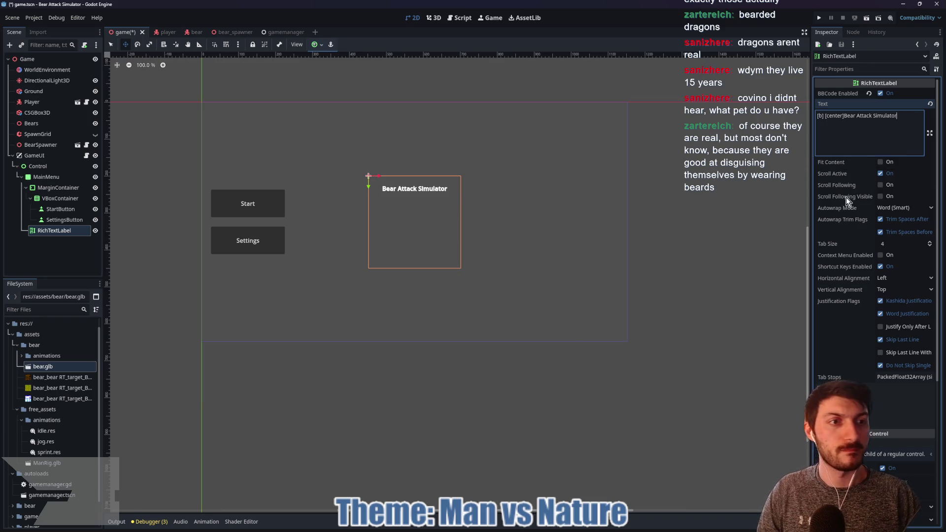
# Step: Browse the title label's Displayed Text and Theme Overrides sections to find Font Sizes
pyautogui.scroll(-5, 848, 203)
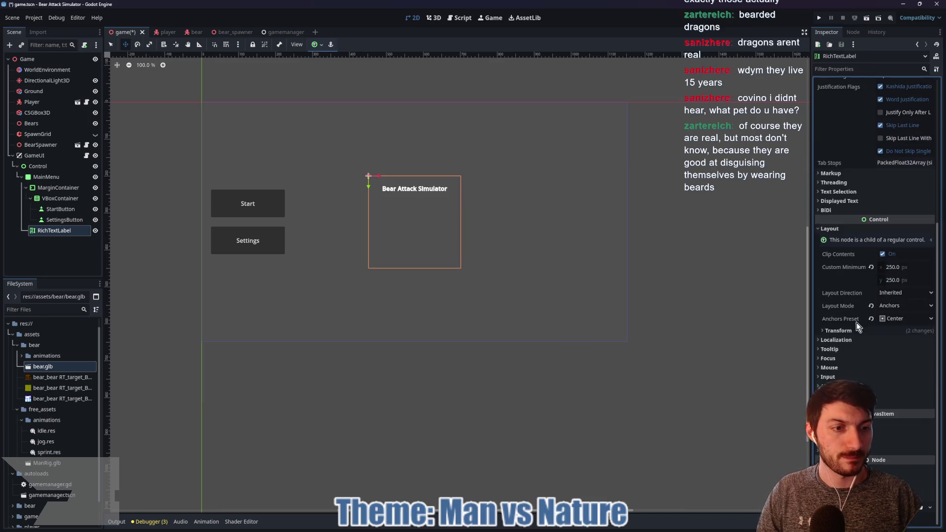
pyautogui.click(844, 201)
pyautogui.scroll(-1, 845, 201)
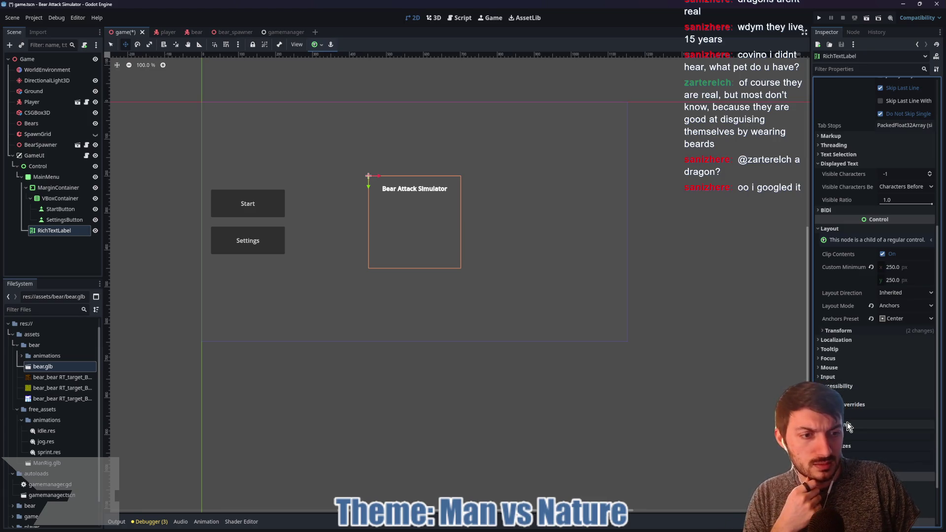
pyautogui.click(848, 426)
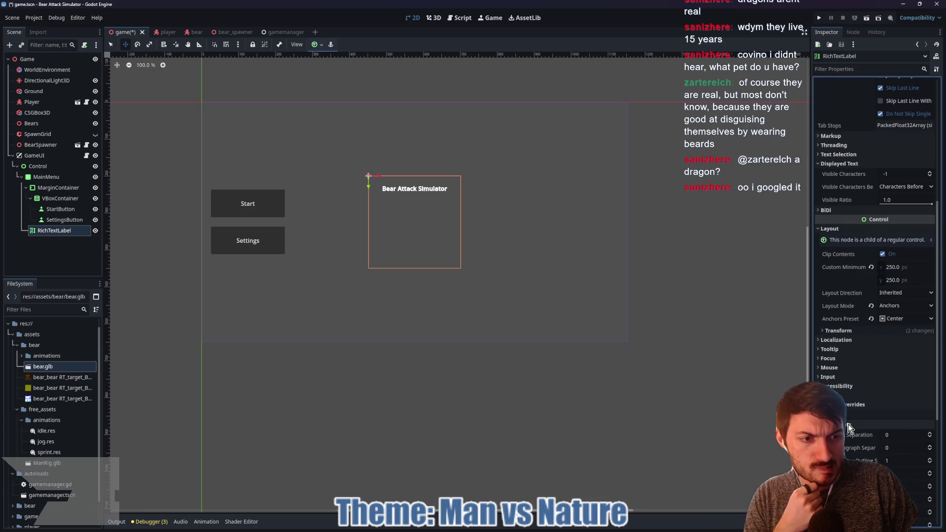
pyautogui.click(850, 425)
pyautogui.scroll(-3, 849, 424)
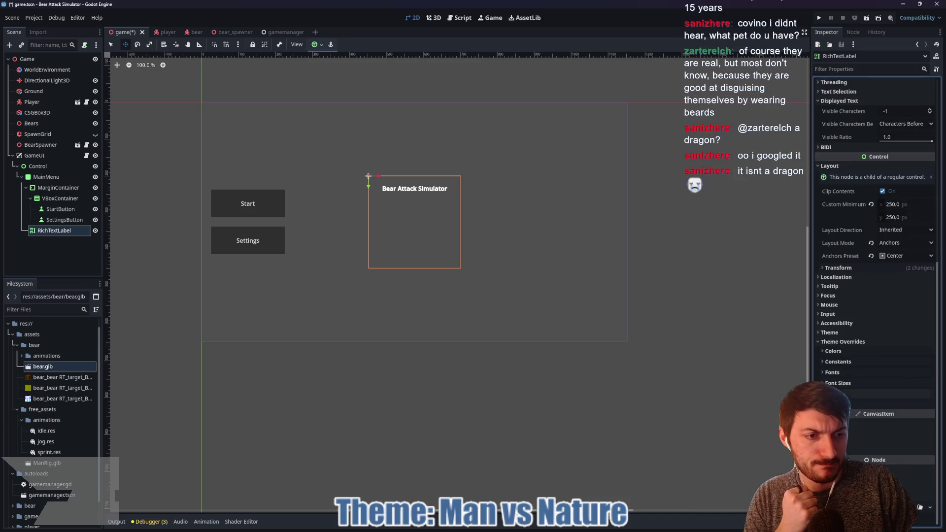
pyautogui.click(840, 382)
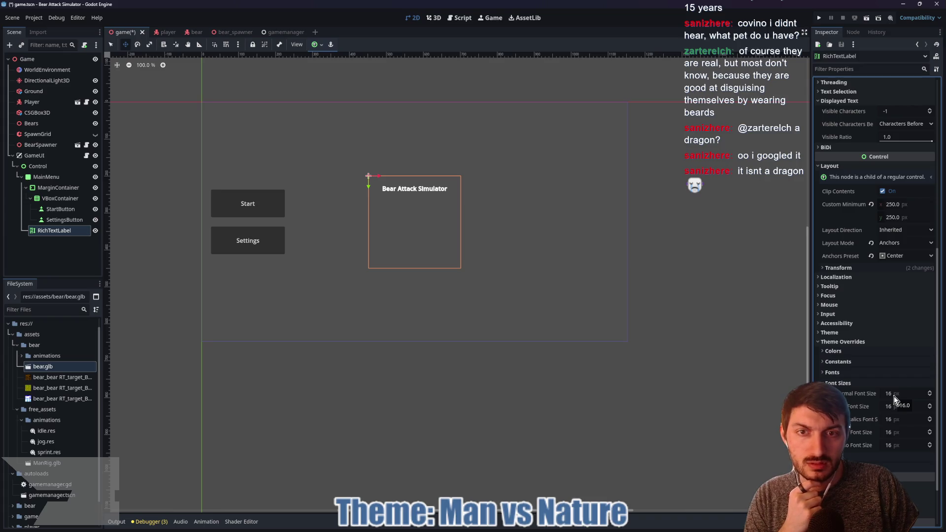
# Step: Delete the opening bold tag from the title text
pyautogui.scroll(5, 894, 396)
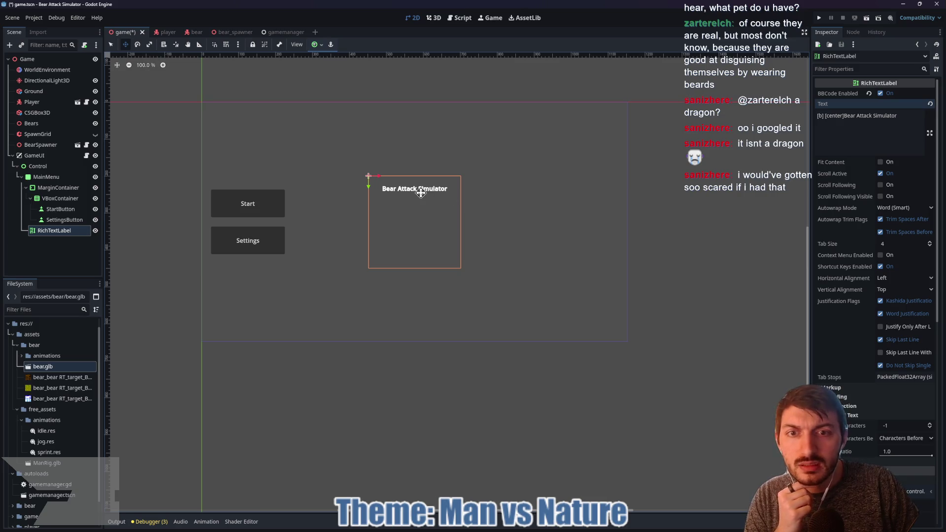
pyautogui.click(824, 115)
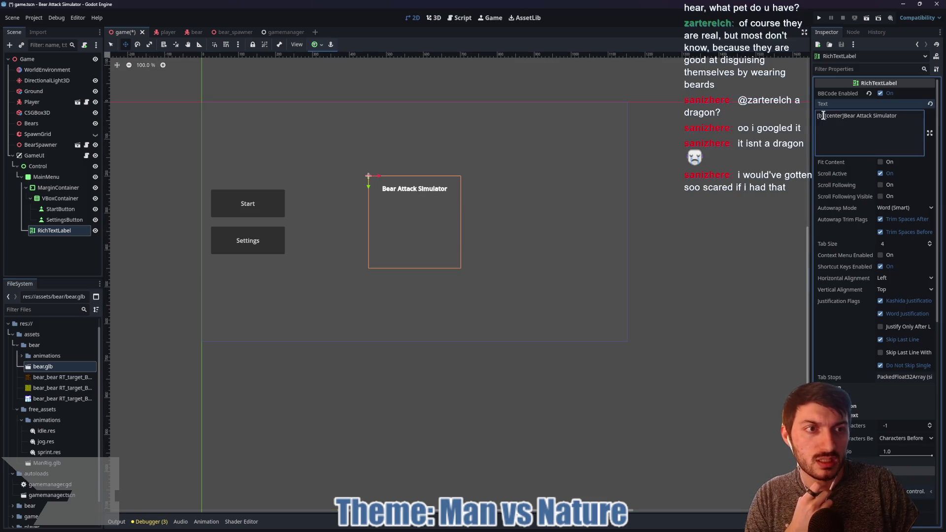
pyautogui.press('BackSpace')
pyautogui.press('BackSpace')
pyautogui.press('BackSpace')
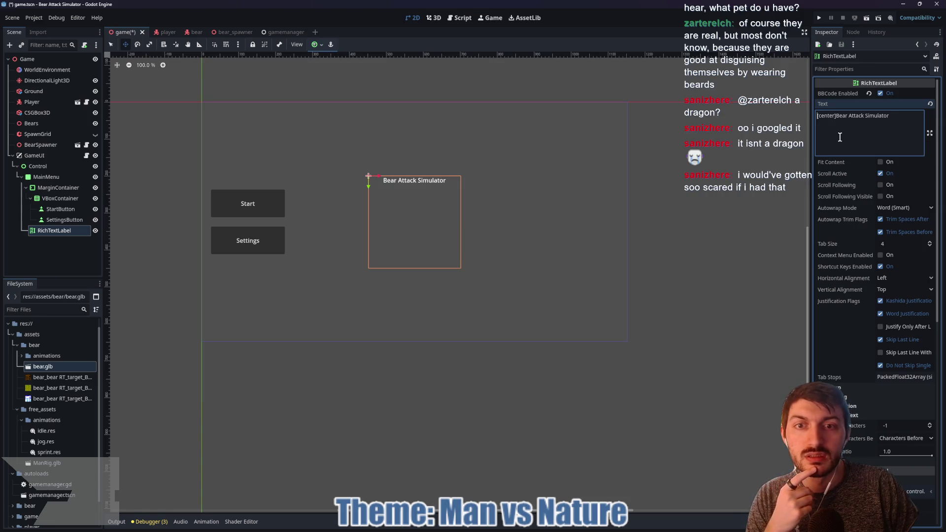
# Step: Set the title label's Normal Font Size override to 72 and widen its minimum width slightly
pyautogui.scroll(-5, 874, 236)
pyautogui.scroll(-2, 874, 246)
pyautogui.click(862, 337)
pyautogui.click(840, 362)
pyautogui.click(903, 373)
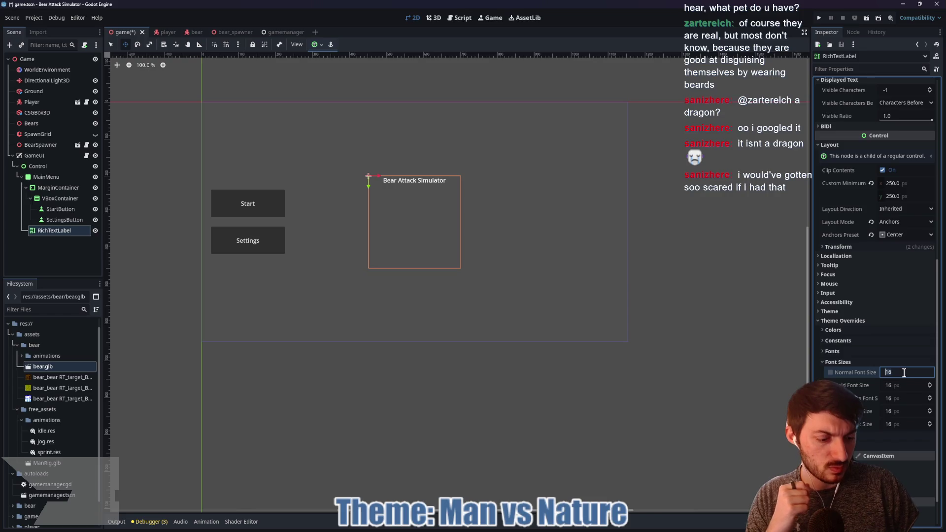
pyautogui.write('72')
pyautogui.press('Return')
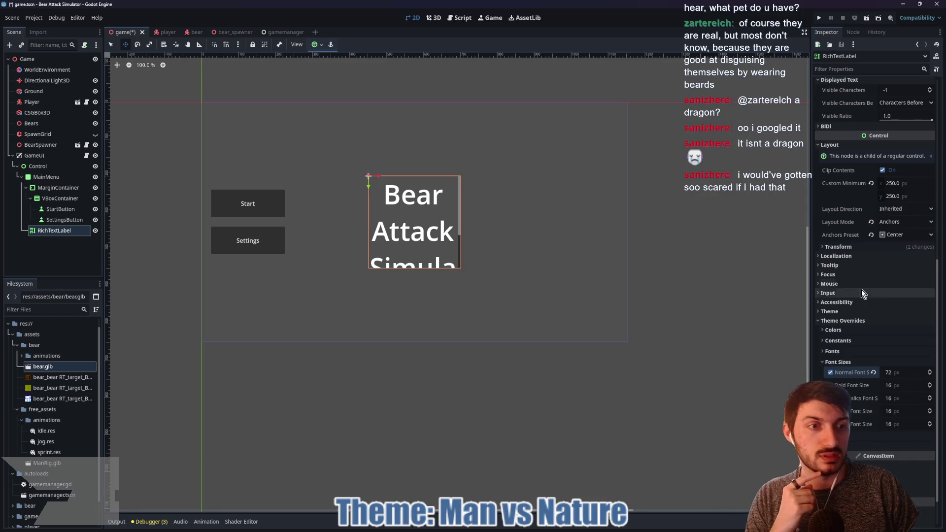
pyautogui.moveTo(897, 186); pyautogui.dragTo(904, 186)
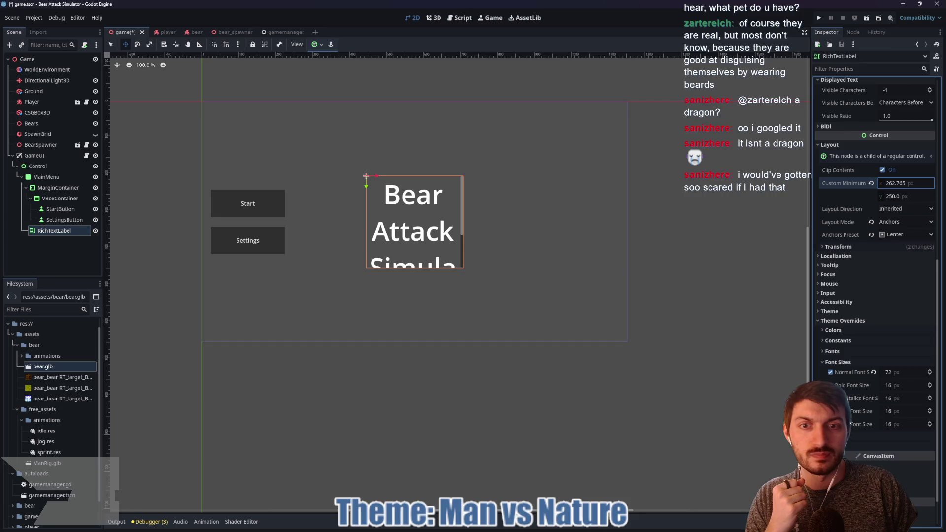
# Step: Set the title label's minimum width to 300, then to 400
pyautogui.click(918, 183)
pyautogui.write('30')
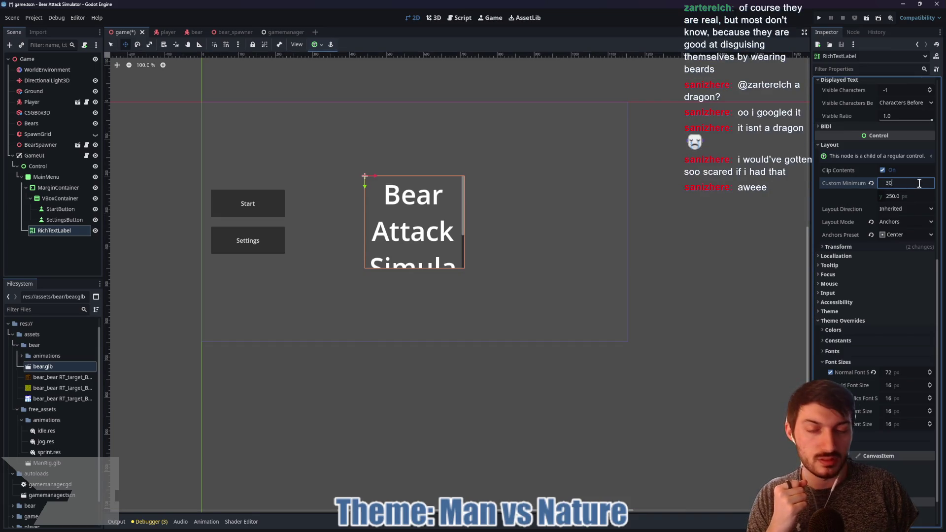
pyautogui.write('0')
pyautogui.press('Return')
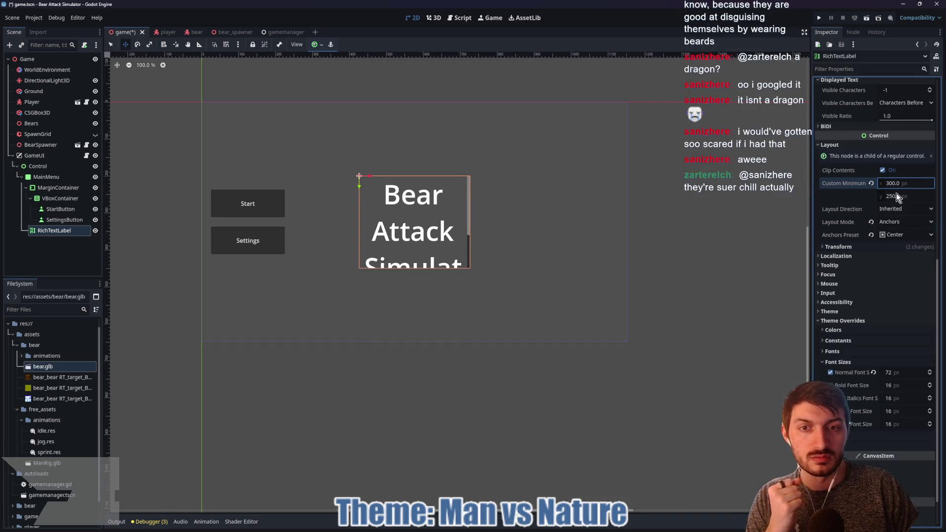
pyautogui.click(898, 184)
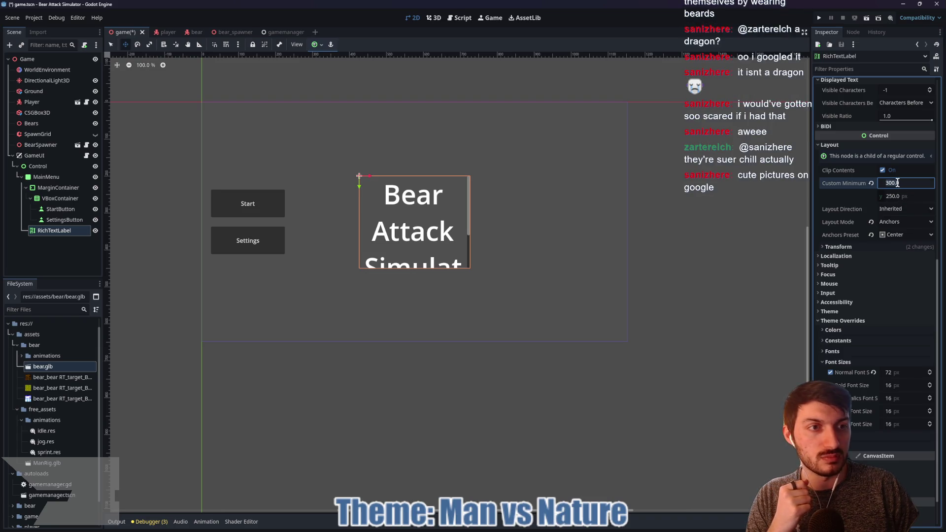
pyautogui.write('400')
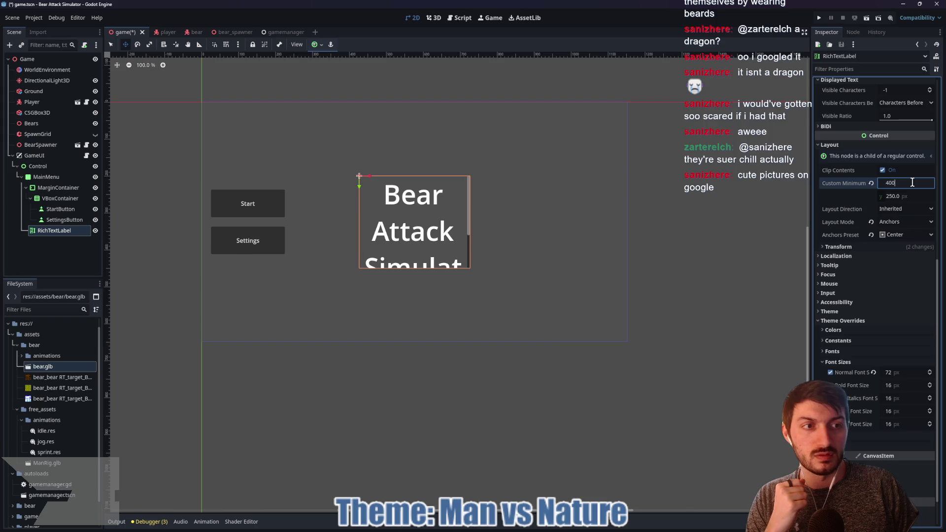
pyautogui.press('Return')
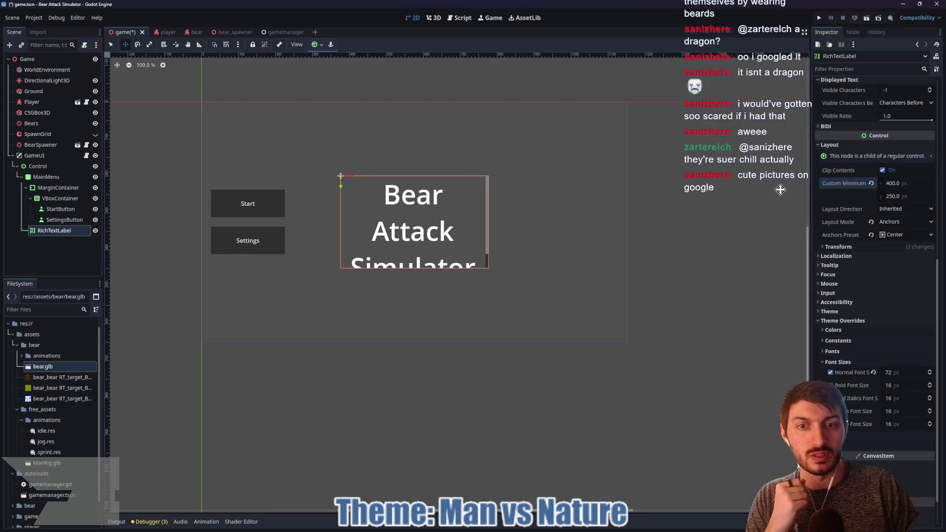
# Step: Set the title label's minimum height to 400 and its minimum width to 500
pyautogui.click(902, 196)
pyautogui.write('00')
pyautogui.press('Return')
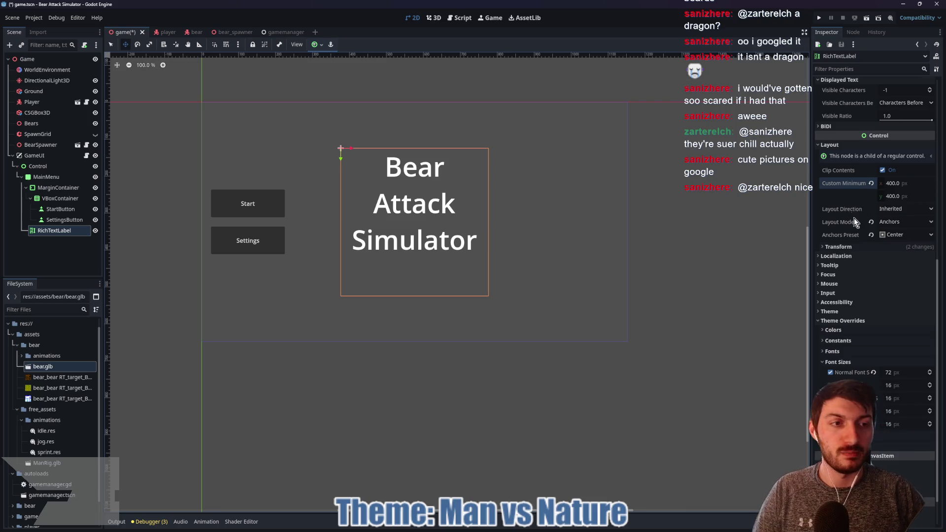
pyautogui.click(902, 181)
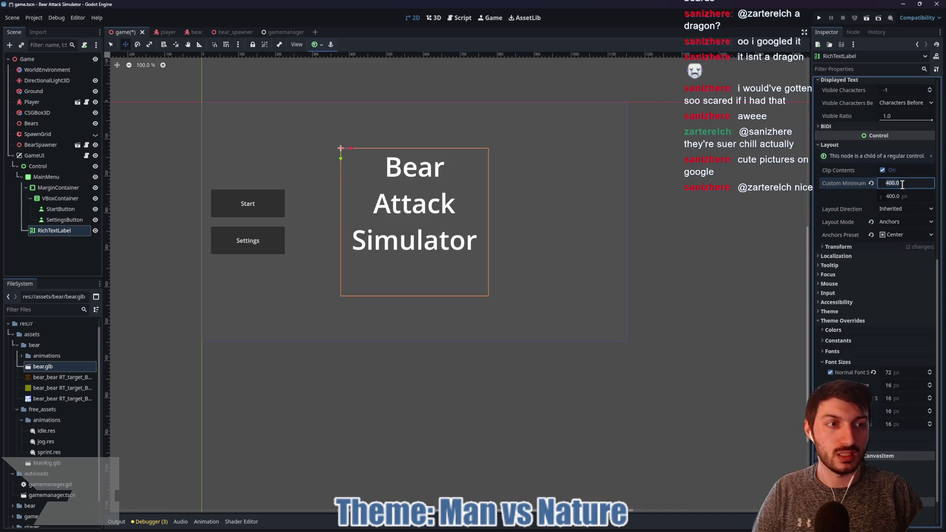
pyautogui.press('Return')
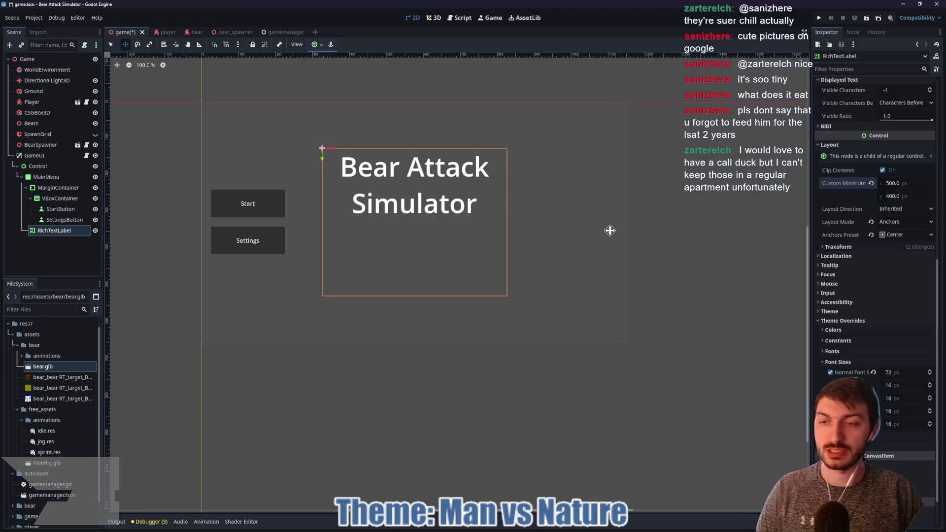
# Step: Set the title label's minimum width to 600 and drag the call duck image search window over the editor
pyautogui.click(898, 184)
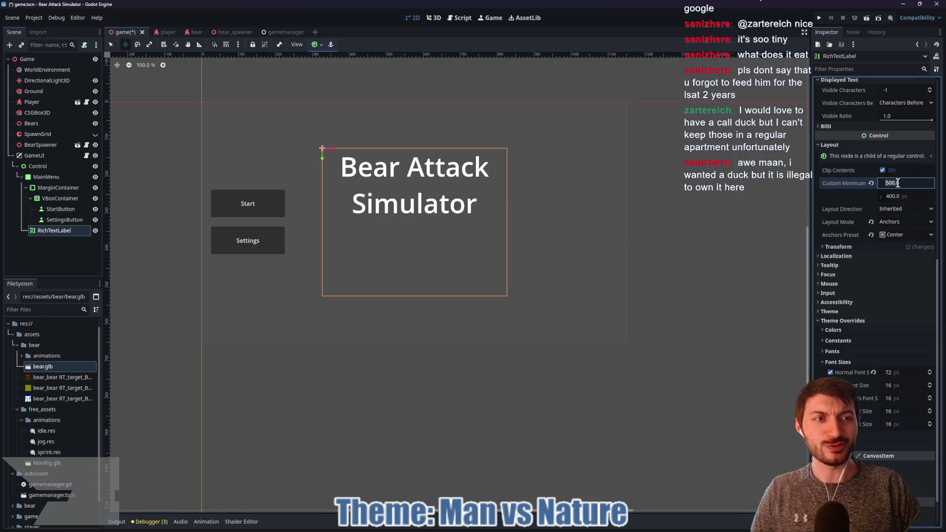
pyautogui.press('Return')
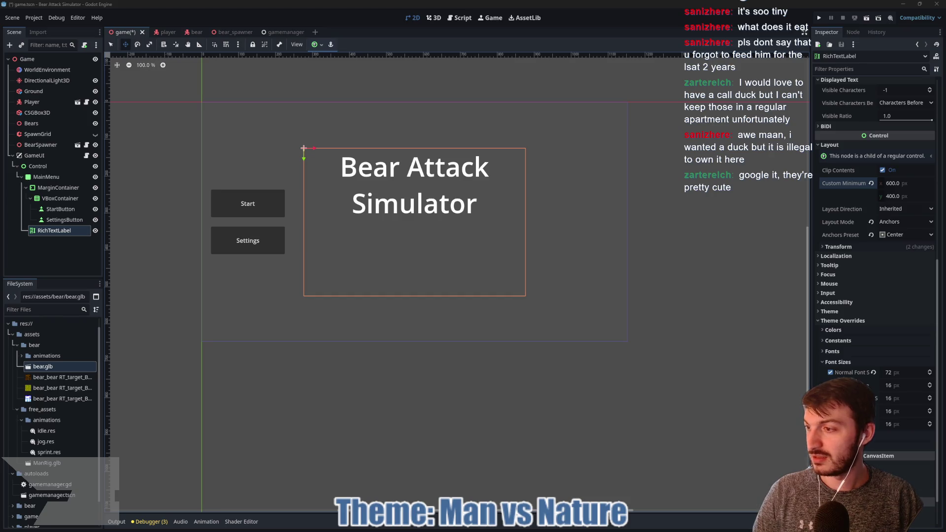
pyautogui.moveTo(228, 112); pyautogui.dragTo(438, 108)
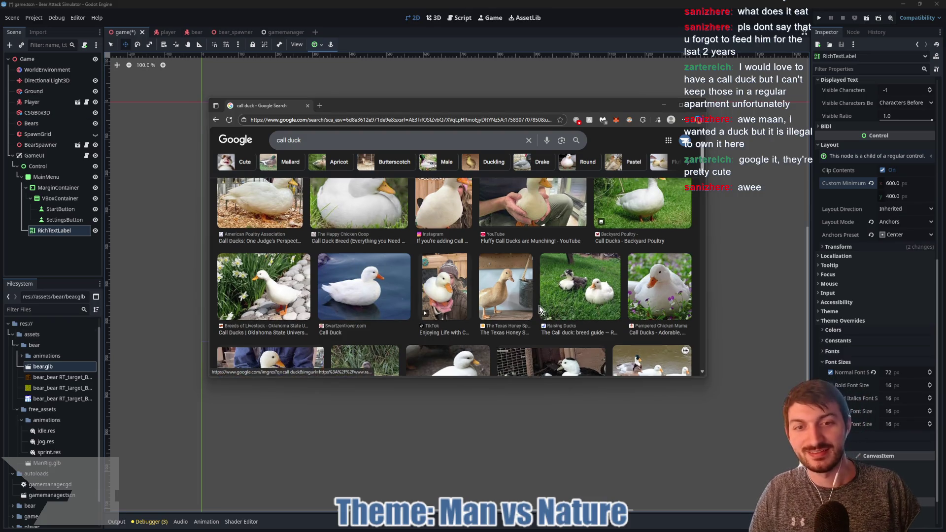
# Step: Scroll through the call duck image results, then close the browser window
pyautogui.scroll(2, 539, 305)
pyautogui.scroll(-2, 539, 305)
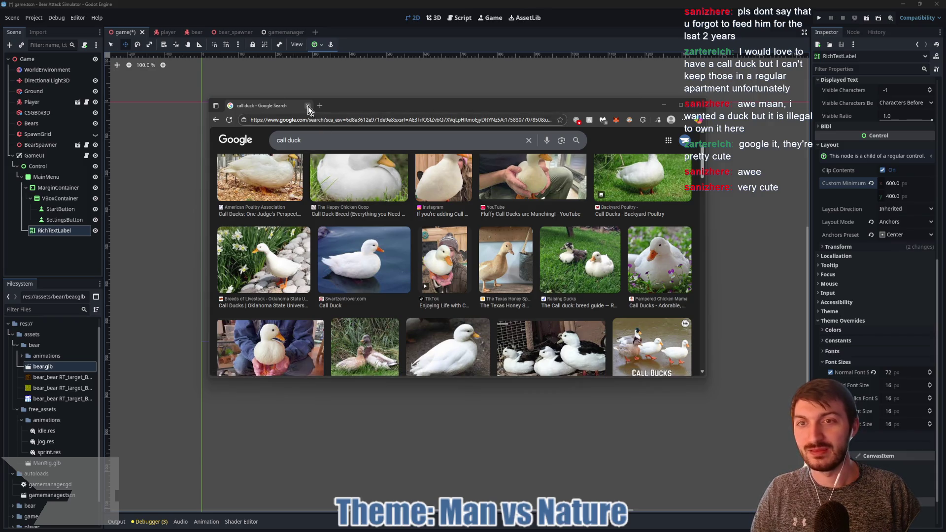
pyautogui.scroll(2, 318, 170)
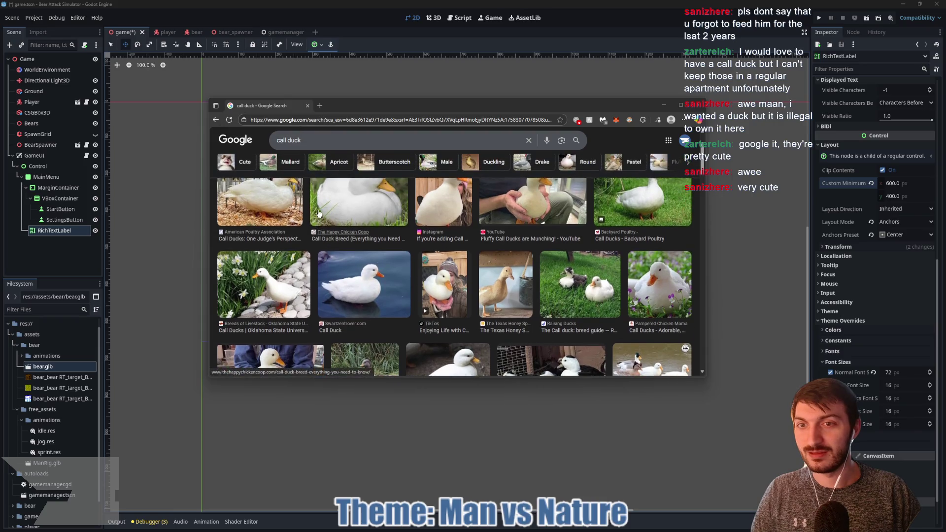
pyautogui.click(308, 105)
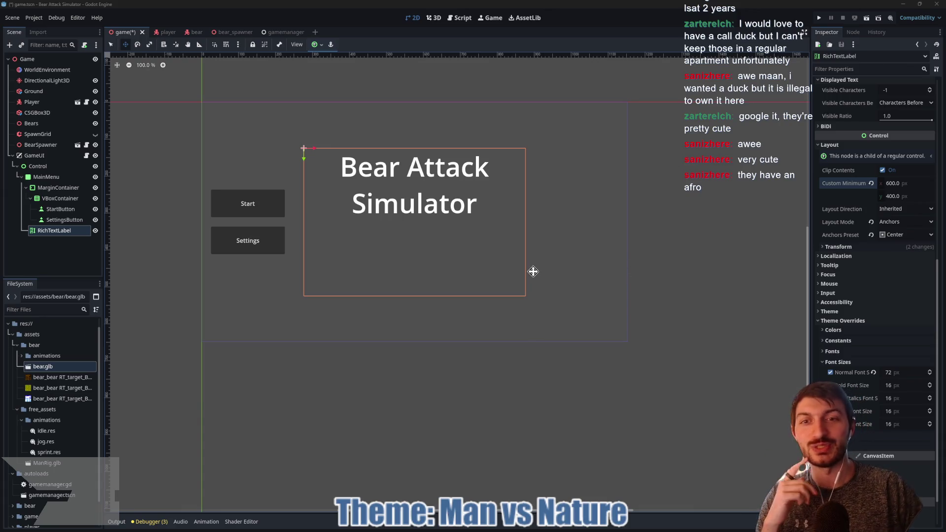
# Step: Rename the title RichTextLabel to GameLabel and save the scene with Ctrl+S
pyautogui.doubleClick(57, 232)
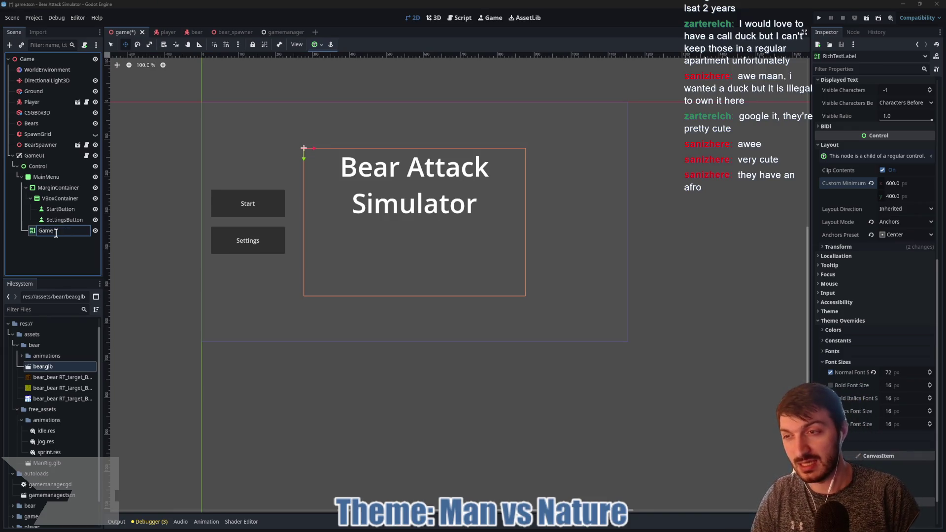
pyautogui.press('Return')
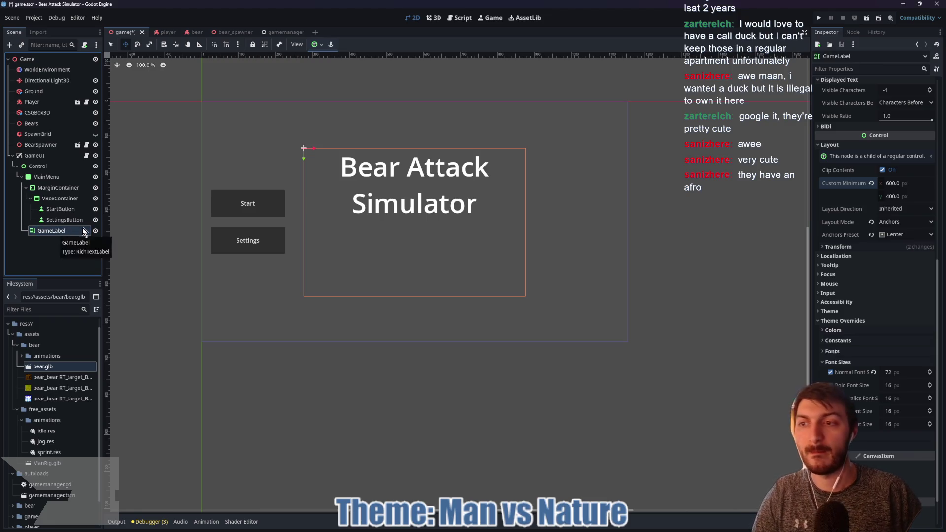
pyautogui.hotkey('ctrl', 's')
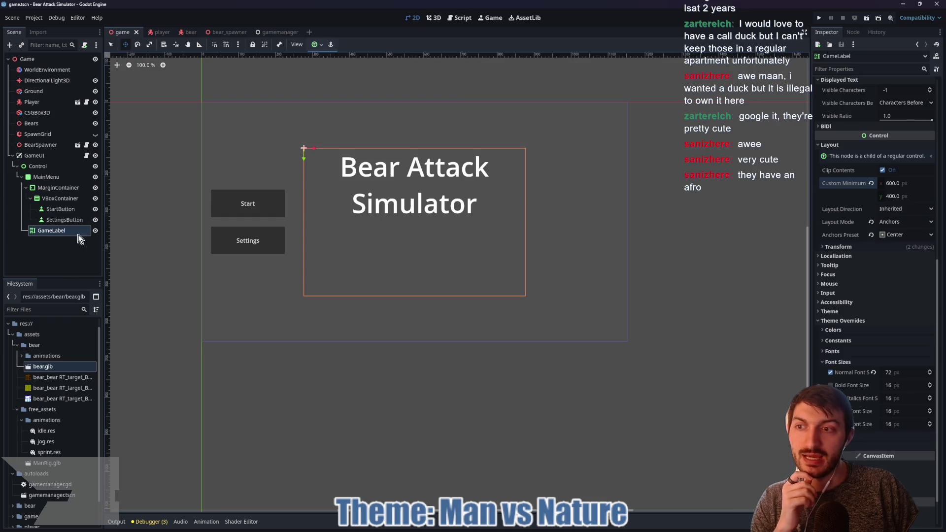
# Step: Reduce GameLabel's custom minimum height to 200, then select the MainMenu node
pyautogui.click(913, 196)
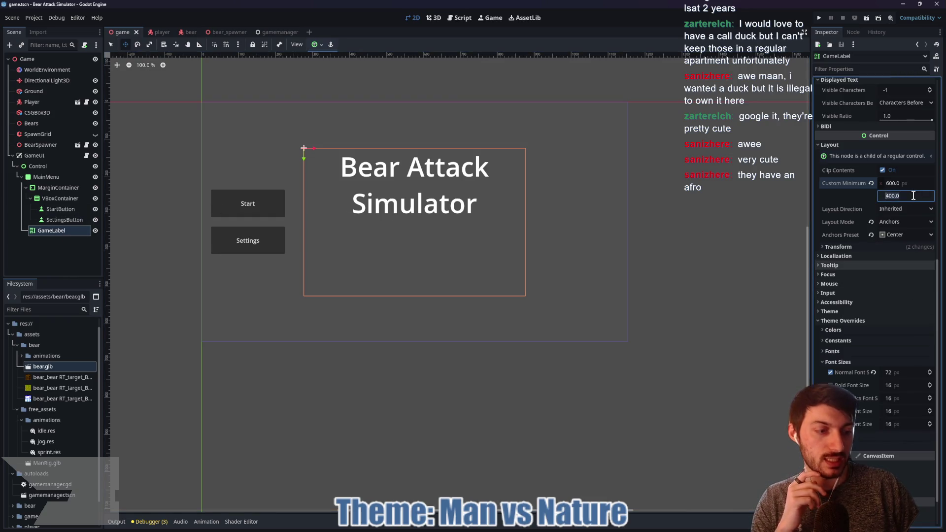
pyautogui.press('Return')
pyautogui.click(636, 274)
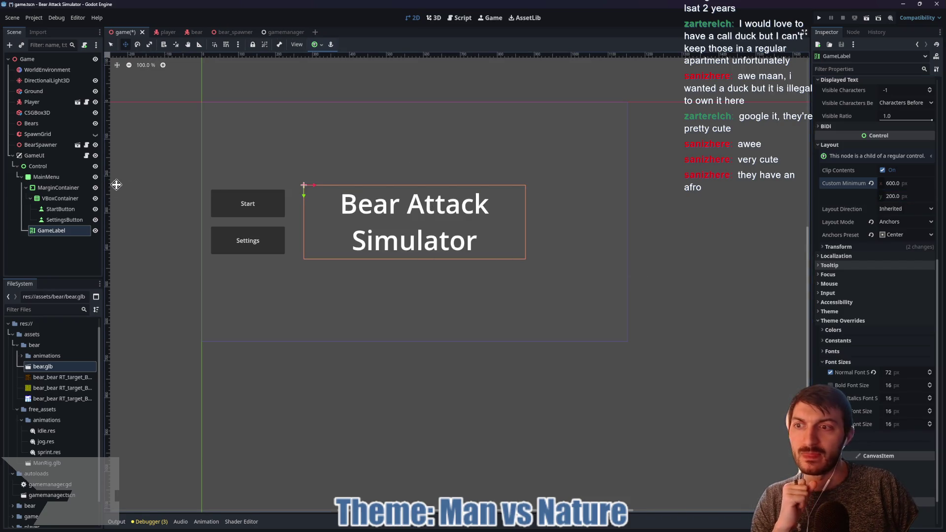
pyautogui.click(58, 176)
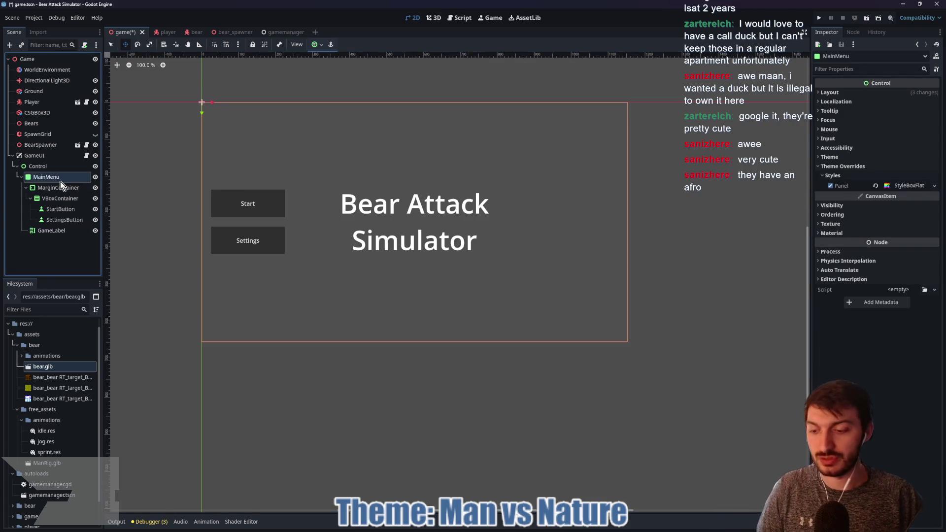
# Step: Add a Label node under MainMenu and name it JernJamLabel
pyautogui.hotkey('ctrl', 'a')
pyautogui.write('label')
pyautogui.press('Return')
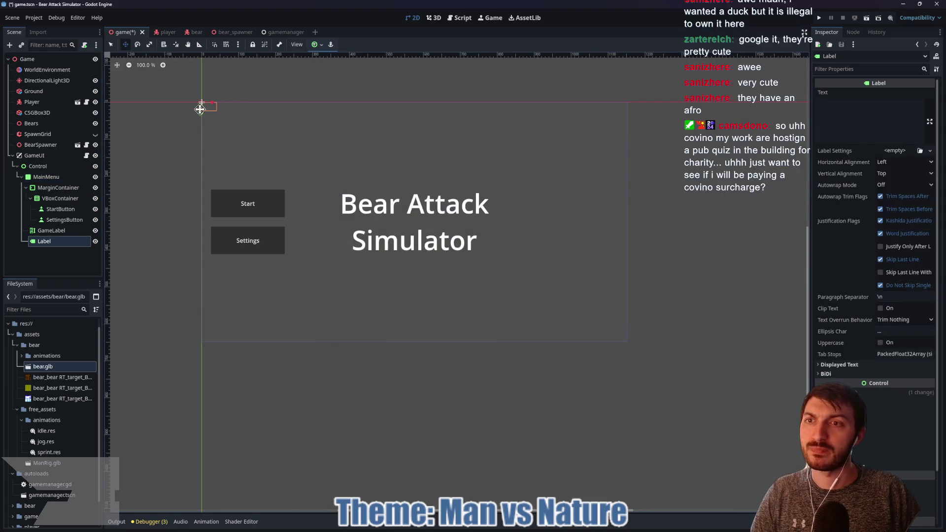
pyautogui.doubleClick(66, 242)
pyautogui.write('Jern')
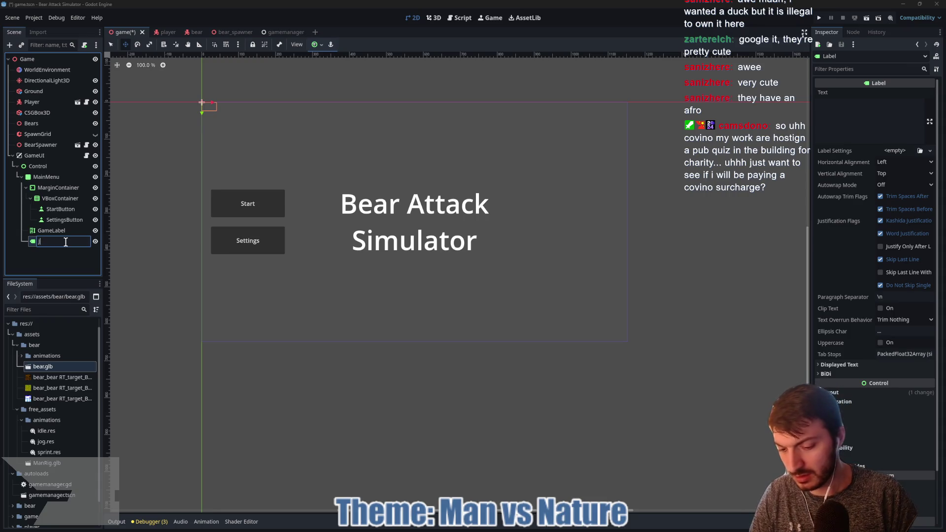
pyautogui.write('JamLabel')
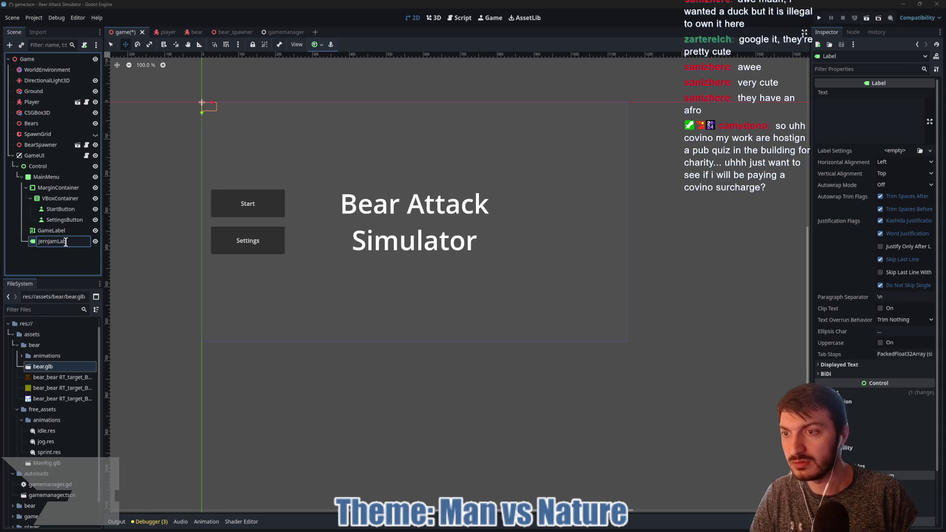
pyautogui.press('Return')
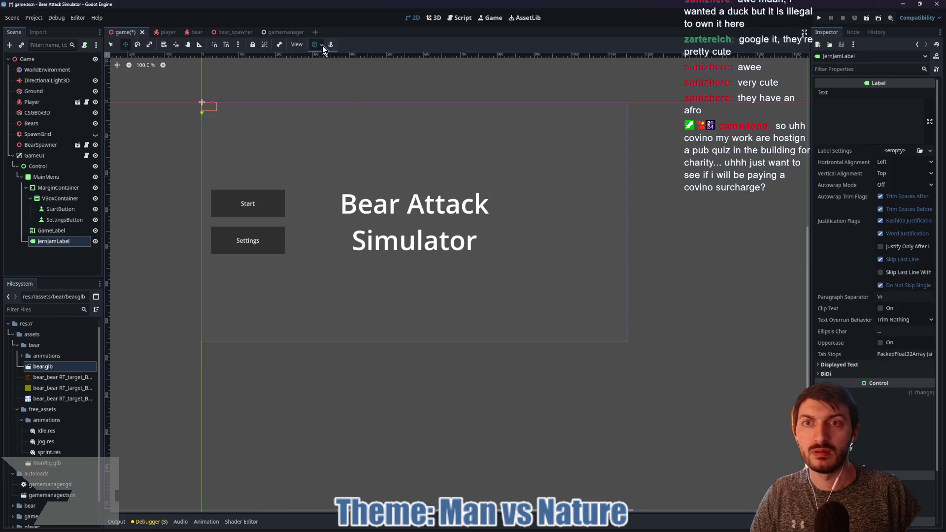
# Step: Apply the Center anchor preset to JernJamLabel and drag it below the word Simulator
pyautogui.click(316, 45)
pyautogui.click(332, 99)
pyautogui.click(334, 87)
pyautogui.moveTo(415, 223); pyautogui.dragTo(407, 274)
# Step: Turn on grid snapping and give the subtitle label a 200×100 minimum size, then width 300
pyautogui.click(228, 46)
pyautogui.click(853, 383)
pyautogui.click(896, 430)
pyautogui.write('200')
pyautogui.press('Tab')
pyautogui.write('100')
pyautogui.press('Return')
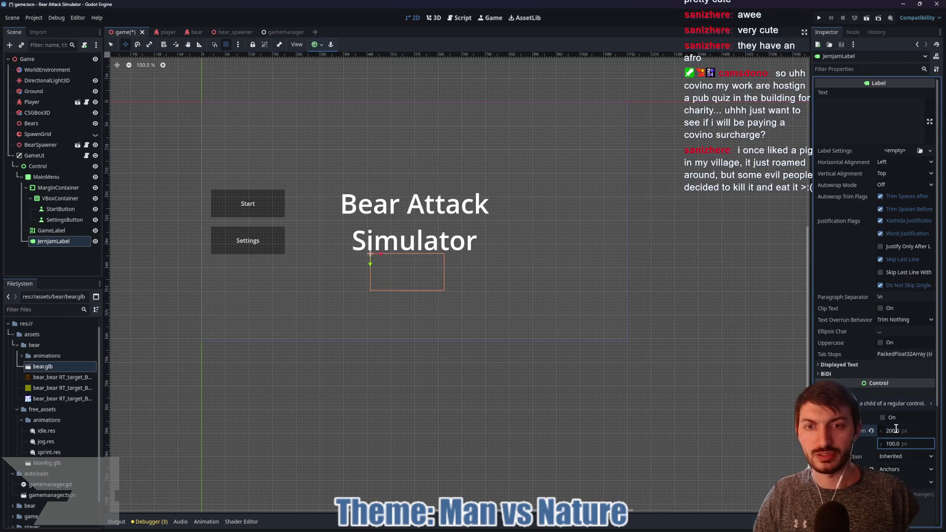
pyautogui.click(901, 431)
pyautogui.write('300')
pyautogui.press('Return')
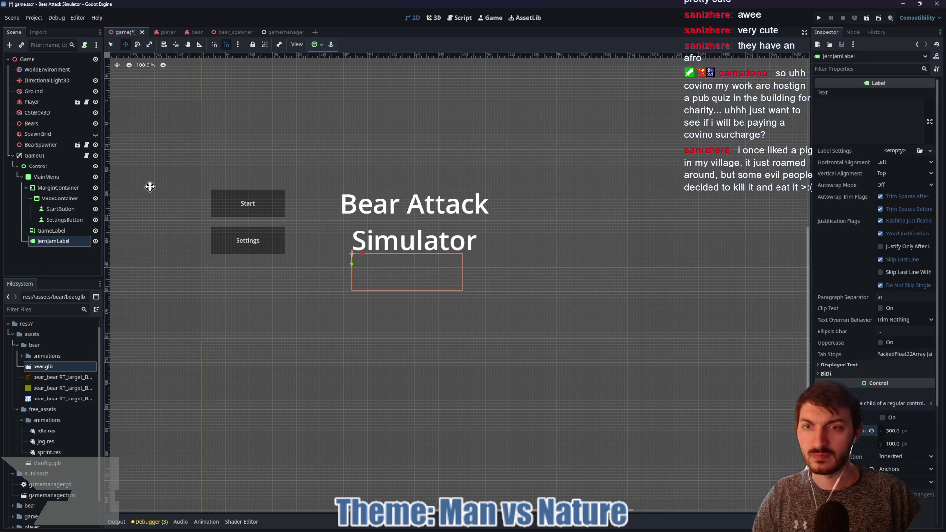
# Step: Compare with the title label, settle the subtitle's minimum width at 400, and centre it under the title
pyautogui.click(51, 230)
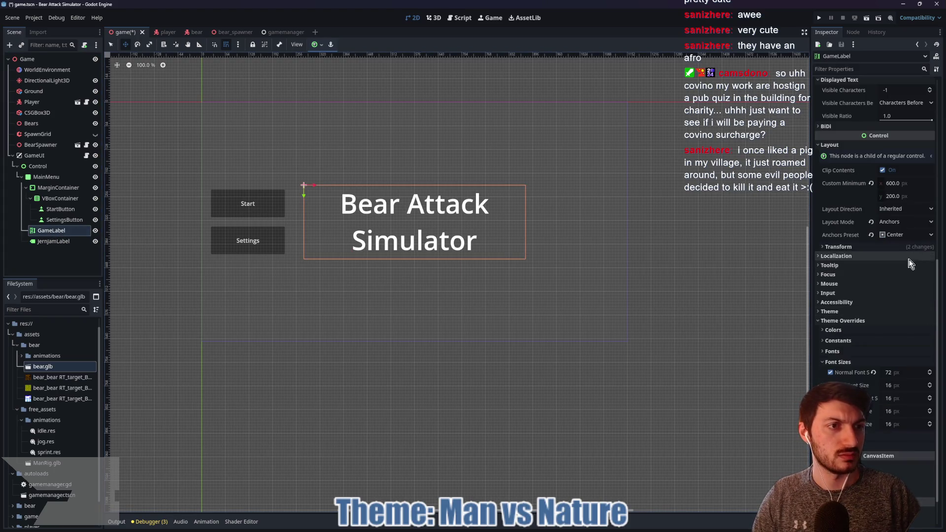
pyautogui.click(53, 241)
pyautogui.click(899, 433)
pyautogui.write('600')
pyautogui.press('Return')
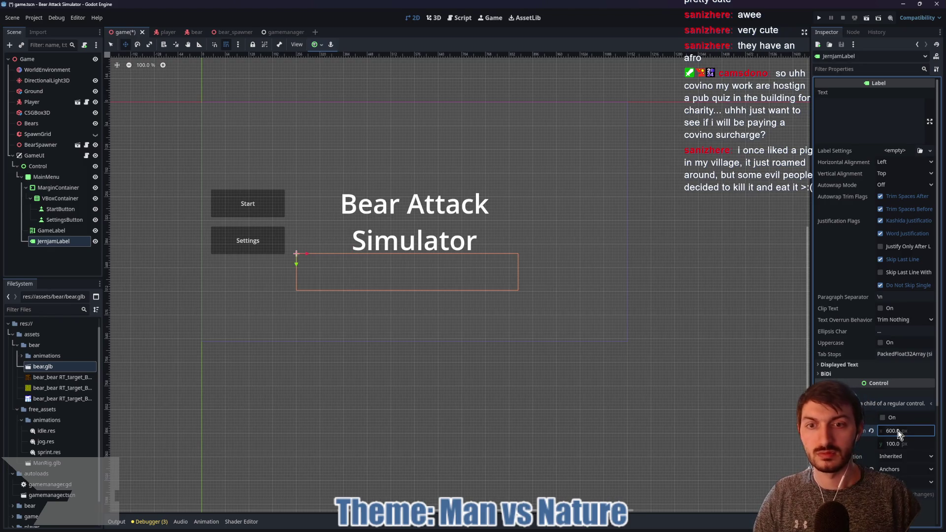
pyautogui.click(905, 431)
pyautogui.write('400')
pyautogui.press('Return')
pyautogui.moveTo(399, 276); pyautogui.dragTo(403, 277)
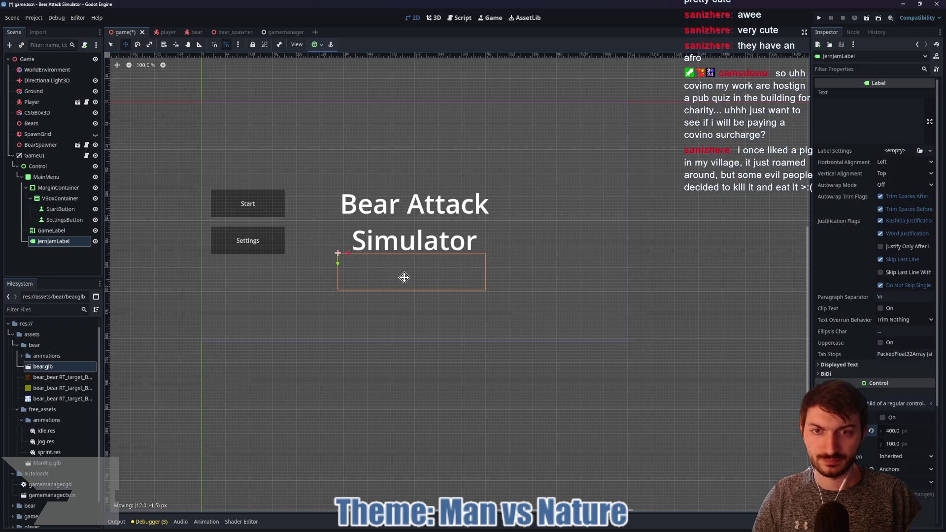
# Step: Enter 'Jern Jam 2025' as the subtitle text, centred horizontally and vertically
pyautogui.click(839, 113)
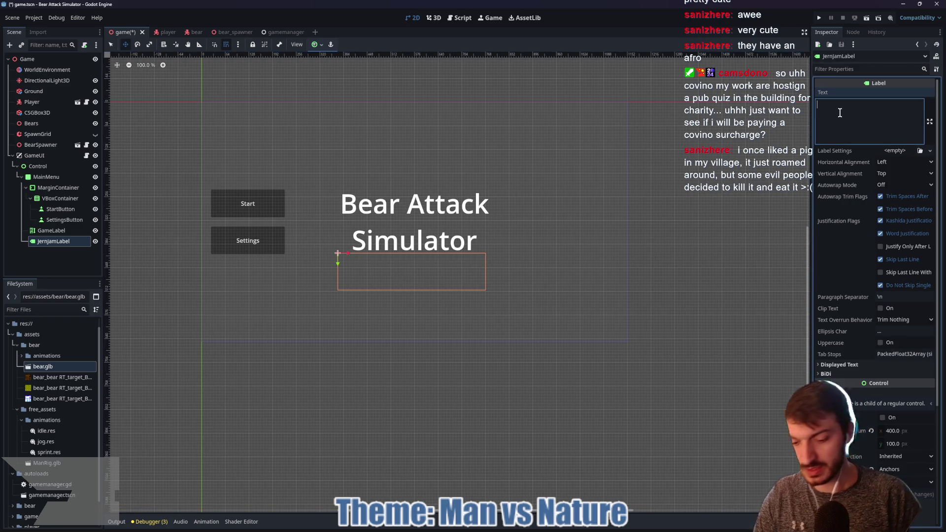
pyautogui.write('Jern Jam 2025')
pyautogui.click(900, 163)
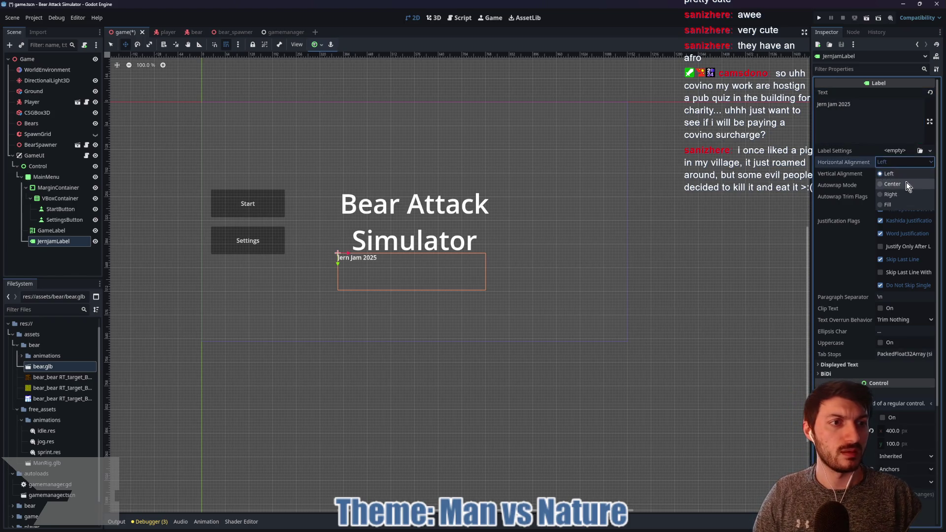
pyautogui.click(906, 183)
pyautogui.click(899, 173)
pyautogui.click(907, 196)
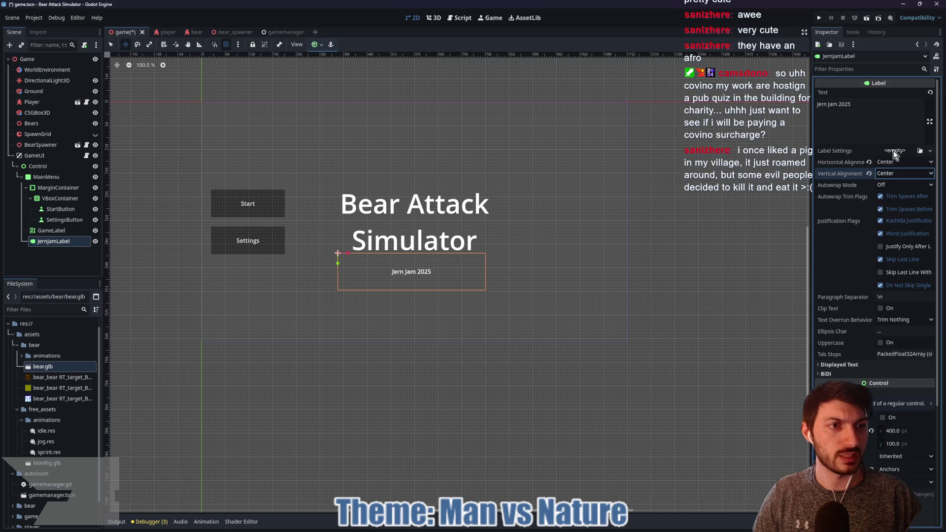
# Step: Create new LabelSettings for the subtitle and open its font size field
pyautogui.click(893, 150)
pyautogui.click(900, 152)
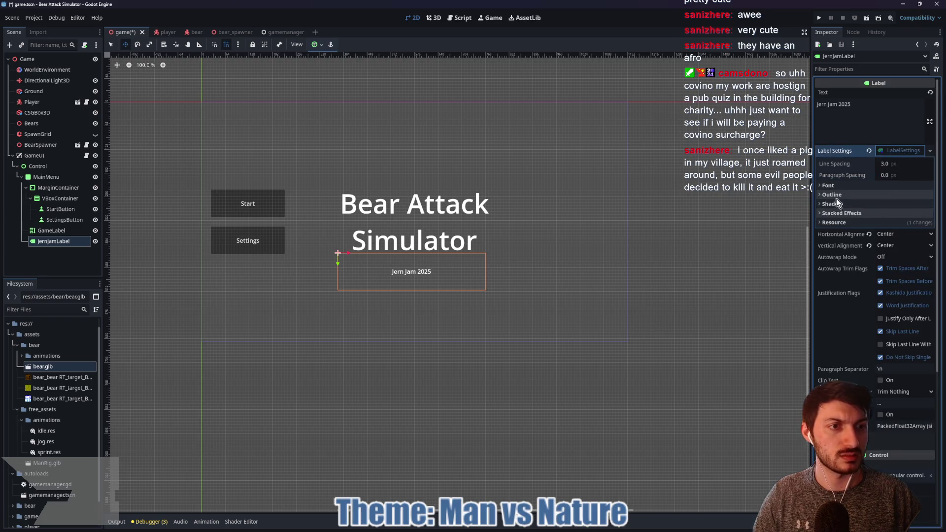
pyautogui.click(832, 186)
pyautogui.click(895, 209)
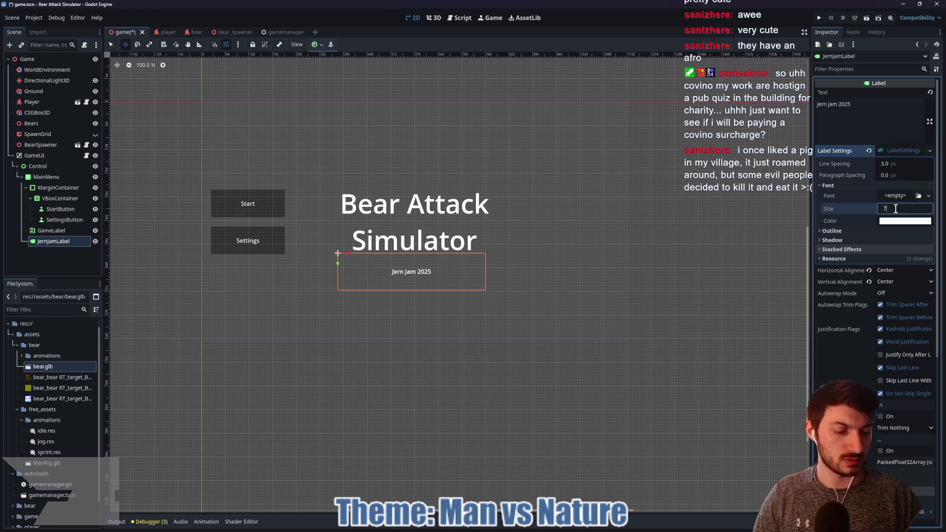